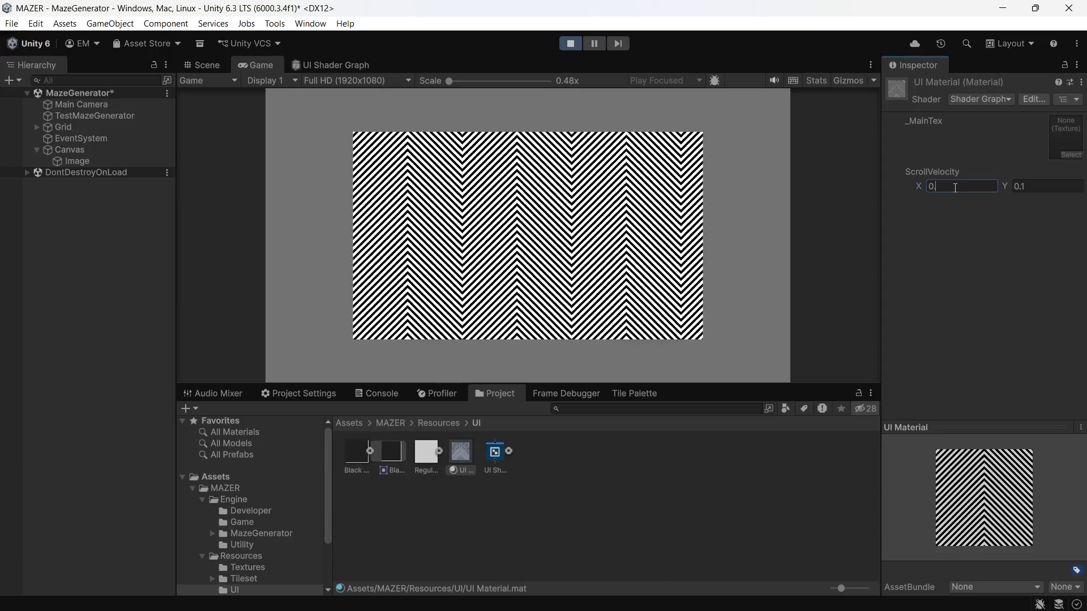
- Commit 0 as the ScrollVelocity X value, leaving Y at 0.1
{"action": "key", "text": "Tab"}
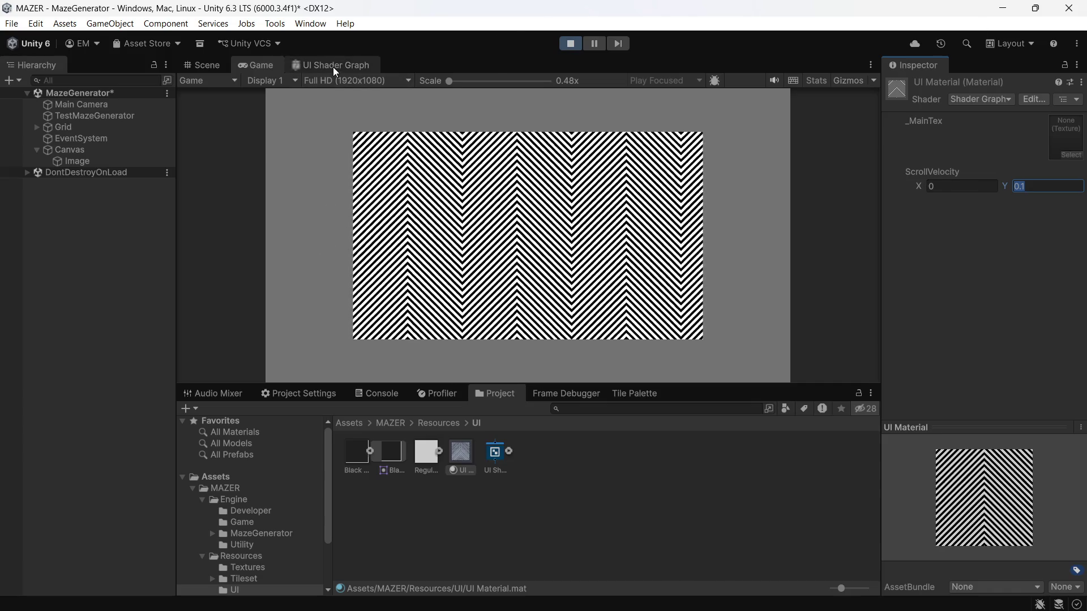
- Replace the Game view with the UI Shader Graph editor and pan to the left-hand nodes
{"action": "left_click", "coordinate": [333, 67]}
{"action": "scroll", "coordinate": [412, 220], "scroll_direction": "down", "scroll_amount": 5}
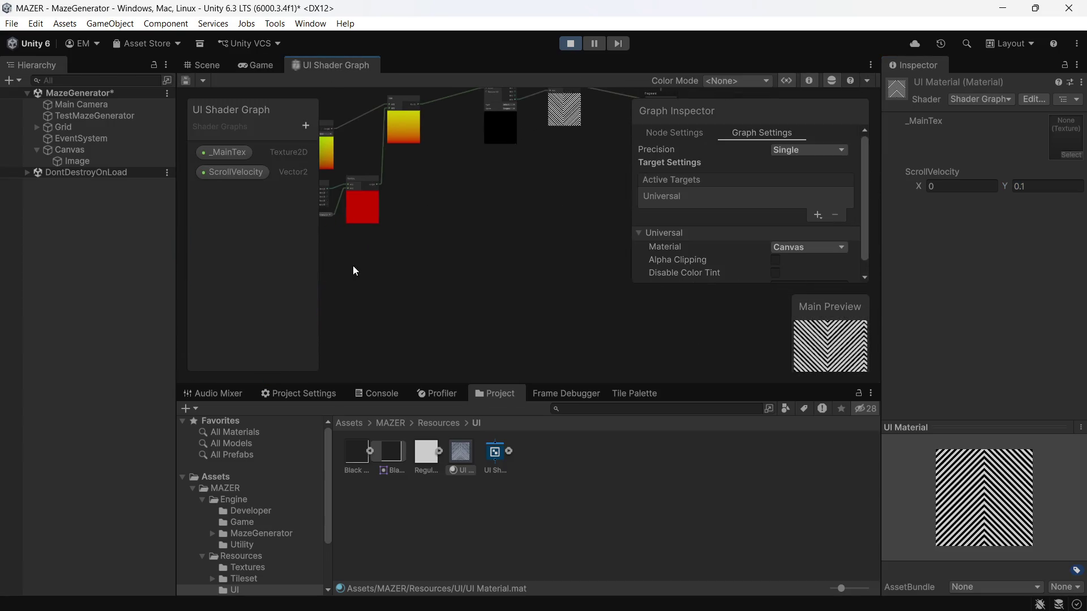
{"action": "mouse_move", "coordinate": [373, 266]}
{"action": "left_mouse_down"}
{"action": "mouse_move", "coordinate": [406, 279]}
{"action": "mouse_move", "coordinate": [388, 297]}
{"action": "mouse_move", "coordinate": [415, 271]}
{"action": "mouse_move", "coordinate": [384, 276]}
{"action": "mouse_move", "coordinate": [395, 298]}
{"action": "mouse_move", "coordinate": [406, 266]}
{"action": "mouse_move", "coordinate": [395, 269]}
{"action": "left_mouse_up"}
{"action": "right_click", "coordinate": [371, 263]}
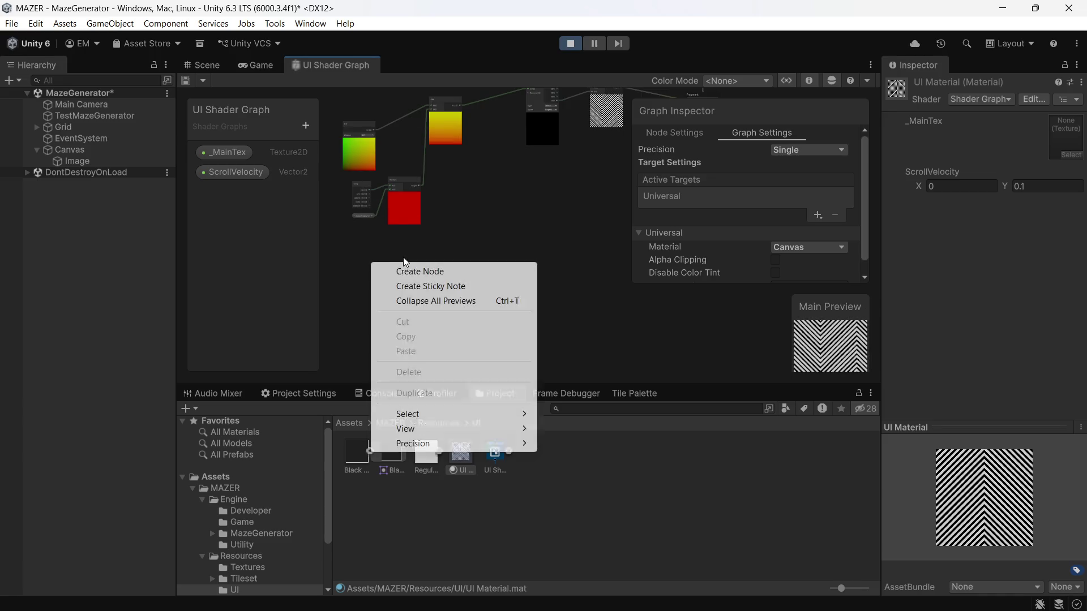
{"action": "left_click", "coordinate": [424, 276]}
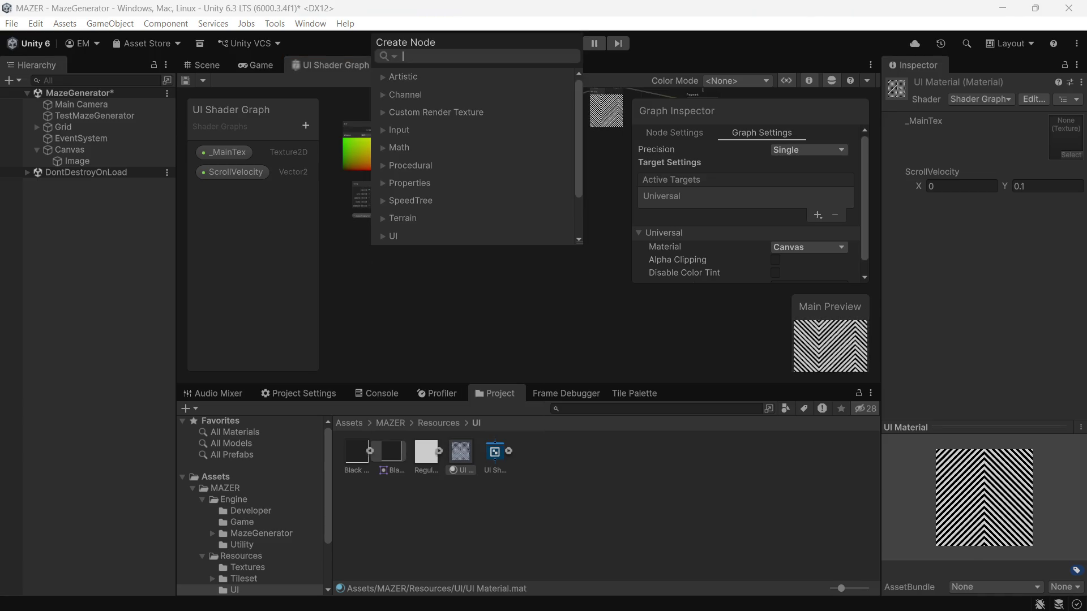
{"action": "type", "text": "uv"}
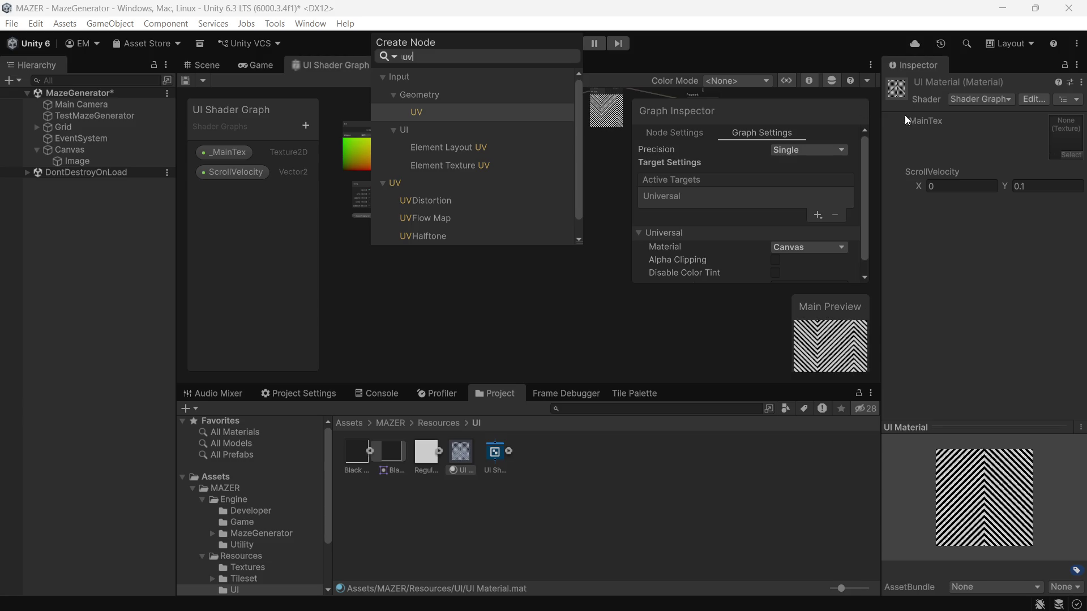
{"action": "left_click", "coordinate": [502, 112]}
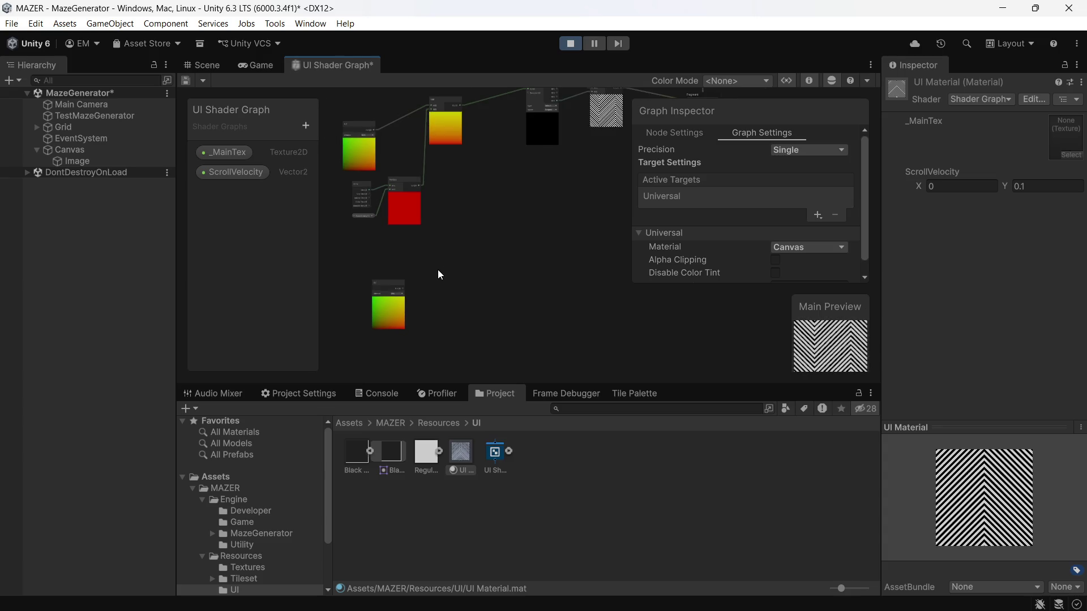
{"action": "left_click_drag", "start_coordinate": [396, 288], "coordinate": [420, 280]}
{"action": "scroll", "coordinate": [428, 306], "scroll_direction": "up", "scroll_amount": 3}
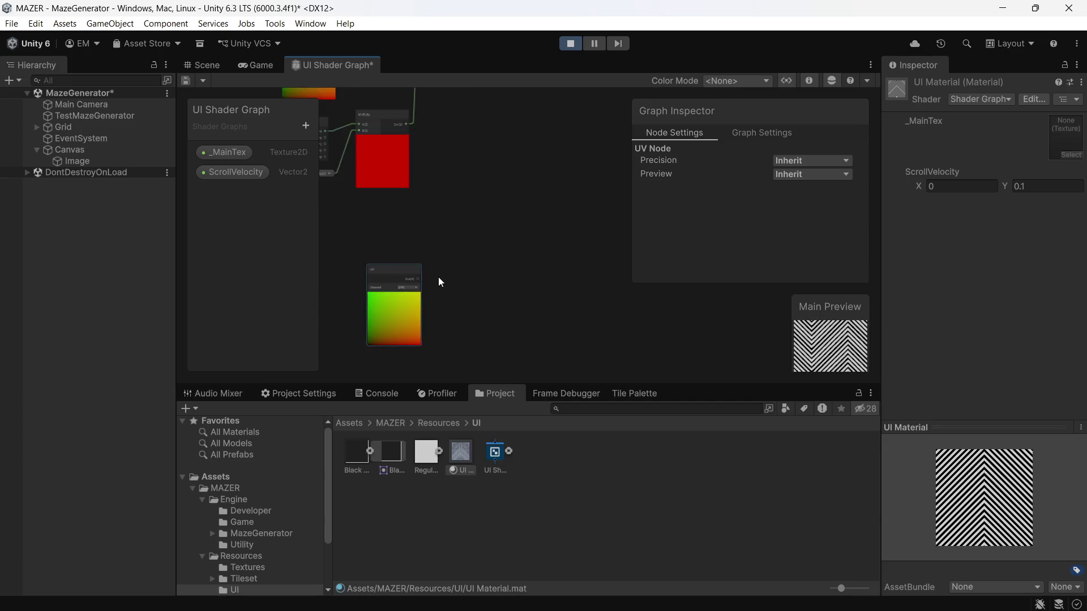
{"action": "scroll", "coordinate": [438, 276], "scroll_direction": "down", "scroll_amount": 2}
{"action": "scroll", "coordinate": [419, 148], "scroll_direction": "up", "scroll_amount": 1}
{"action": "mouse_move", "coordinate": [419, 149]}
{"action": "left_mouse_down"}
{"action": "mouse_move", "coordinate": [444, 294]}
{"action": "mouse_move", "coordinate": [478, 252]}
{"action": "mouse_move", "coordinate": [477, 205]}
{"action": "left_mouse_up"}
{"action": "scroll", "coordinate": [443, 289], "scroll_direction": "down", "scroll_amount": 1}
{"action": "scroll", "coordinate": [447, 306], "scroll_direction": "down", "scroll_amount": 2}
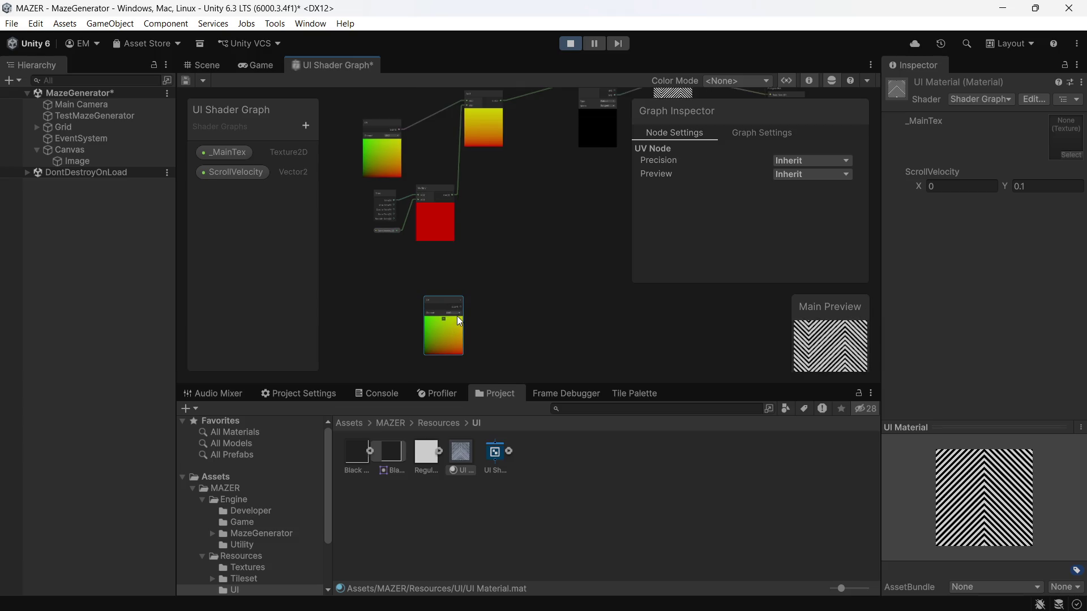
{"action": "scroll", "coordinate": [455, 325], "scroll_direction": "up", "scroll_amount": 1}
{"action": "left_click_drag", "start_coordinate": [439, 261], "coordinate": [434, 236]}
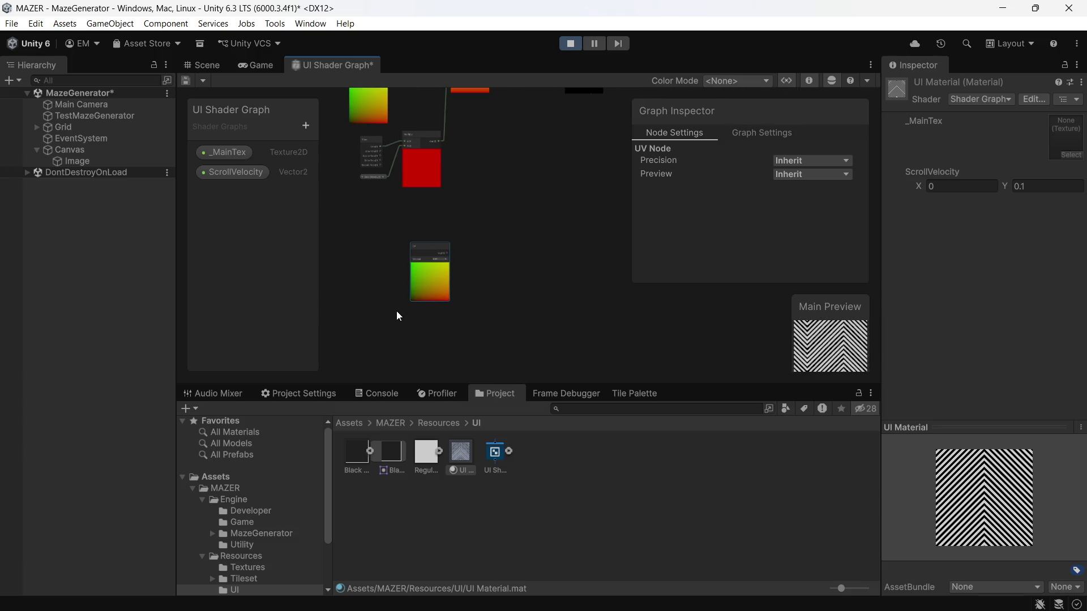
{"action": "scroll", "coordinate": [406, 195], "scroll_direction": "down", "scroll_amount": 2}
{"action": "left_click_drag", "start_coordinate": [463, 184], "coordinate": [463, 226]}
{"action": "key", "text": "ctrl+z"}
{"action": "key", "text": "ctrl+z"}
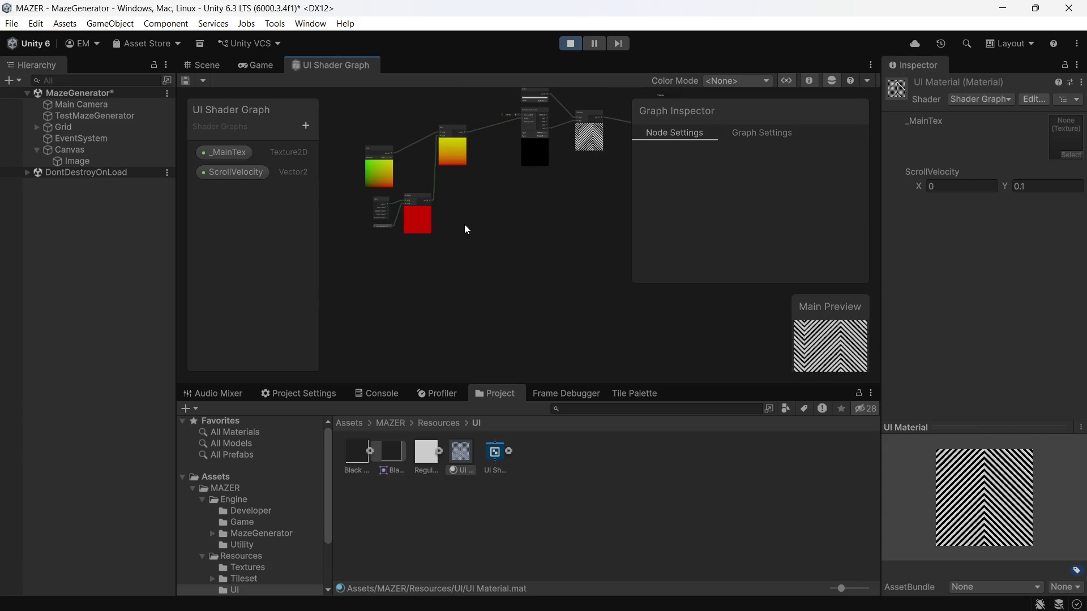
- Select the group of texture-sampling nodes and paste a copy below the originals
{"action": "mouse_move", "coordinate": [348, 114]}
{"action": "left_mouse_down"}
{"action": "mouse_move", "coordinate": [426, 247]}
{"action": "mouse_move", "coordinate": [470, 267]}
{"action": "mouse_move", "coordinate": [532, 270]}
{"action": "mouse_move", "coordinate": [614, 239]}
{"action": "mouse_move", "coordinate": [541, 381]}
{"action": "mouse_move", "coordinate": [573, 370]}
{"action": "mouse_move", "coordinate": [585, 345]}
{"action": "left_mouse_up"}
{"action": "scroll", "coordinate": [592, 247], "scroll_direction": "up", "scroll_amount": 1}
{"action": "scroll", "coordinate": [559, 331], "scroll_direction": "down", "scroll_amount": 1}
{"action": "scroll", "coordinate": [559, 332], "scroll_direction": "down", "scroll_amount": 2}
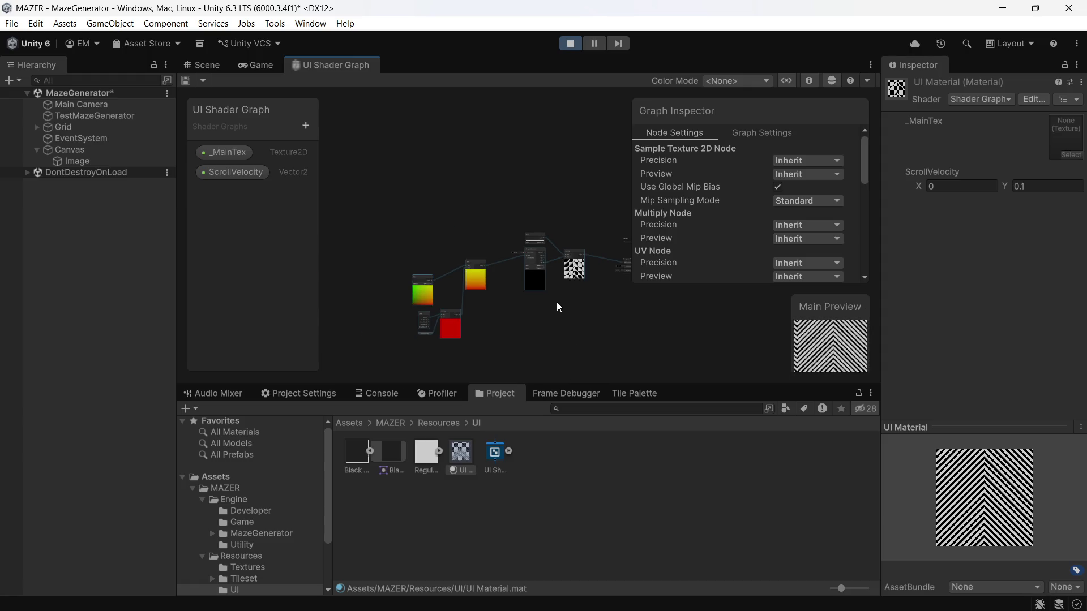
{"action": "left_click_drag", "start_coordinate": [557, 302], "coordinate": [554, 249]}
{"action": "mouse_move", "coordinate": [367, 181]}
{"action": "left_mouse_down"}
{"action": "mouse_move", "coordinate": [403, 245]}
{"action": "mouse_move", "coordinate": [594, 301]}
{"action": "left_mouse_up"}
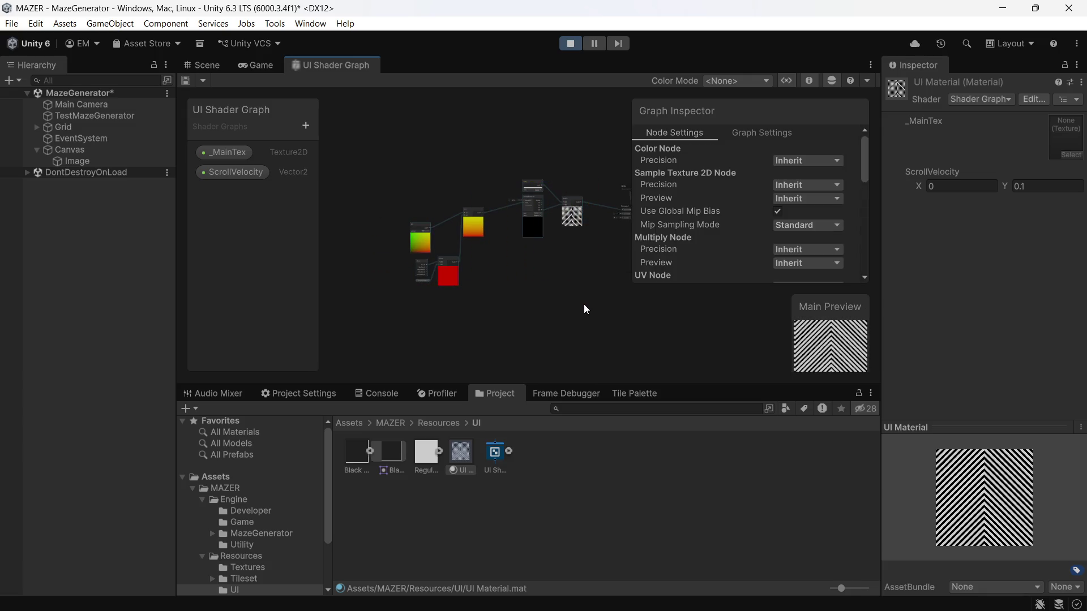
{"action": "right_click", "coordinate": [520, 313]}
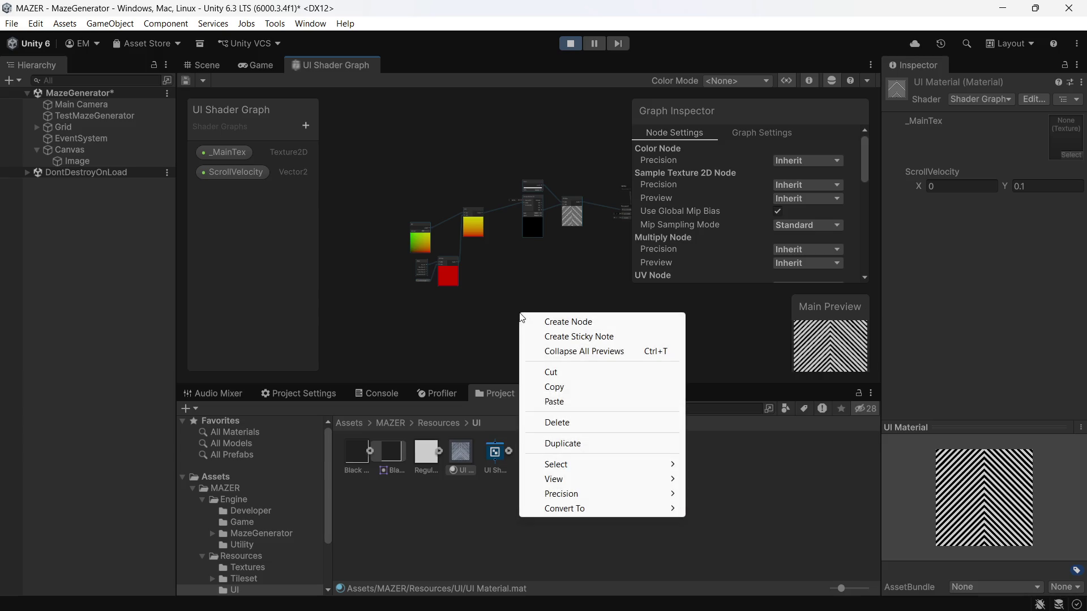
{"action": "left_click", "coordinate": [549, 402]}
- Change the copied sampler's texture from ZigZag to Neon Gradient
{"action": "scroll", "coordinate": [569, 326], "scroll_direction": "down", "scroll_amount": 2}
{"action": "scroll", "coordinate": [565, 326], "scroll_direction": "up", "scroll_amount": 5}
{"action": "scroll", "coordinate": [508, 335], "scroll_direction": "down", "scroll_amount": 2}
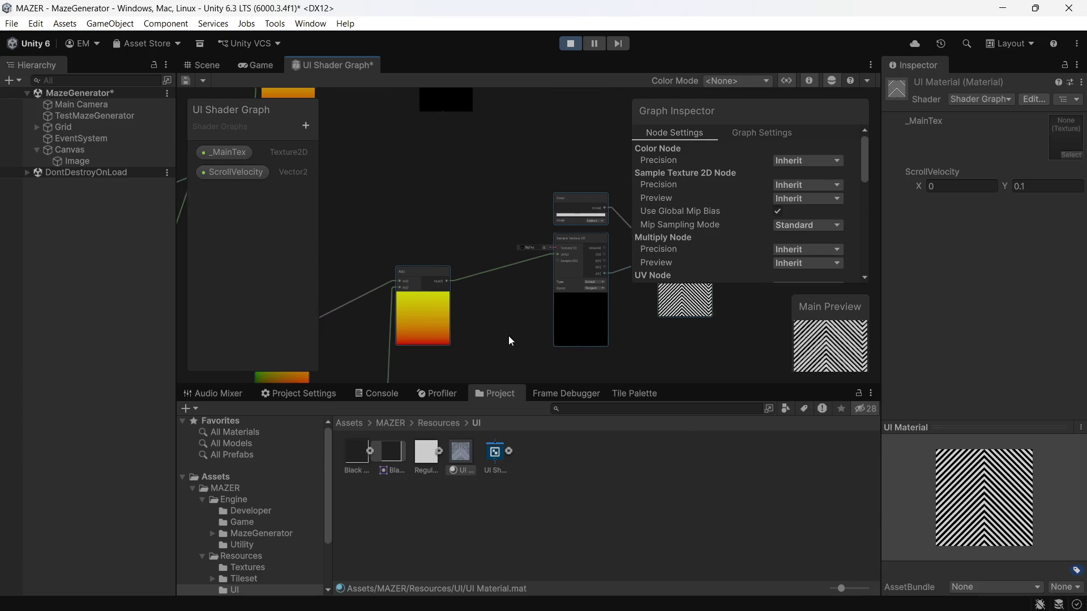
{"action": "scroll", "coordinate": [501, 338], "scroll_direction": "up", "scroll_amount": 5}
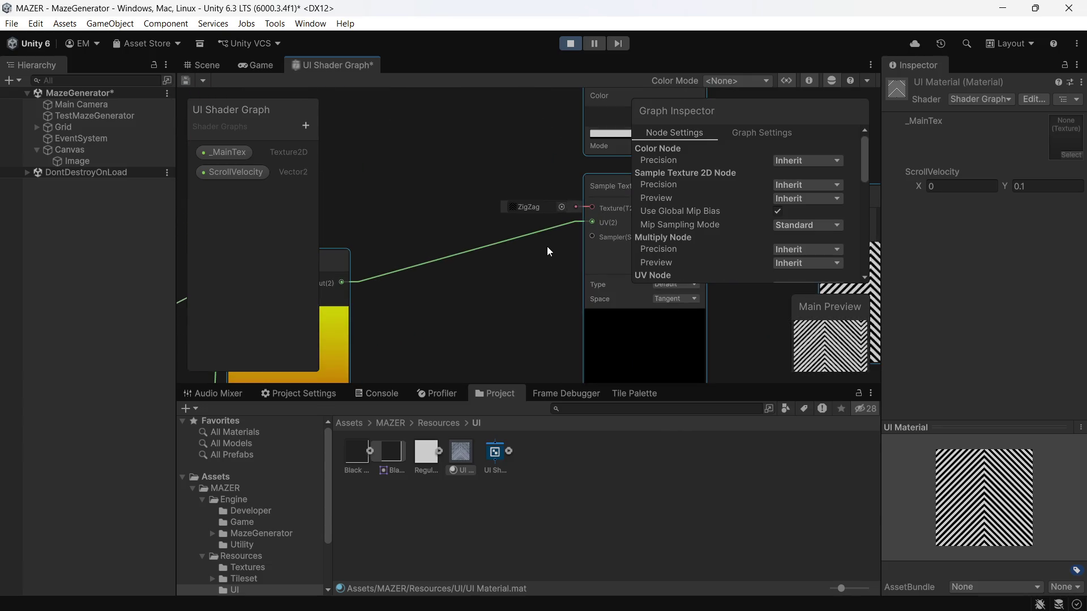
{"action": "left_click", "coordinate": [560, 206]}
{"action": "scroll", "coordinate": [599, 311], "scroll_direction": "up", "scroll_amount": 10}
{"action": "scroll", "coordinate": [614, 303], "scroll_direction": "up", "scroll_amount": 5}
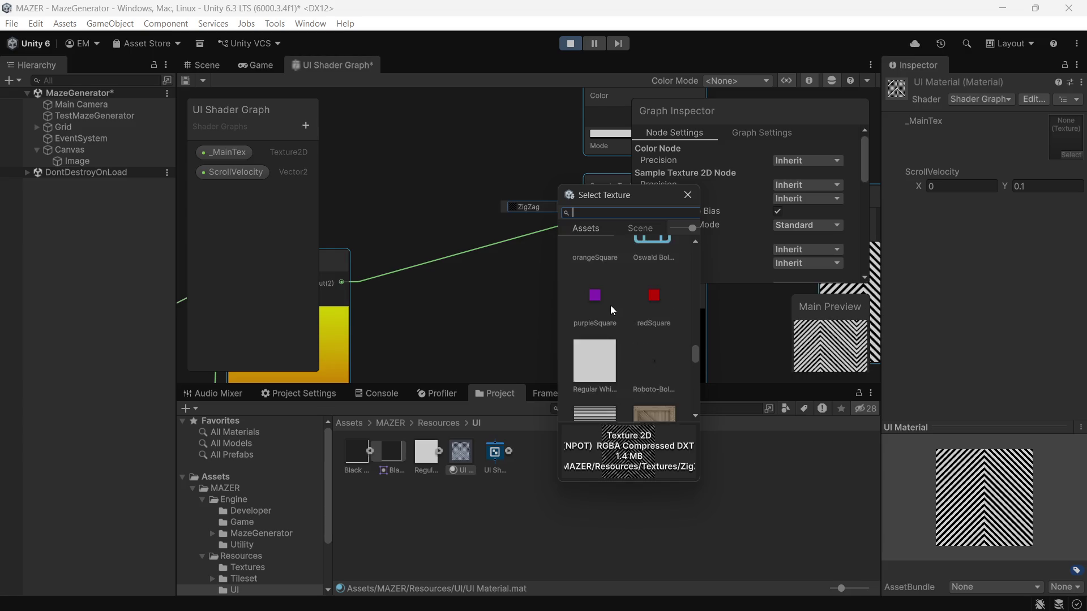
{"action": "scroll", "coordinate": [610, 304], "scroll_direction": "up", "scroll_amount": 3}
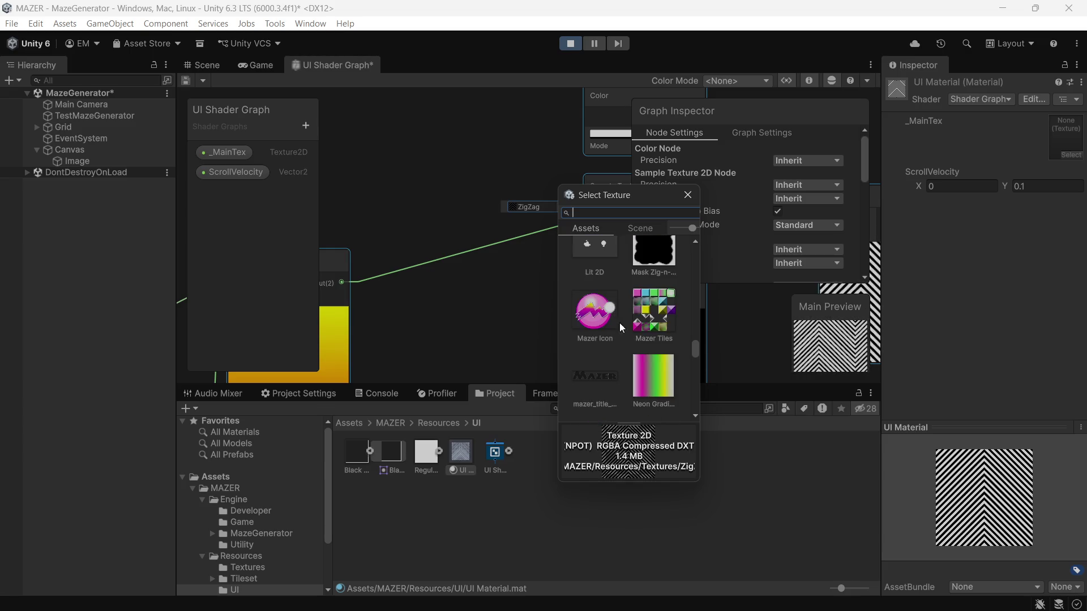
{"action": "left_click", "coordinate": [641, 376]}
{"action": "double_click", "coordinate": [640, 376]}
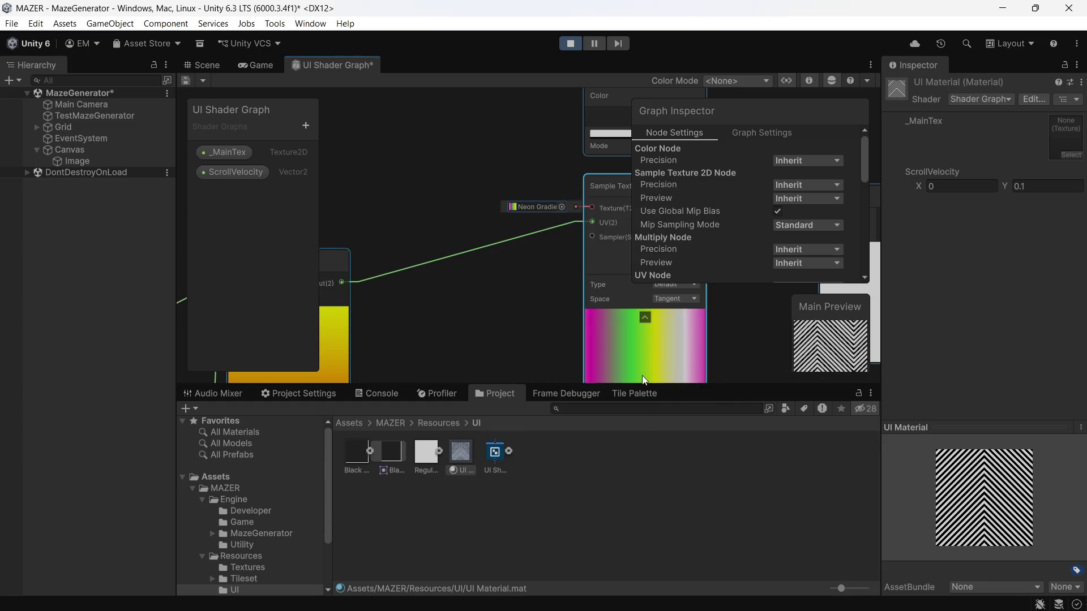
{"action": "scroll", "coordinate": [650, 355], "scroll_direction": "down", "scroll_amount": 2}
{"action": "mouse_move", "coordinate": [586, 337]}
{"action": "left_mouse_down"}
{"action": "mouse_move", "coordinate": [389, 252]}
{"action": "mouse_move", "coordinate": [396, 283]}
{"action": "left_mouse_up"}
{"action": "scroll", "coordinate": [497, 252], "scroll_direction": "down", "scroll_amount": 3}
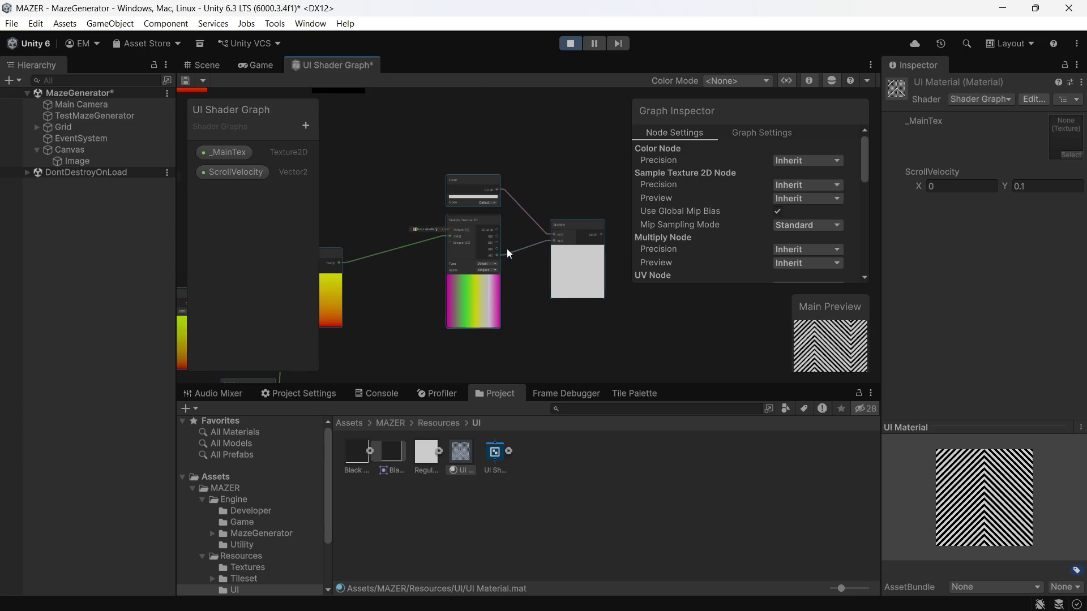
{"action": "scroll", "coordinate": [507, 249], "scroll_direction": "down", "scroll_amount": 3}
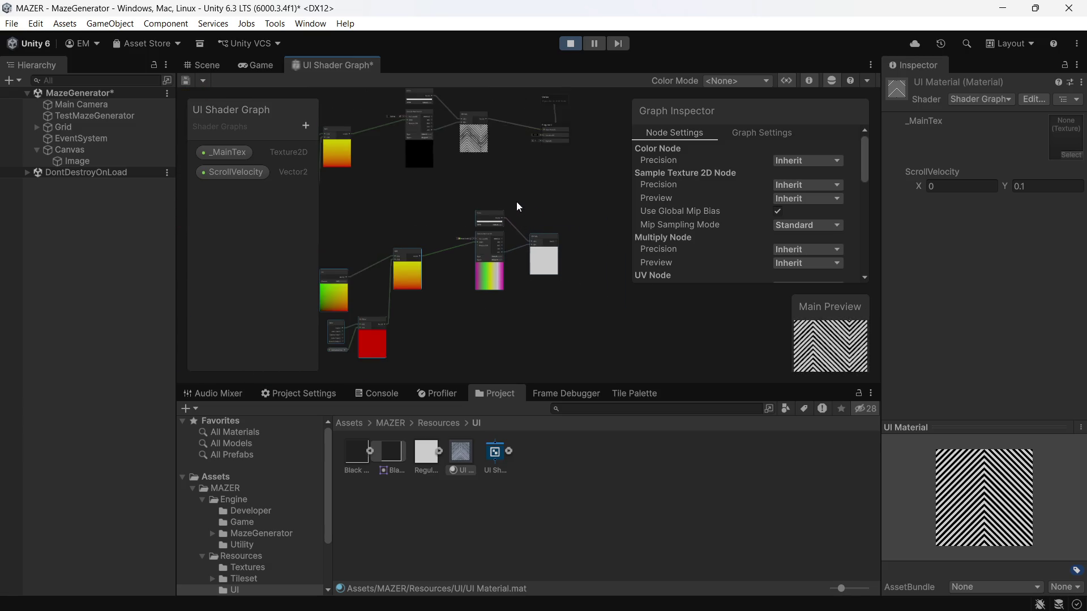
{"action": "left_click_drag", "start_coordinate": [521, 215], "coordinate": [548, 218]}
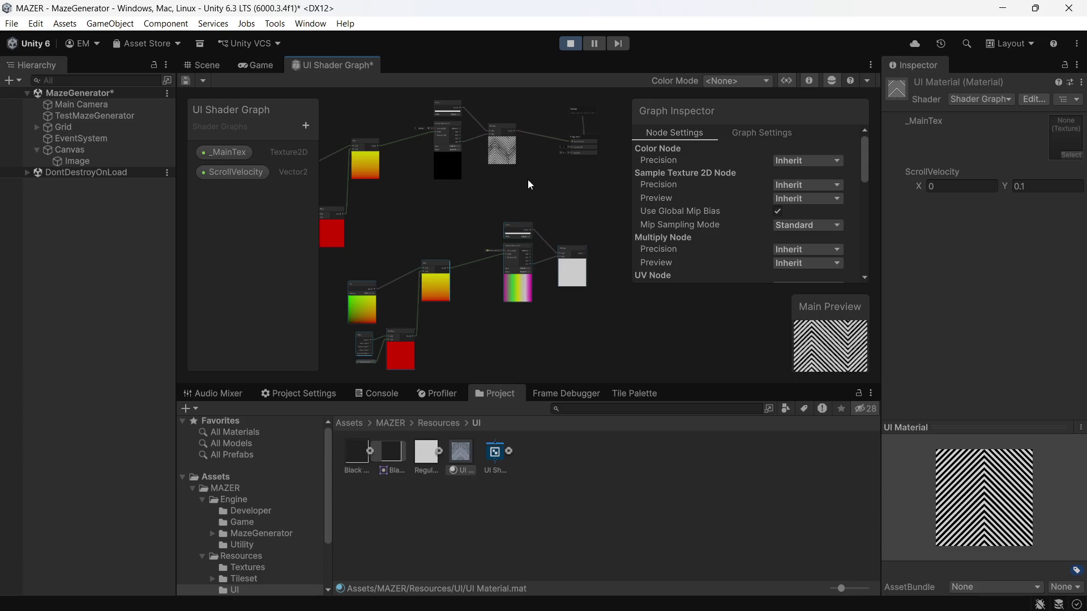
{"action": "left_click_drag", "start_coordinate": [524, 179], "coordinate": [524, 293]}
{"action": "scroll", "coordinate": [542, 251], "scroll_direction": "up", "scroll_amount": 2}
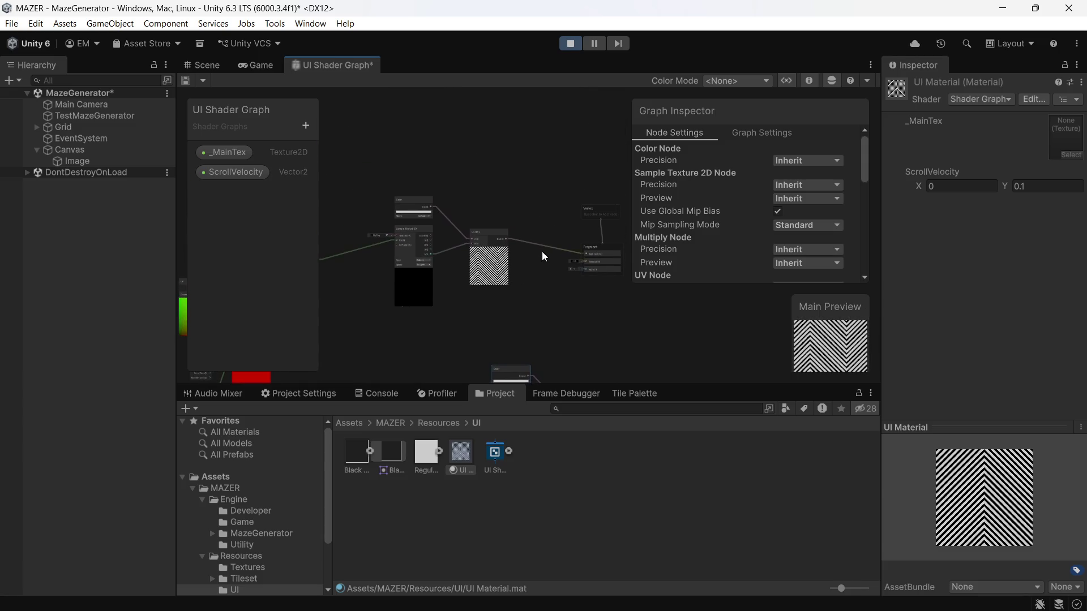
{"action": "scroll", "coordinate": [543, 249], "scroll_direction": "up", "scroll_amount": 3}
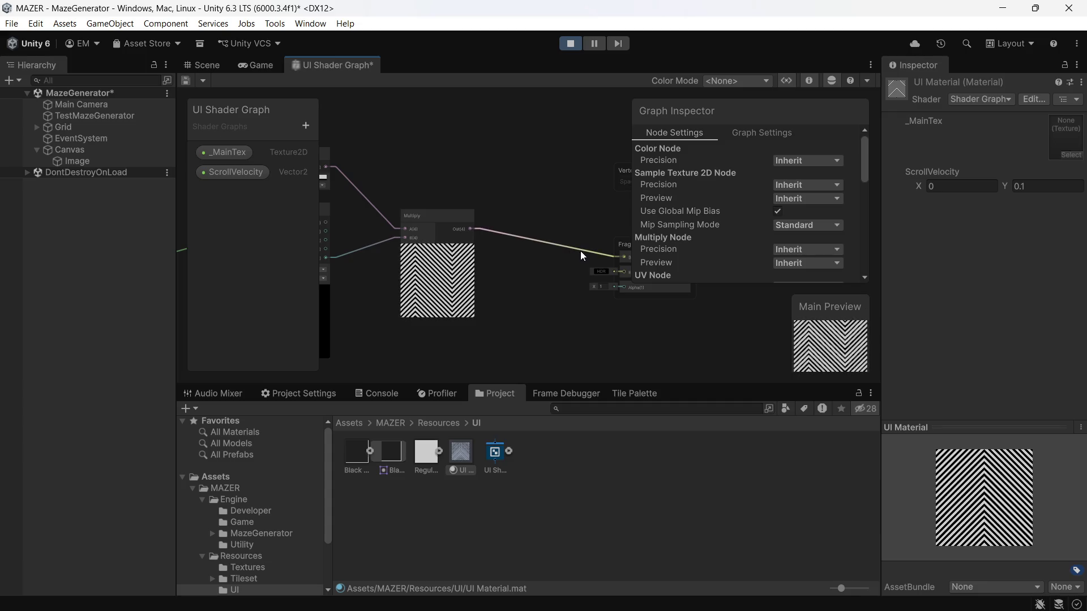
{"action": "mouse_move", "coordinate": [583, 250]}
{"action": "left_mouse_down"}
{"action": "mouse_move", "coordinate": [575, 279]}
{"action": "mouse_move", "coordinate": [606, 289]}
{"action": "mouse_move", "coordinate": [623, 287]}
{"action": "mouse_move", "coordinate": [605, 258]}
{"action": "mouse_move", "coordinate": [622, 257]}
{"action": "left_mouse_up"}
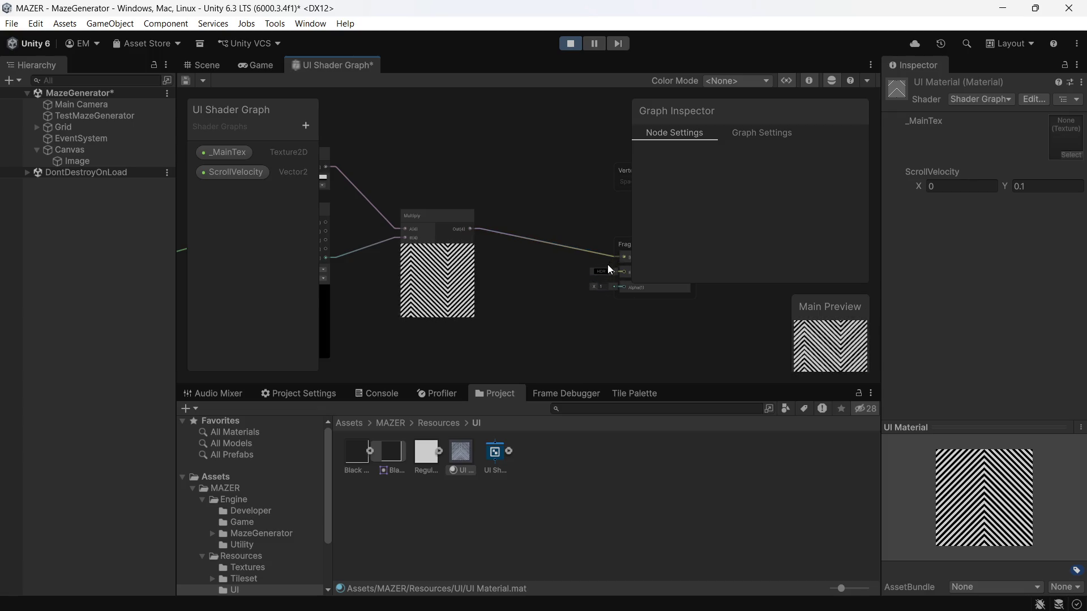
{"action": "scroll", "coordinate": [594, 272], "scroll_direction": "down", "scroll_amount": 10}
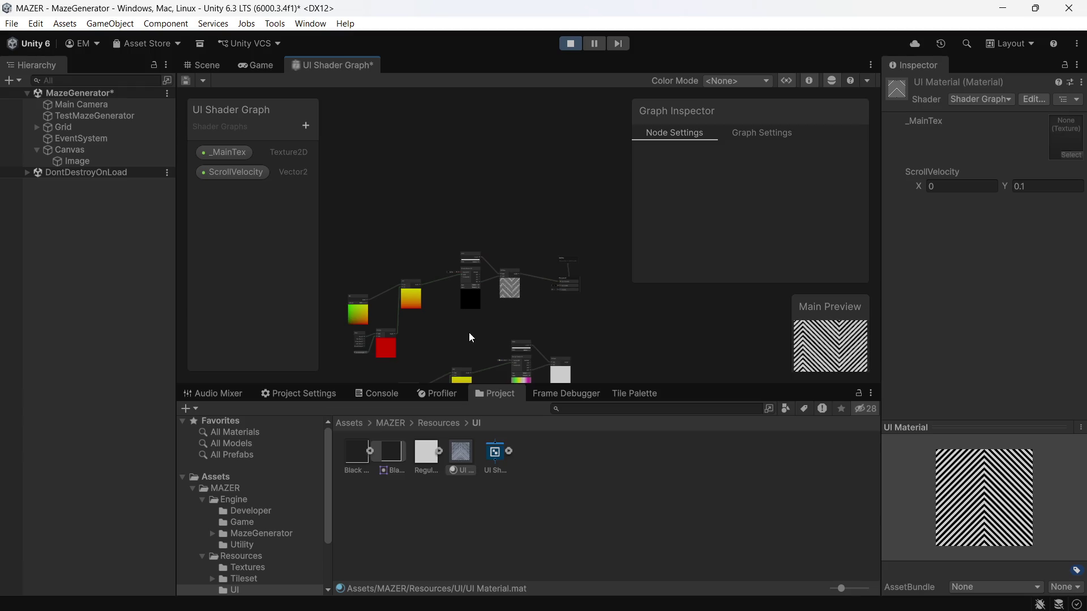
{"action": "scroll", "coordinate": [398, 270], "scroll_direction": "up", "scroll_amount": 6}
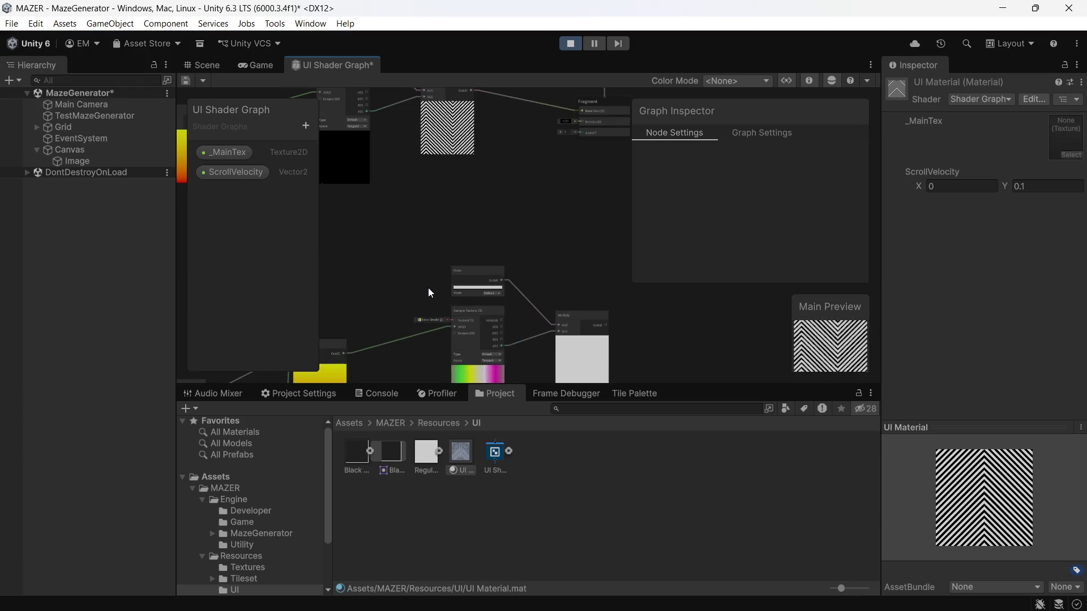
{"action": "scroll", "coordinate": [432, 306], "scroll_direction": "up", "scroll_amount": 5}
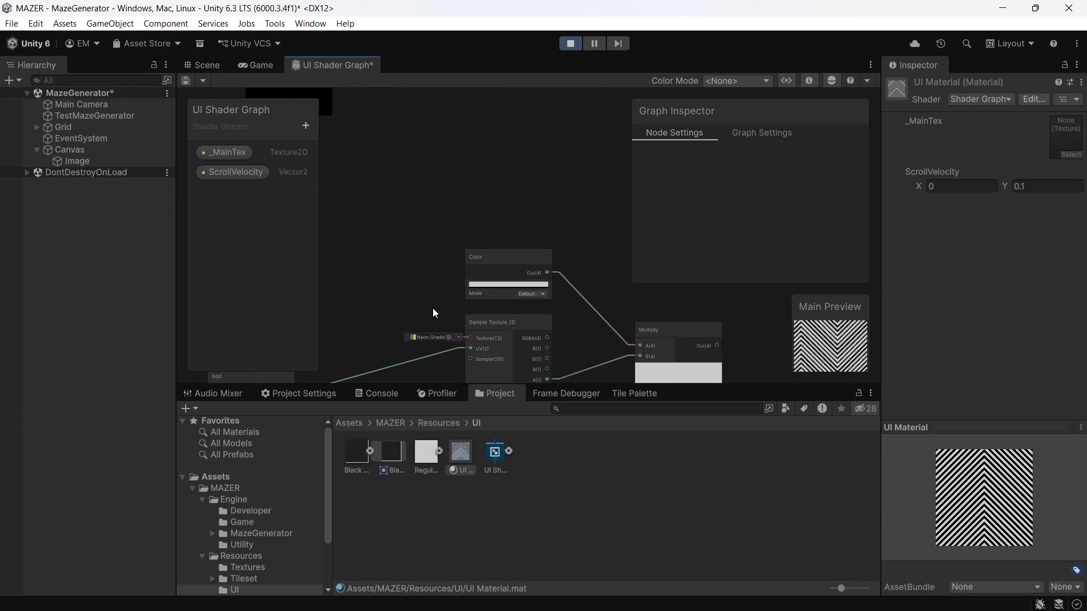
- Switch the copied sampler's texture from Neon Gradient back to ZigZag
{"action": "left_click", "coordinate": [454, 341]}
{"action": "scroll", "coordinate": [532, 469], "scroll_direction": "up", "scroll_amount": 3}
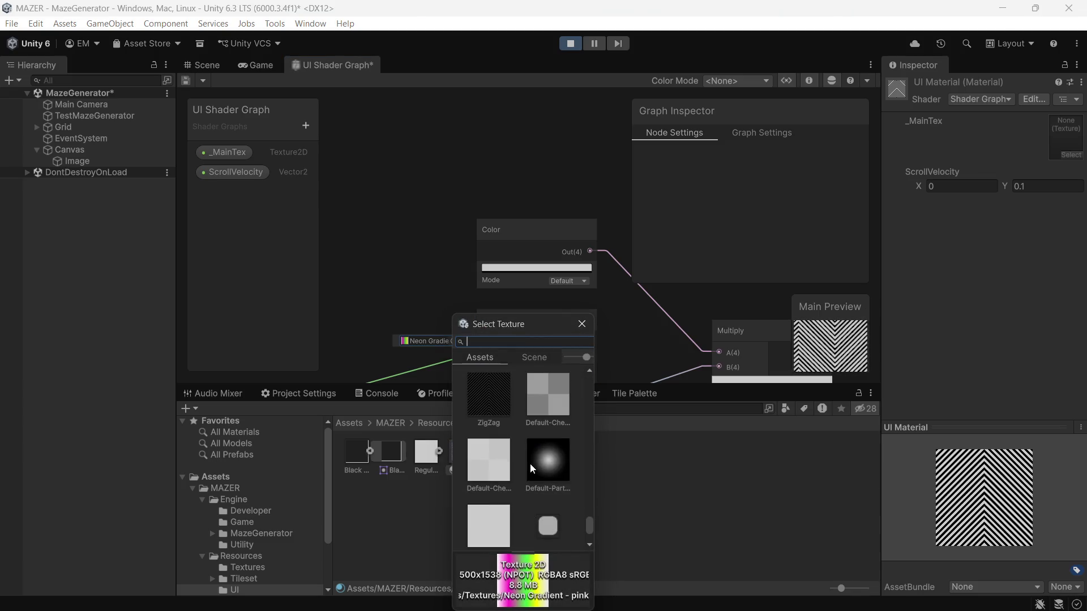
{"action": "double_click", "coordinate": [486, 395]}
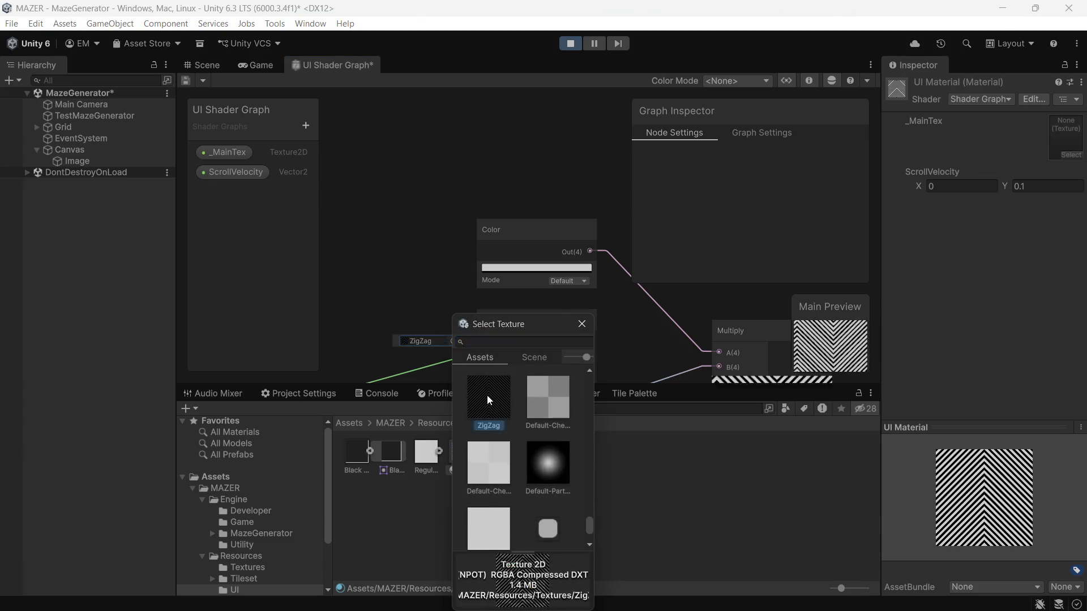
{"action": "scroll", "coordinate": [547, 367], "scroll_direction": "down", "scroll_amount": 3}
{"action": "scroll", "coordinate": [460, 242], "scroll_direction": "up", "scroll_amount": 2}
{"action": "scroll", "coordinate": [412, 302], "scroll_direction": "down", "scroll_amount": 4}
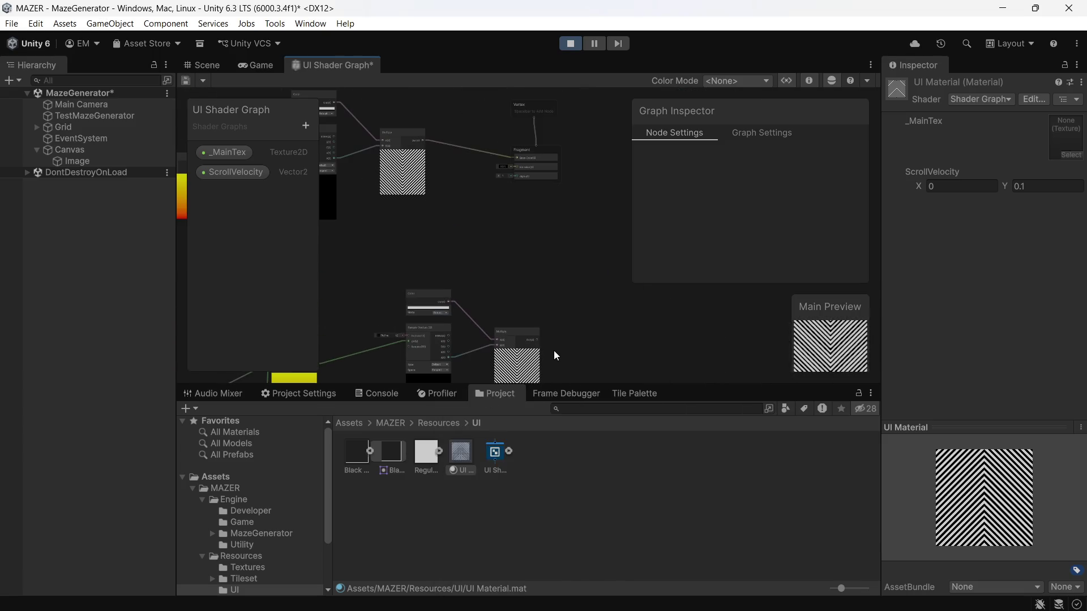
- Wire the lower Multiply node's Out into the Fragment node's Base Color
{"action": "mouse_move", "coordinate": [537, 340]}
{"action": "left_mouse_down"}
{"action": "mouse_move", "coordinate": [522, 233]}
{"action": "mouse_move", "coordinate": [498, 185]}
{"action": "mouse_move", "coordinate": [515, 170]}
{"action": "left_mouse_up"}
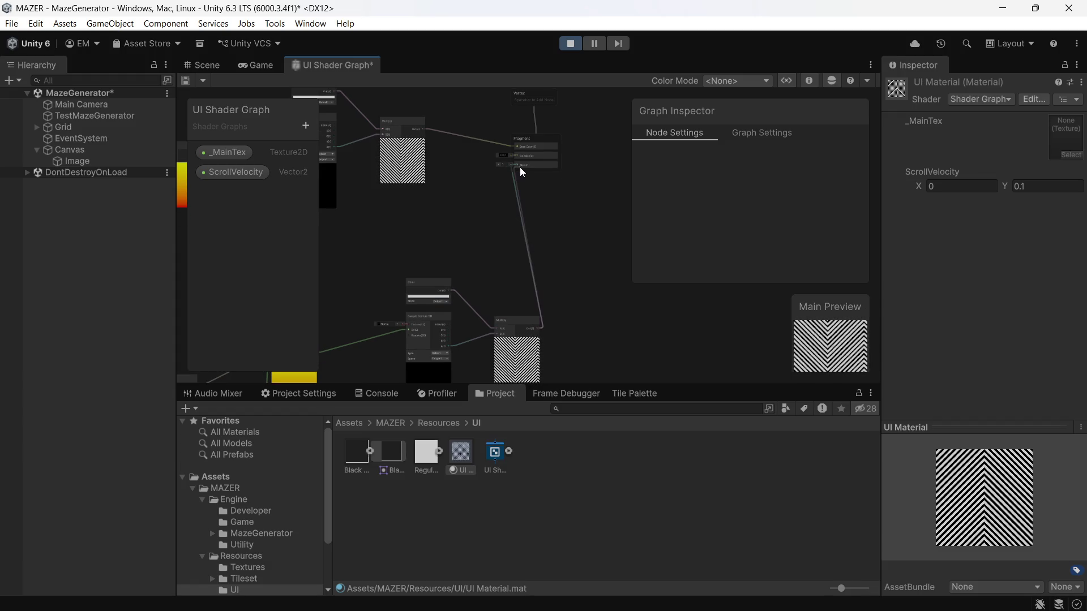
{"action": "scroll", "coordinate": [566, 267], "scroll_direction": "up", "scroll_amount": 3}
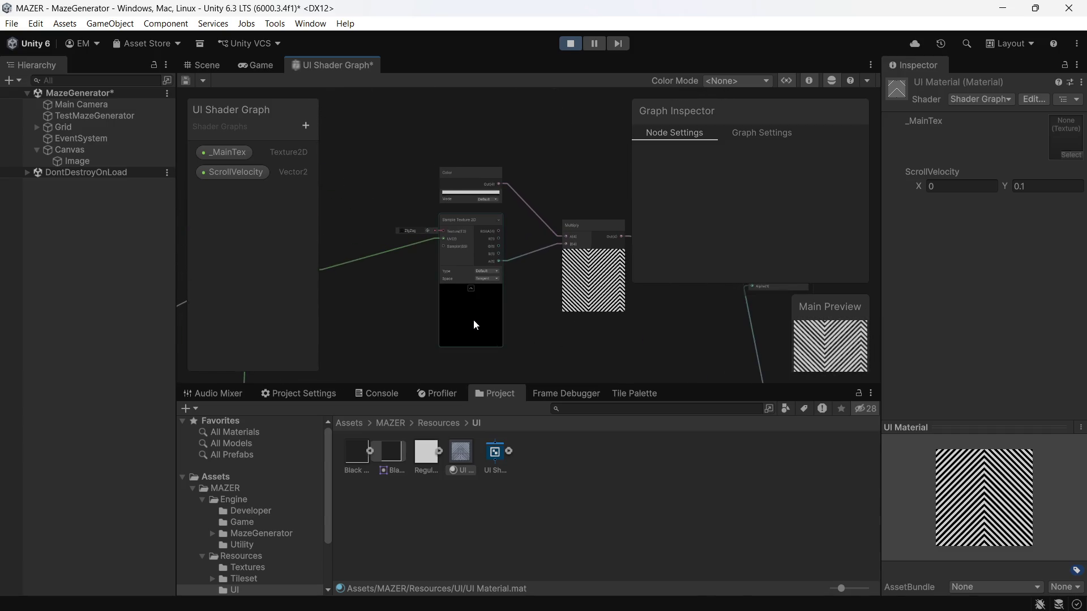
{"action": "scroll", "coordinate": [485, 318], "scroll_direction": "down", "scroll_amount": 1}
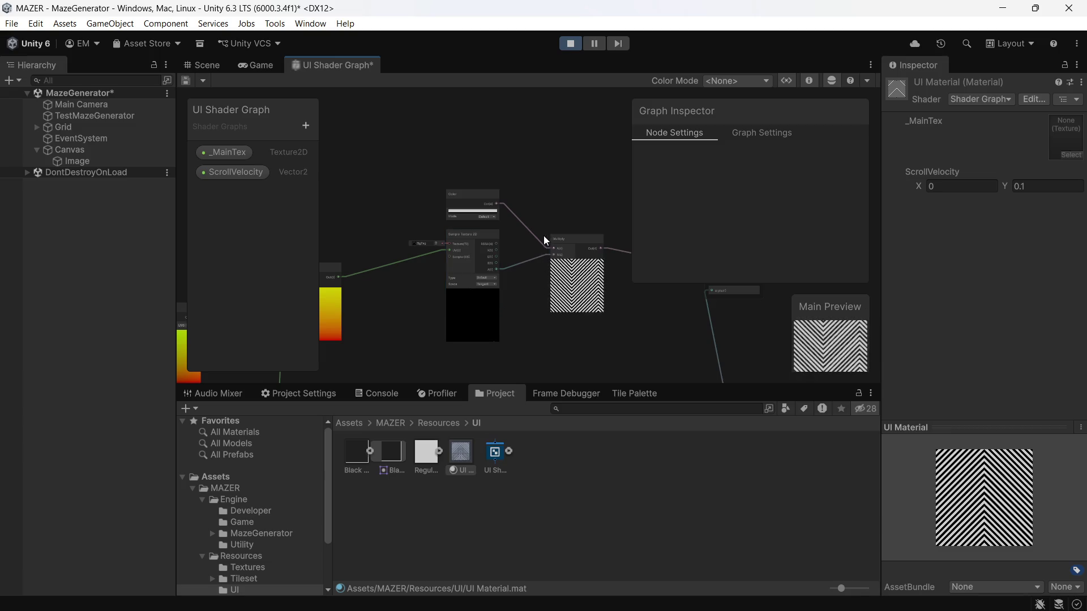
{"action": "scroll", "coordinate": [509, 250], "scroll_direction": "up", "scroll_amount": 2}
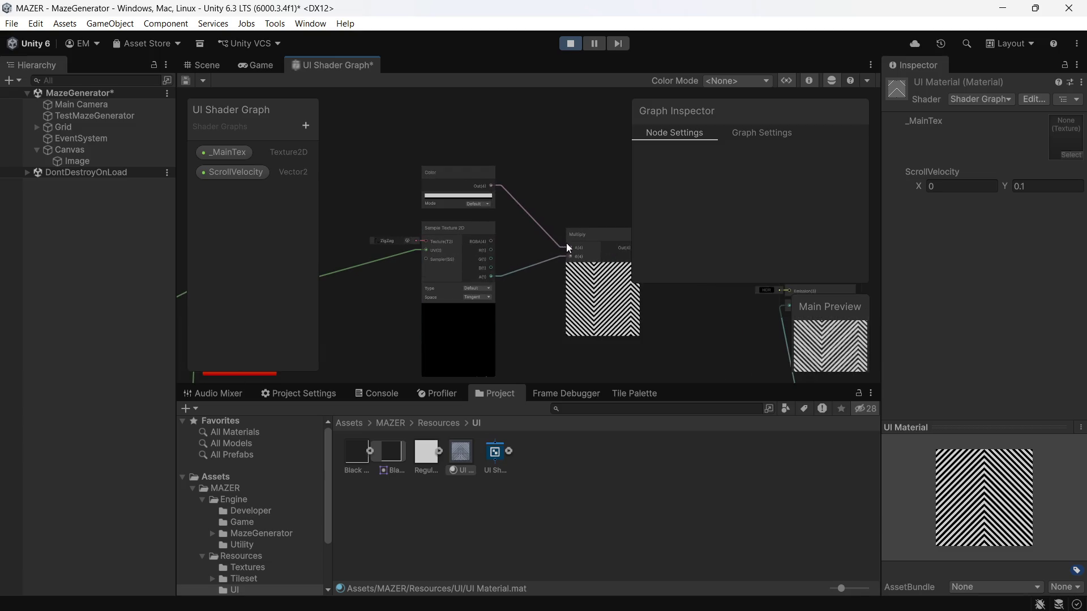
- Delete the Multiply node and the Color node from the graph
{"action": "left_click", "coordinate": [584, 243]}
{"action": "right_click", "coordinate": [584, 242]}
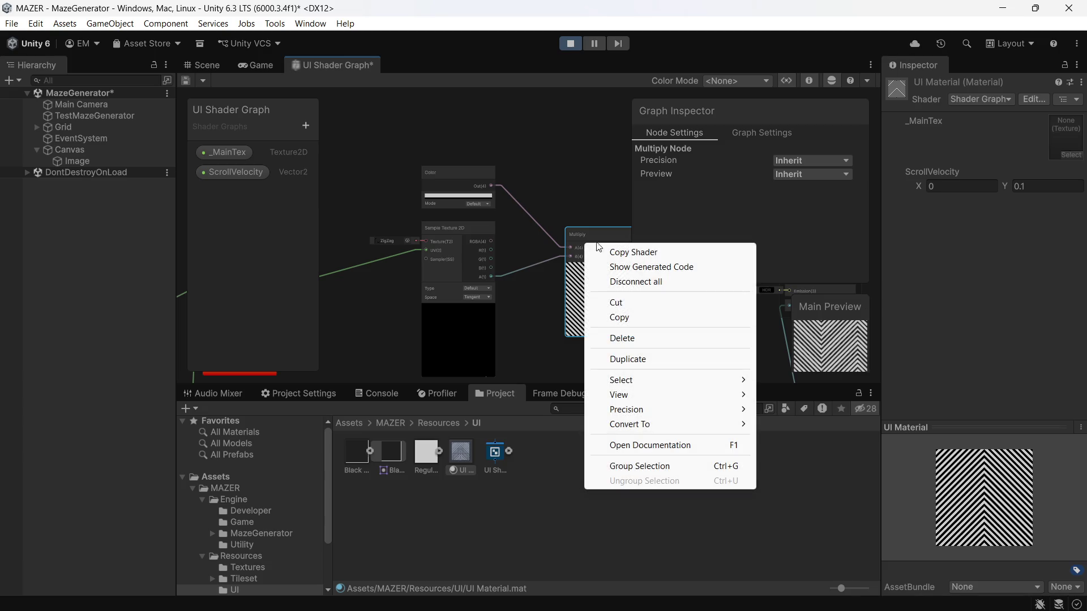
{"action": "left_click", "coordinate": [621, 338]}
{"action": "scroll", "coordinate": [555, 331], "scroll_direction": "down", "scroll_amount": 1}
{"action": "mouse_move", "coordinate": [553, 331]}
{"action": "left_mouse_down"}
{"action": "mouse_move", "coordinate": [590, 280]}
{"action": "mouse_move", "coordinate": [618, 287]}
{"action": "left_mouse_up"}
{"action": "left_click", "coordinate": [532, 188]}
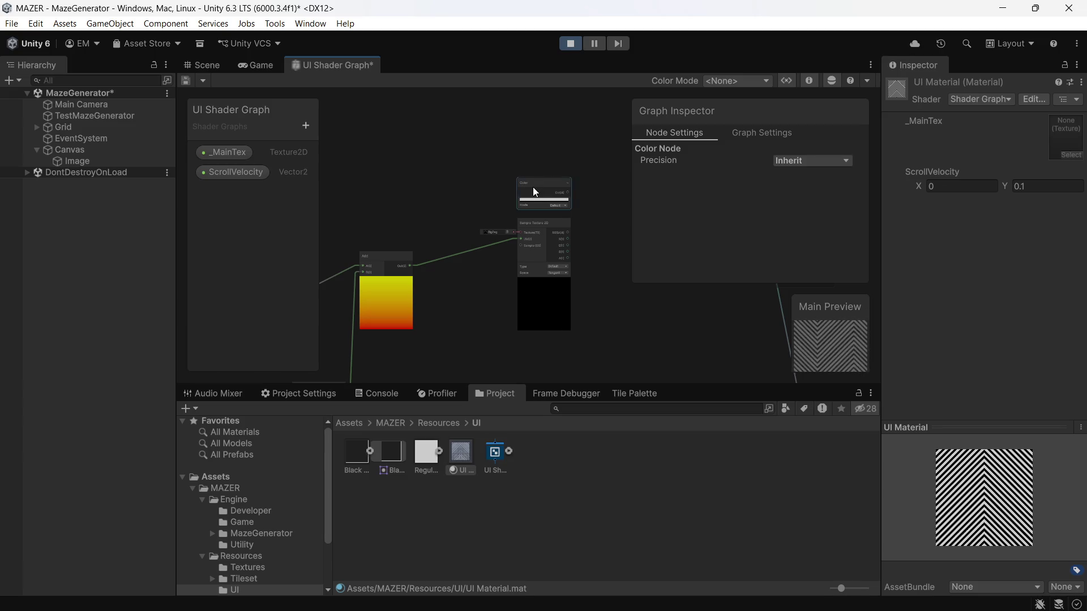
{"action": "scroll", "coordinate": [533, 187], "scroll_direction": "up", "scroll_amount": 2}
{"action": "right_click", "coordinate": [533, 188]}
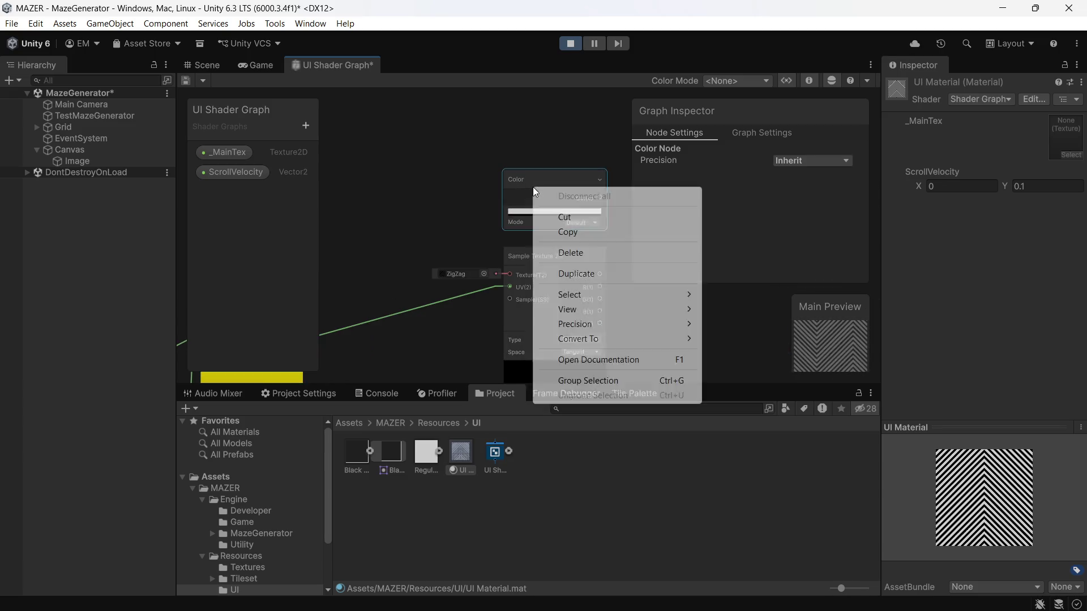
{"action": "left_click", "coordinate": [600, 254]}
{"action": "scroll", "coordinate": [547, 274], "scroll_direction": "down", "scroll_amount": 2}
- Set the Sample Texture 2D node's texture to Neon Gradient
{"action": "left_click_drag", "start_coordinate": [545, 272], "coordinate": [554, 138]}
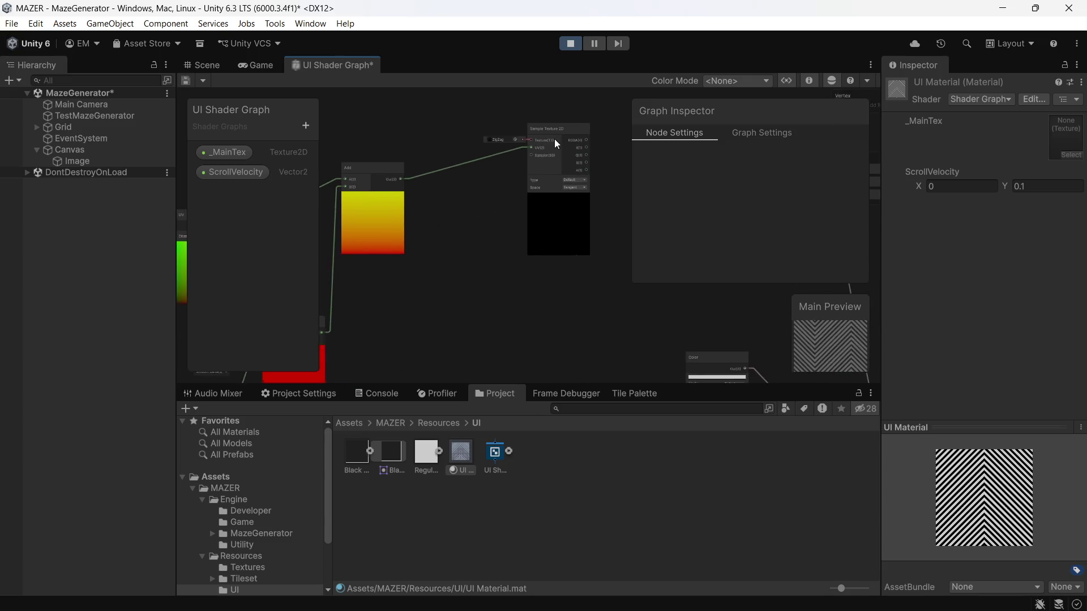
{"action": "left_click", "coordinate": [519, 143]}
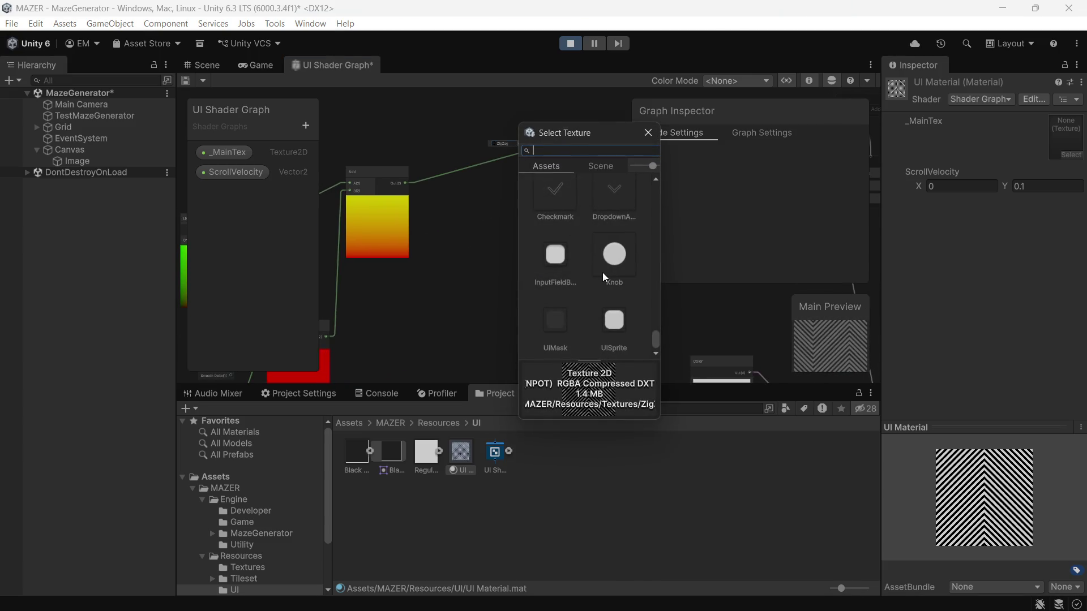
{"action": "scroll", "coordinate": [602, 273], "scroll_direction": "up", "scroll_amount": 10}
{"action": "scroll", "coordinate": [602, 273], "scroll_direction": "down", "scroll_amount": 5}
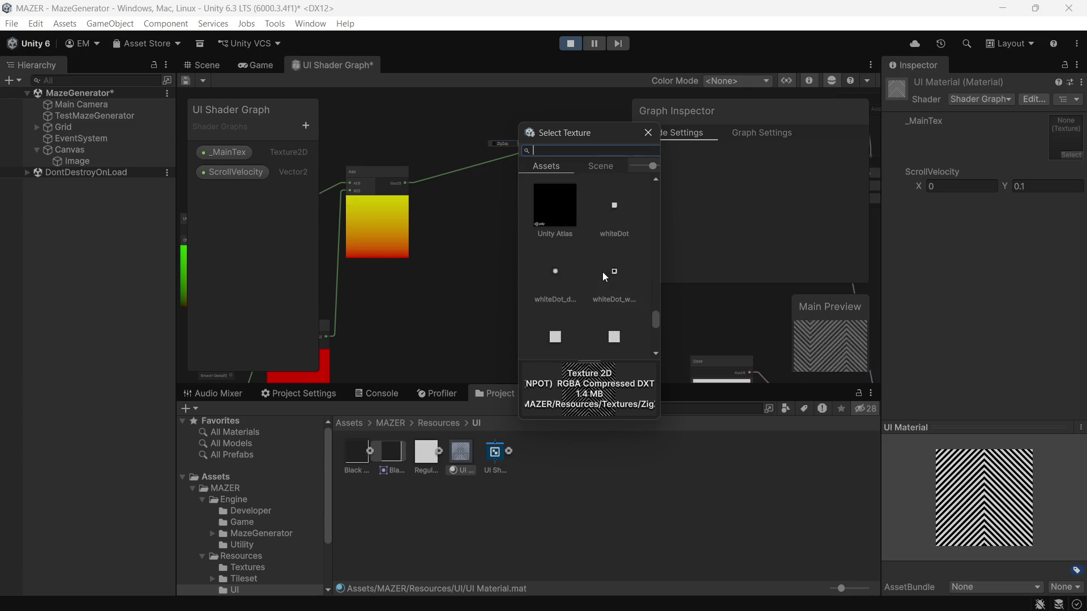
{"action": "scroll", "coordinate": [602, 271], "scroll_direction": "down", "scroll_amount": 6}
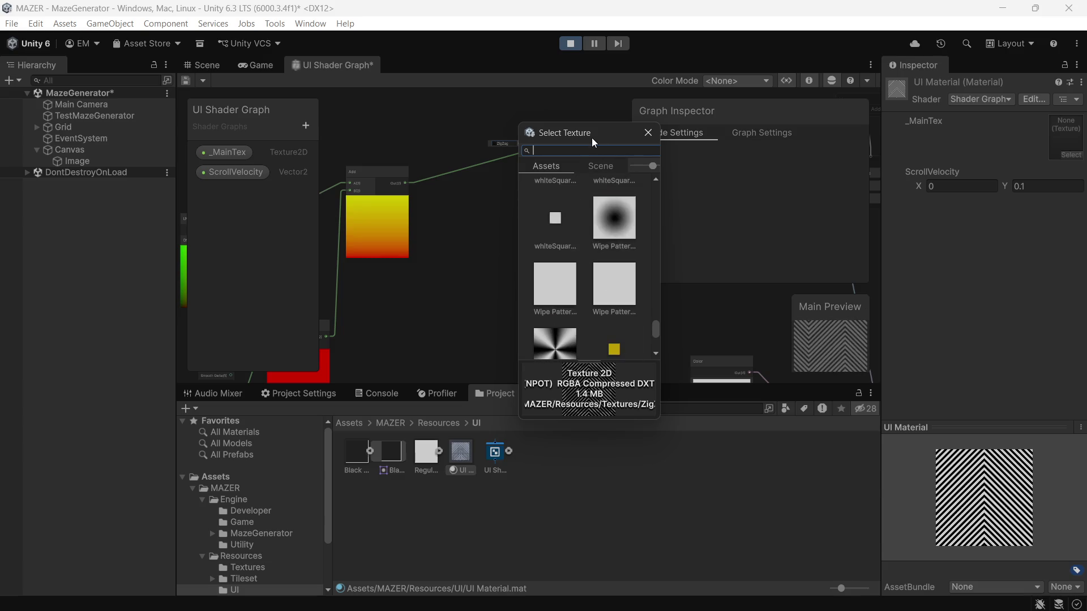
{"action": "type", "text": "ne"}
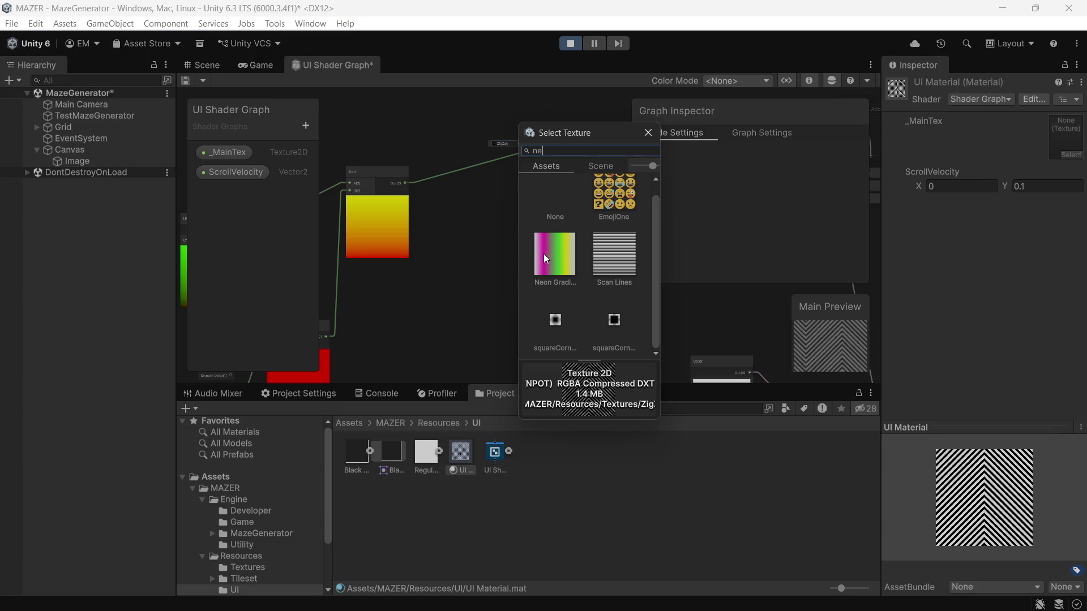
{"action": "left_click", "coordinate": [547, 253]}
{"action": "double_click", "coordinate": [548, 253]}
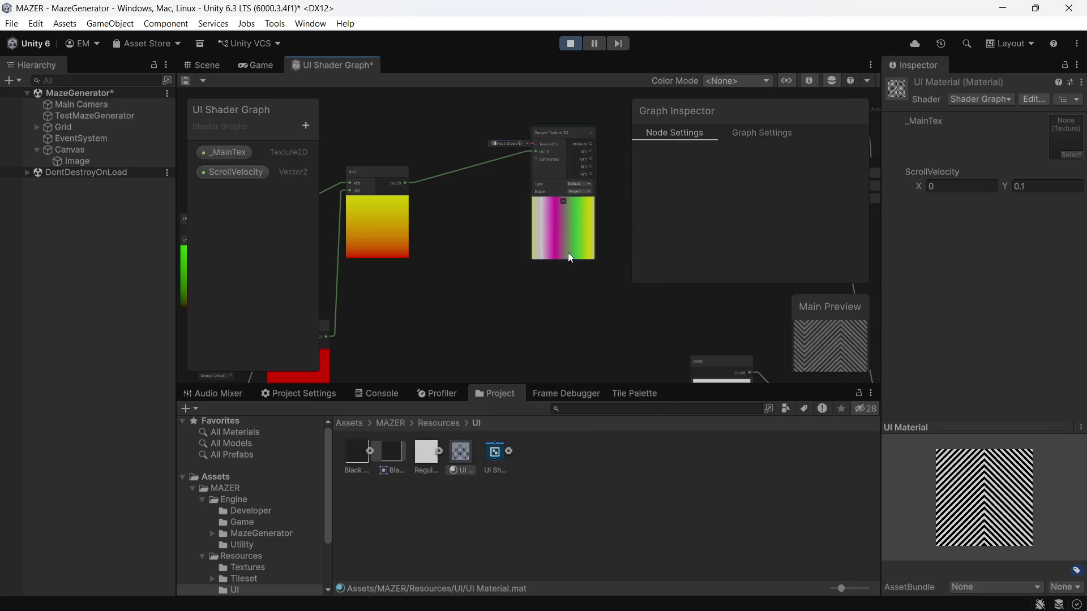
- Connect the Neon Gradient RGBA to Base Color, save the graph, and check the Game view
{"action": "scroll", "coordinate": [553, 215], "scroll_direction": "down", "scroll_amount": 5}
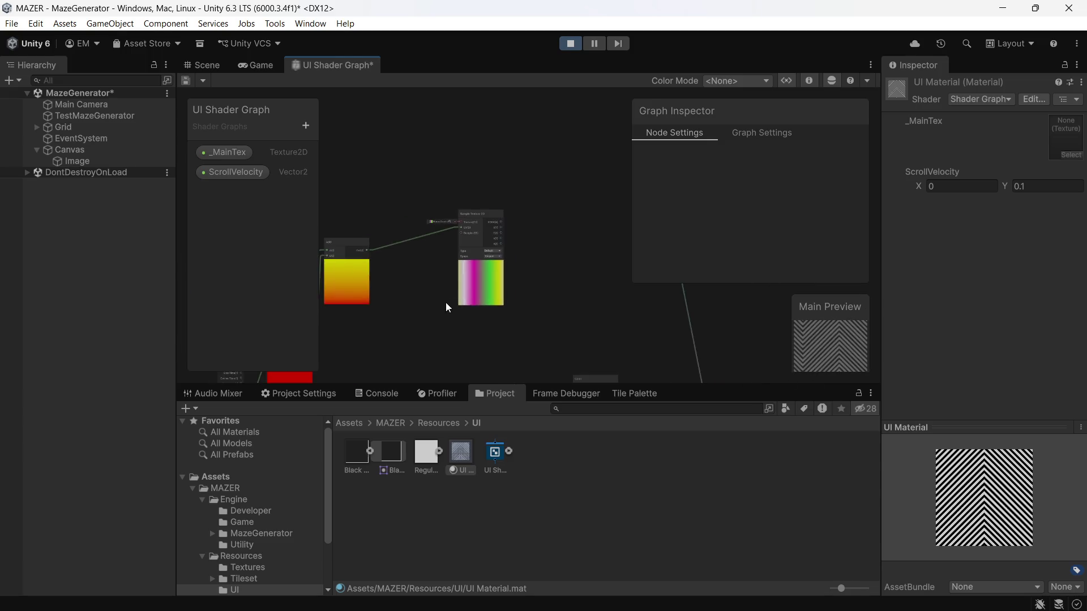
{"action": "scroll", "coordinate": [487, 280], "scroll_direction": "down", "scroll_amount": 2}
{"action": "scroll", "coordinate": [503, 280], "scroll_direction": "up", "scroll_amount": 3}
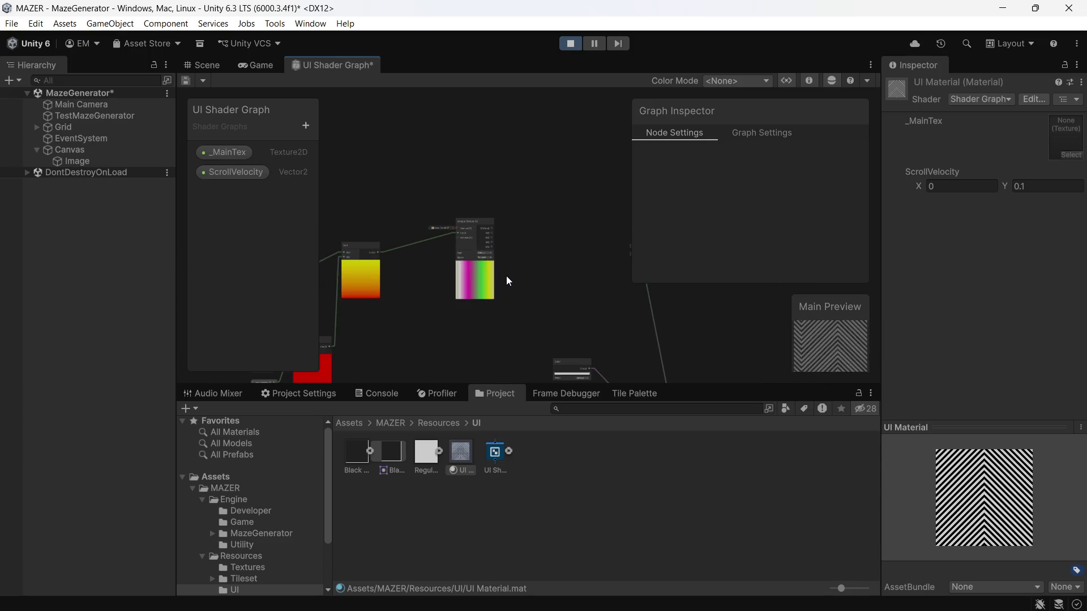
{"action": "mouse_move", "coordinate": [507, 273]}
{"action": "left_mouse_down"}
{"action": "mouse_move", "coordinate": [447, 251]}
{"action": "mouse_move", "coordinate": [406, 277]}
{"action": "left_mouse_up"}
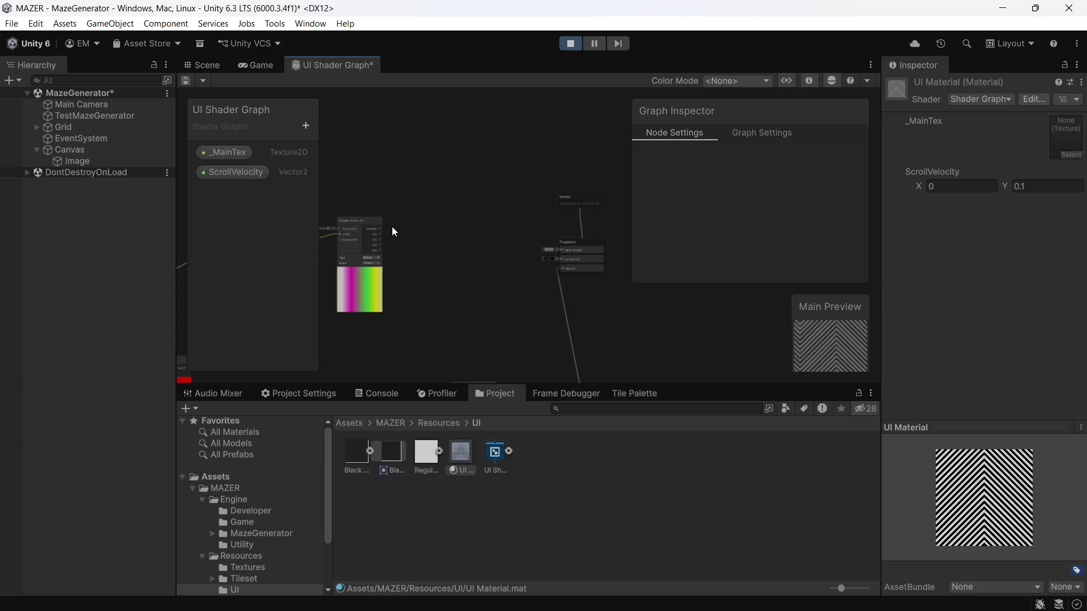
{"action": "mouse_move", "coordinate": [380, 228]}
{"action": "left_mouse_down"}
{"action": "mouse_move", "coordinate": [564, 259]}
{"action": "mouse_move", "coordinate": [561, 250]}
{"action": "left_mouse_up"}
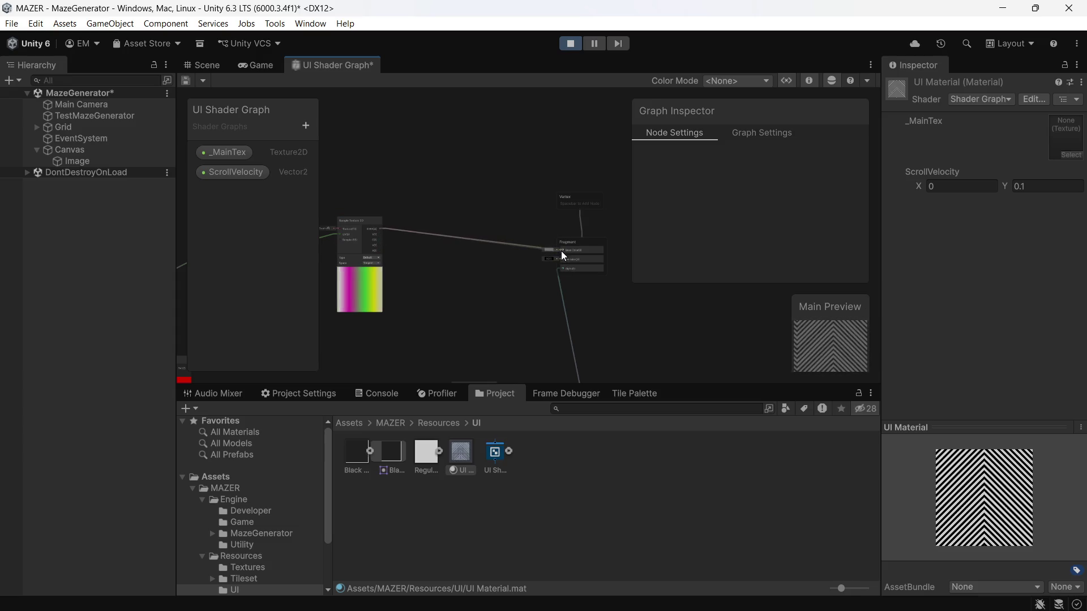
{"action": "left_click_drag", "start_coordinate": [502, 285], "coordinate": [564, 252]}
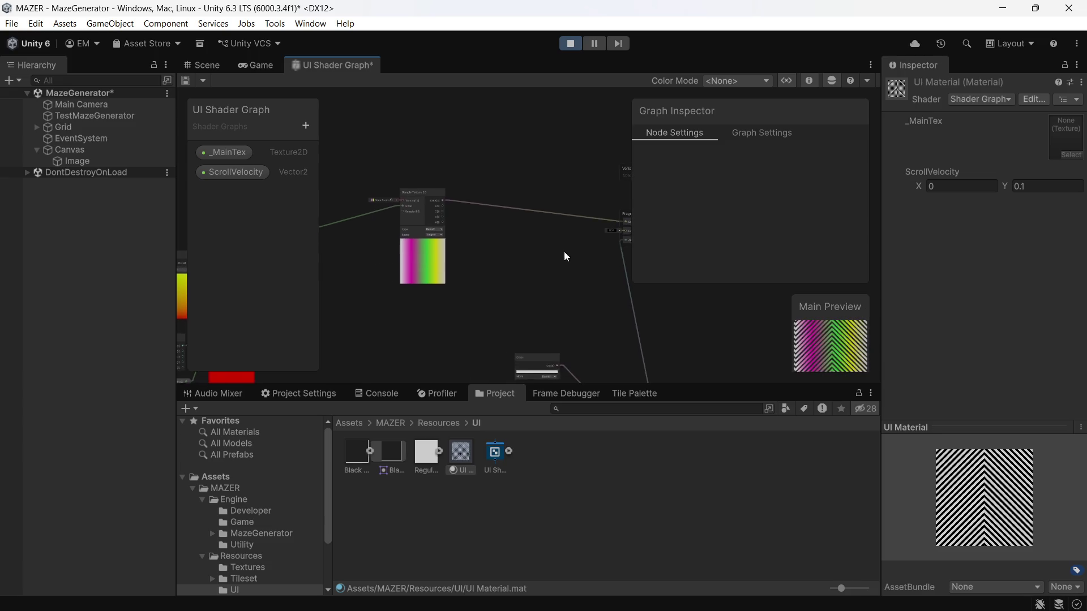
{"action": "left_click_drag", "start_coordinate": [434, 142], "coordinate": [392, 164]}
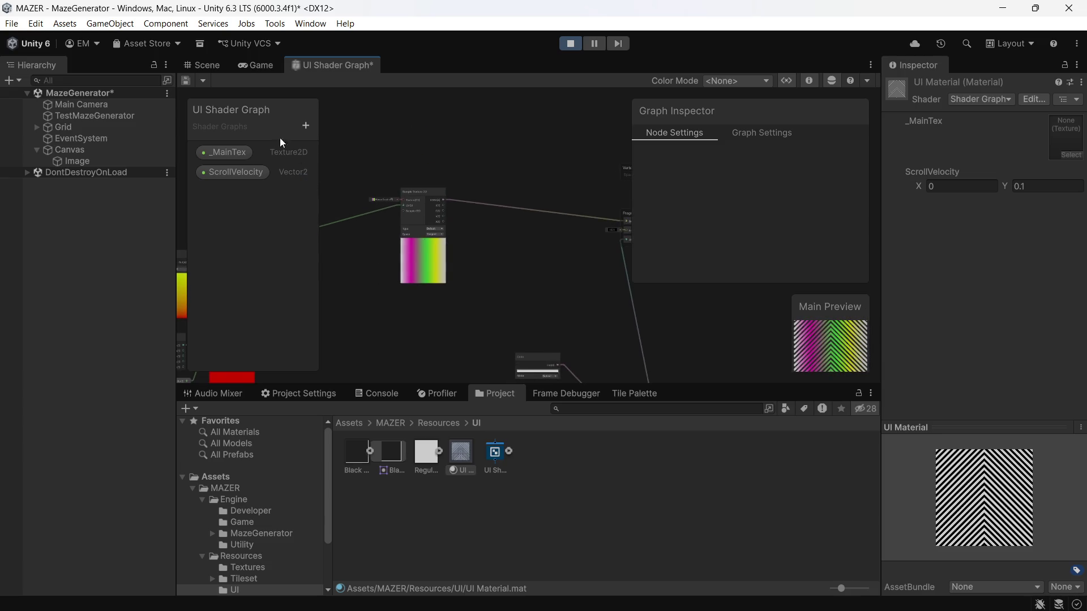
{"action": "key", "text": "ctrl+s"}
{"action": "left_click", "coordinate": [254, 65]}
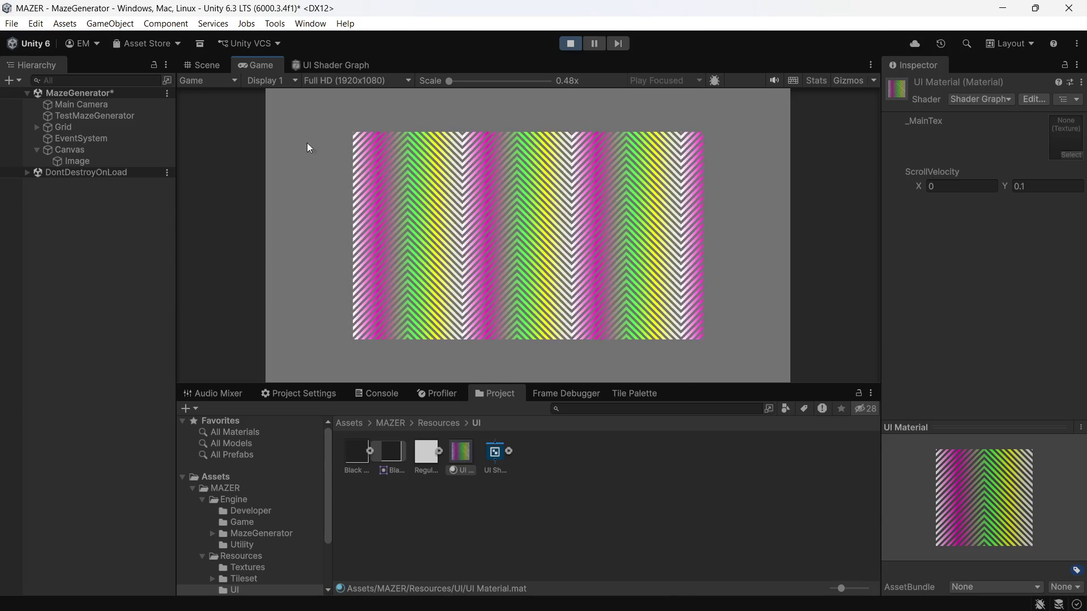
- Go back to the UI Shader Graph and zoom onto the Time and ScrollVelocity nodes
{"action": "left_click", "coordinate": [328, 65]}
{"action": "scroll", "coordinate": [396, 170], "scroll_direction": "down", "scroll_amount": 3}
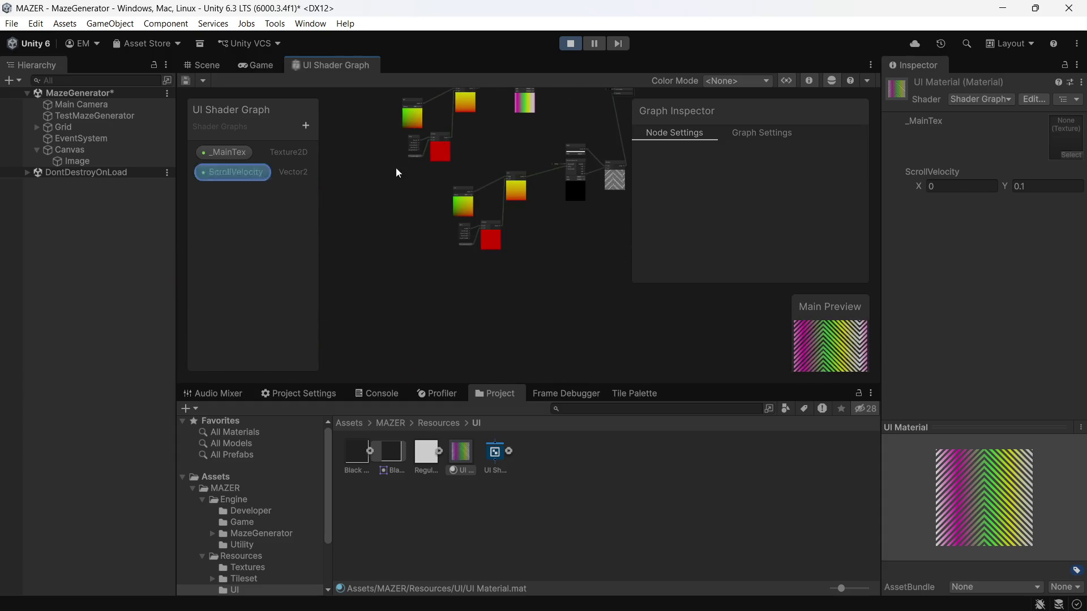
{"action": "scroll", "coordinate": [381, 170], "scroll_direction": "down", "scroll_amount": 2}
{"action": "scroll", "coordinate": [426, 213], "scroll_direction": "up", "scroll_amount": 5}
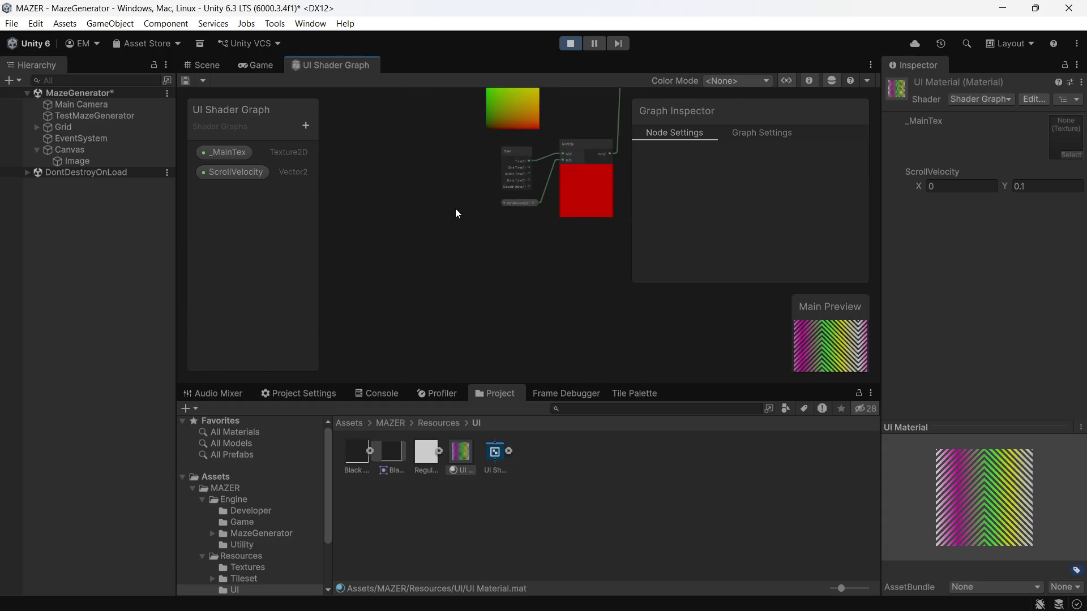
{"action": "scroll", "coordinate": [442, 253], "scroll_direction": "up", "scroll_amount": 3}
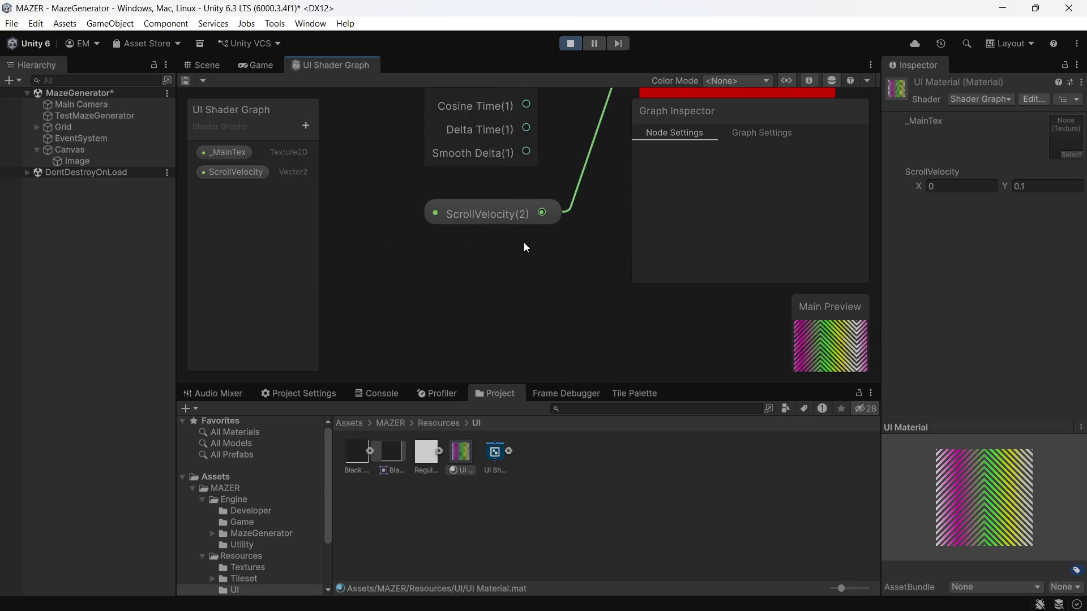
{"action": "scroll", "coordinate": [441, 280], "scroll_direction": "down", "scroll_amount": 2}
{"action": "scroll", "coordinate": [490, 261], "scroll_direction": "up", "scroll_amount": 1}
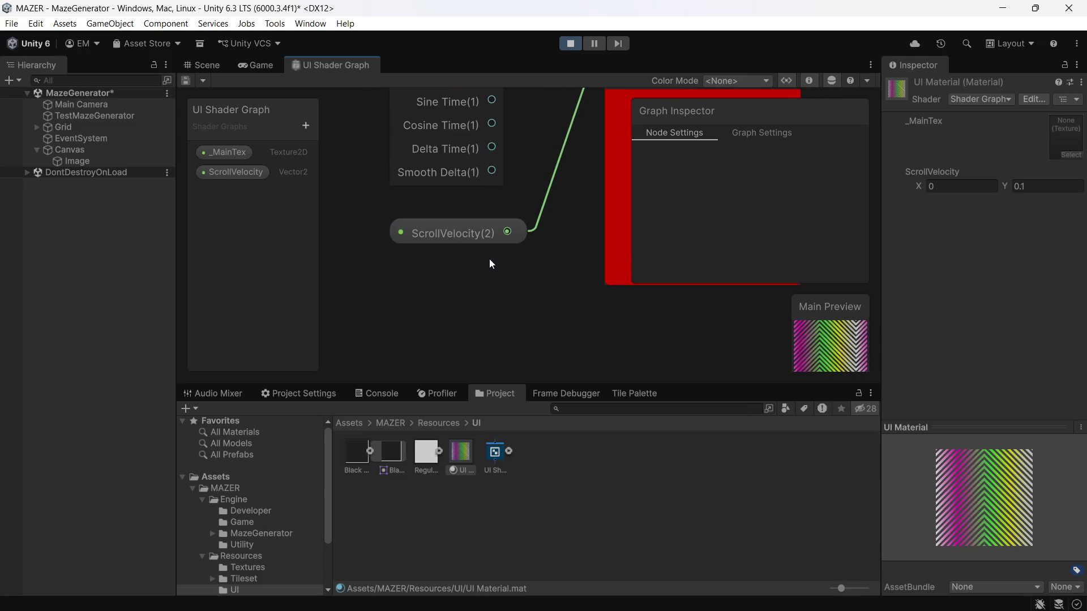
{"action": "left_click", "coordinate": [304, 130]}
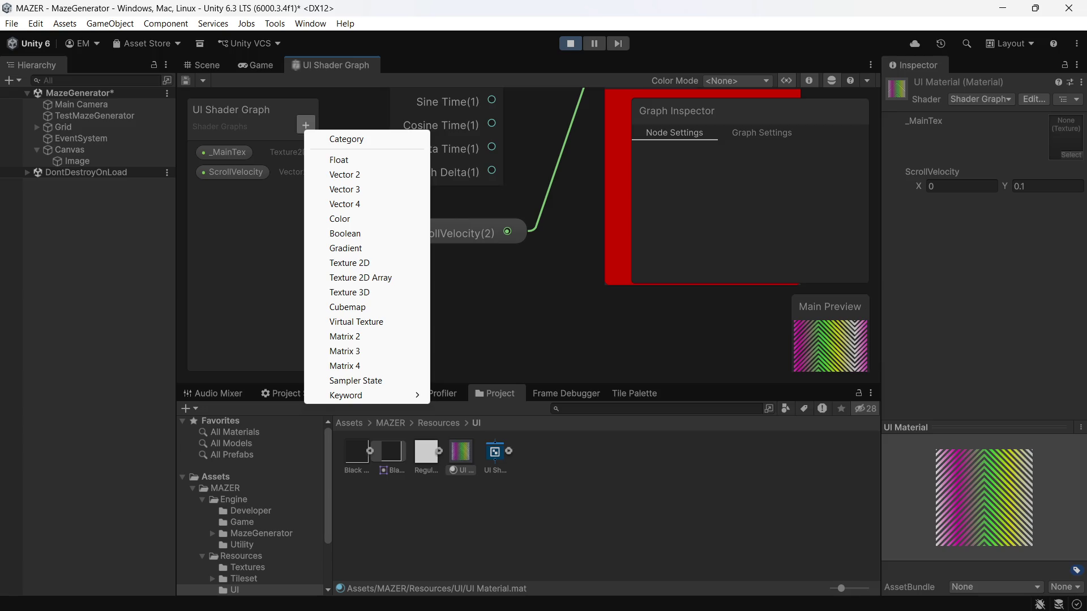
- Stop the running game and return to the UI Shader Graph editor
{"action": "left_click", "coordinate": [290, 213]}
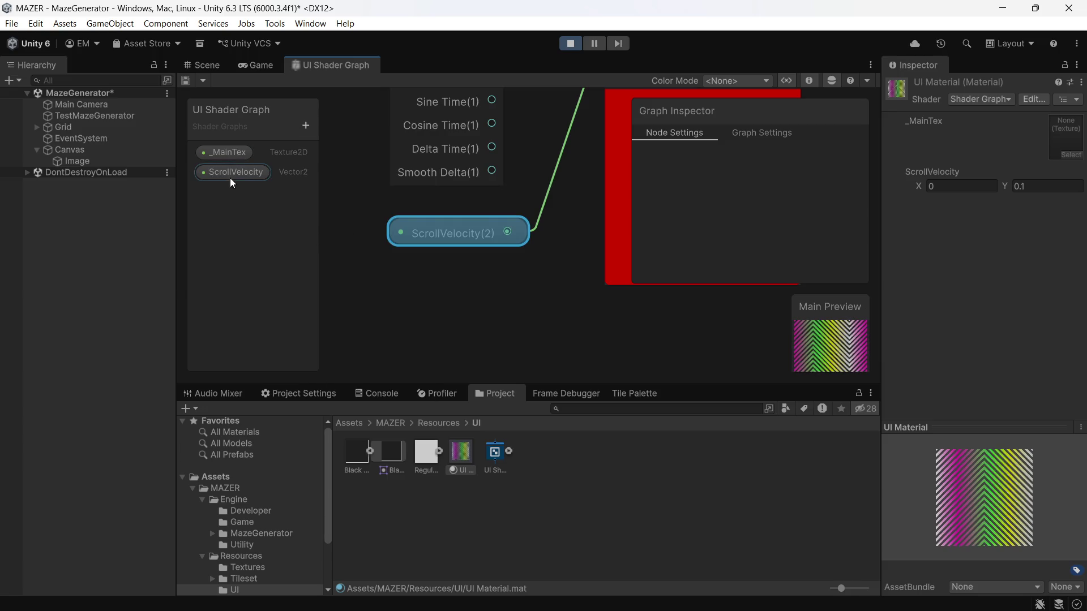
{"action": "left_click", "coordinate": [305, 125]}
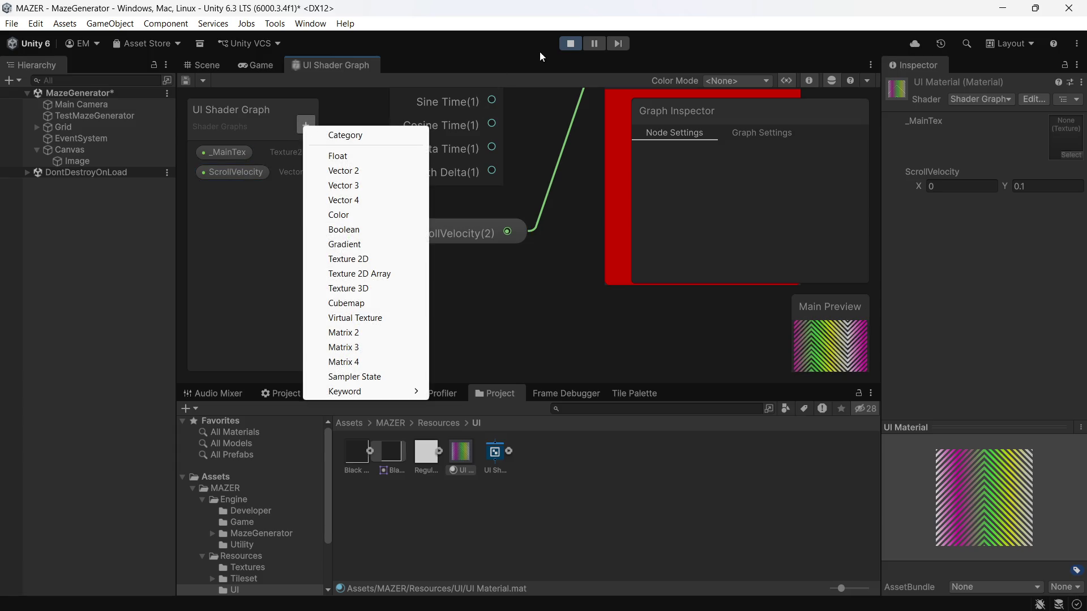
{"action": "left_click", "coordinate": [576, 43]}
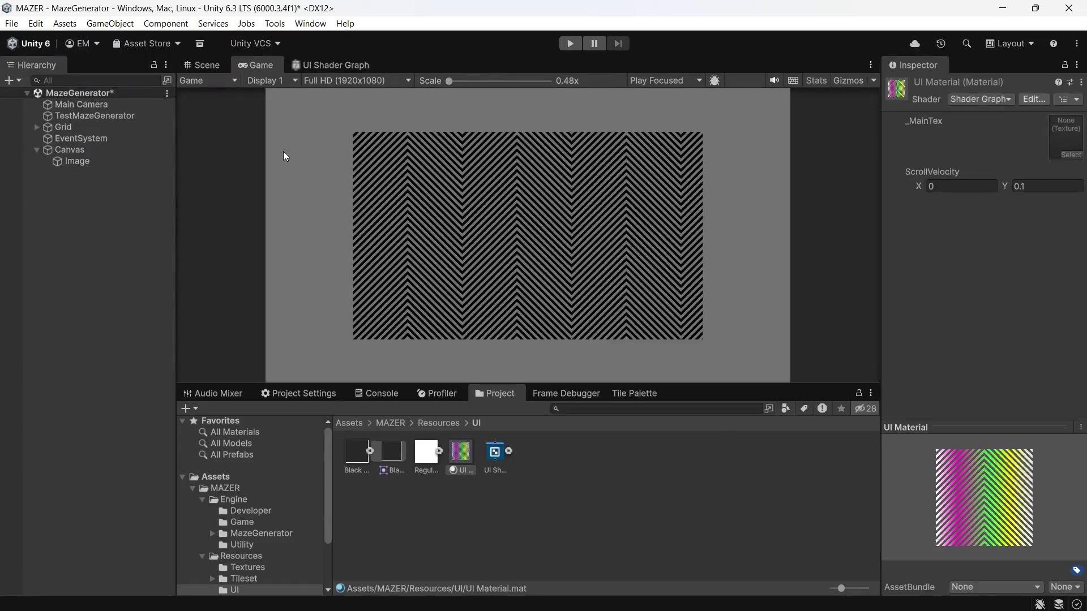
{"action": "left_click", "coordinate": [307, 63]}
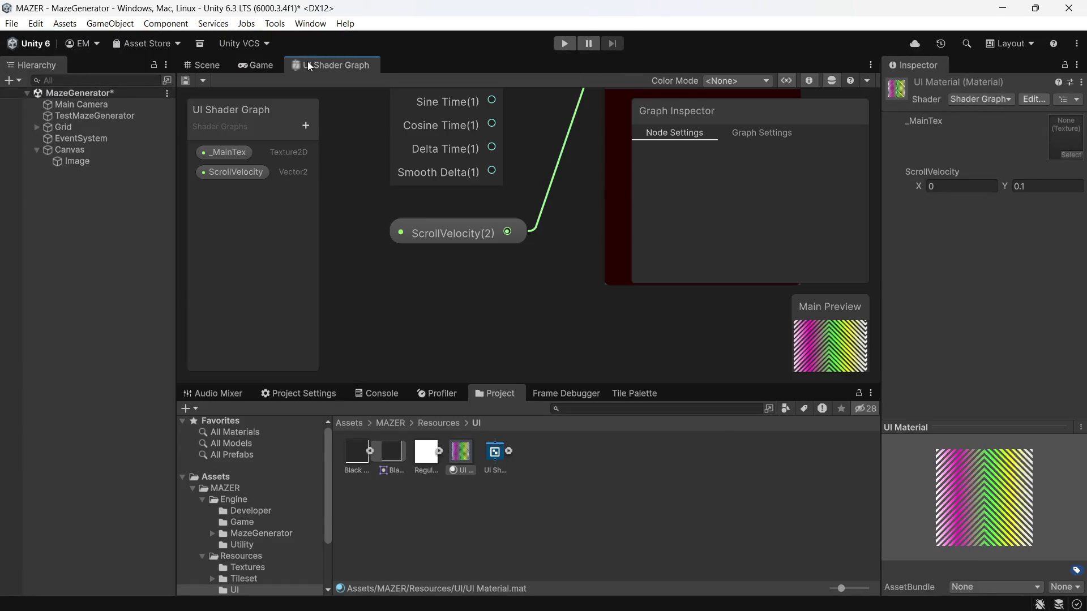
- Add a Vector2 property to the Blackboard named NeonScrollSpeed
{"action": "left_click", "coordinate": [305, 126]}
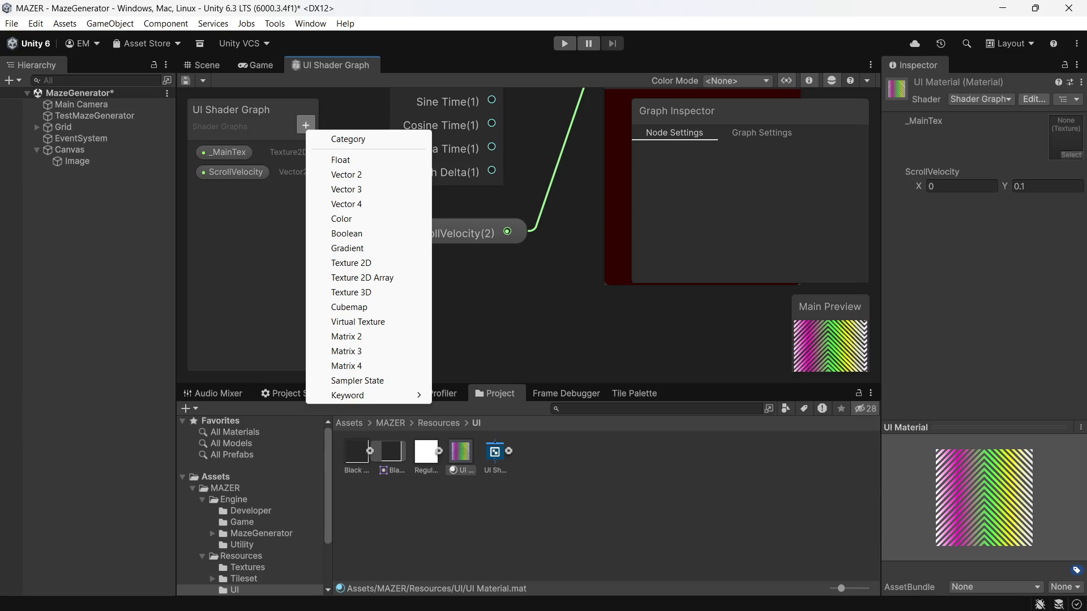
{"action": "left_click", "coordinate": [389, 173]}
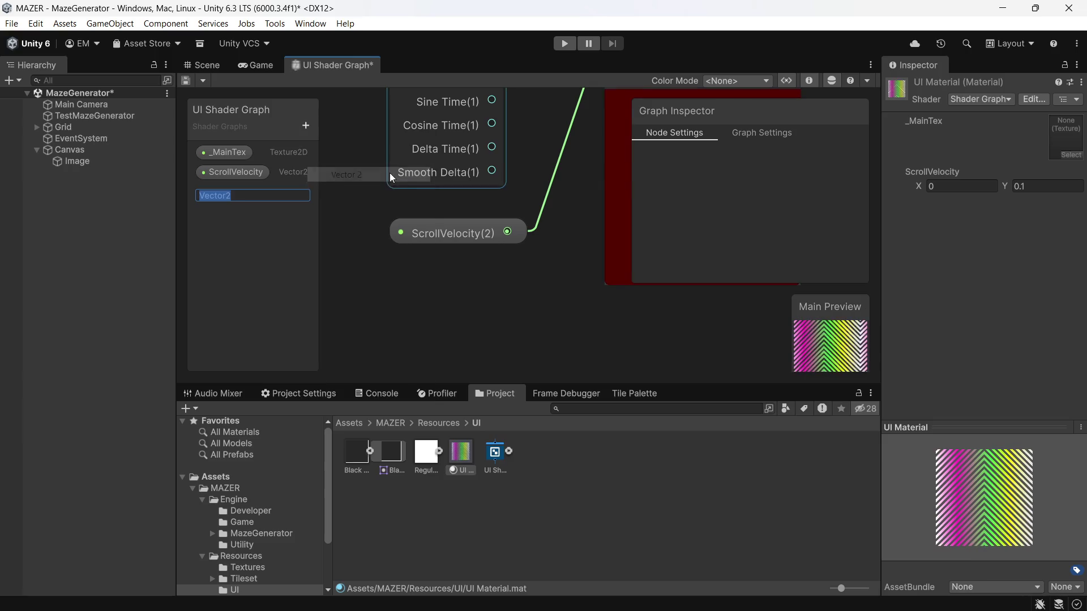
{"action": "type", "text": "No"}
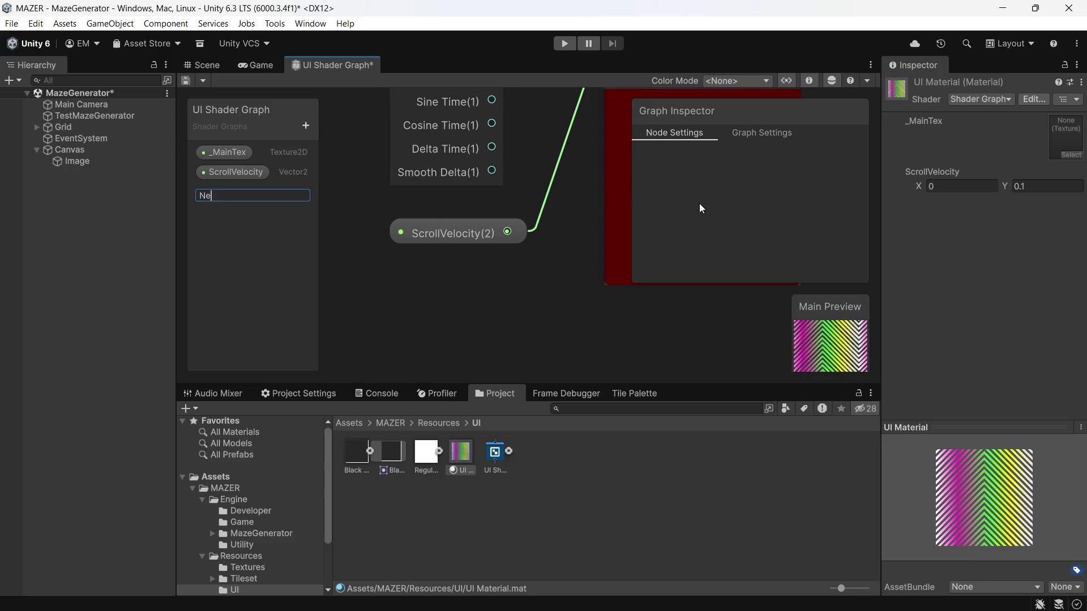
{"action": "type", "text": "obn"}
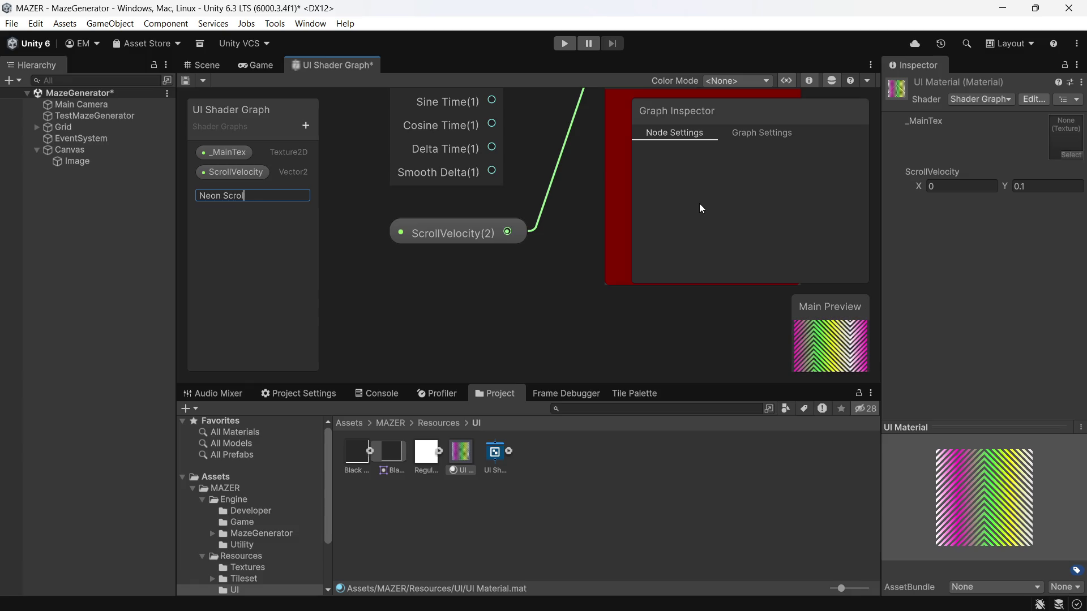
{"action": "type", "text": "rol"}
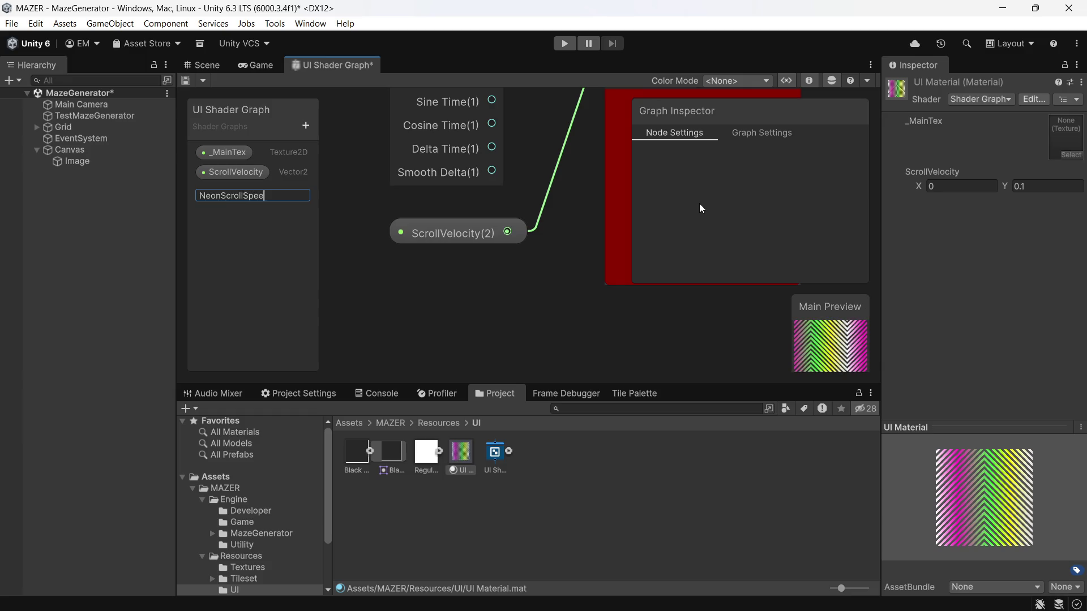
{"action": "type", "text": "d"}
{"action": "key", "text": "Return"}
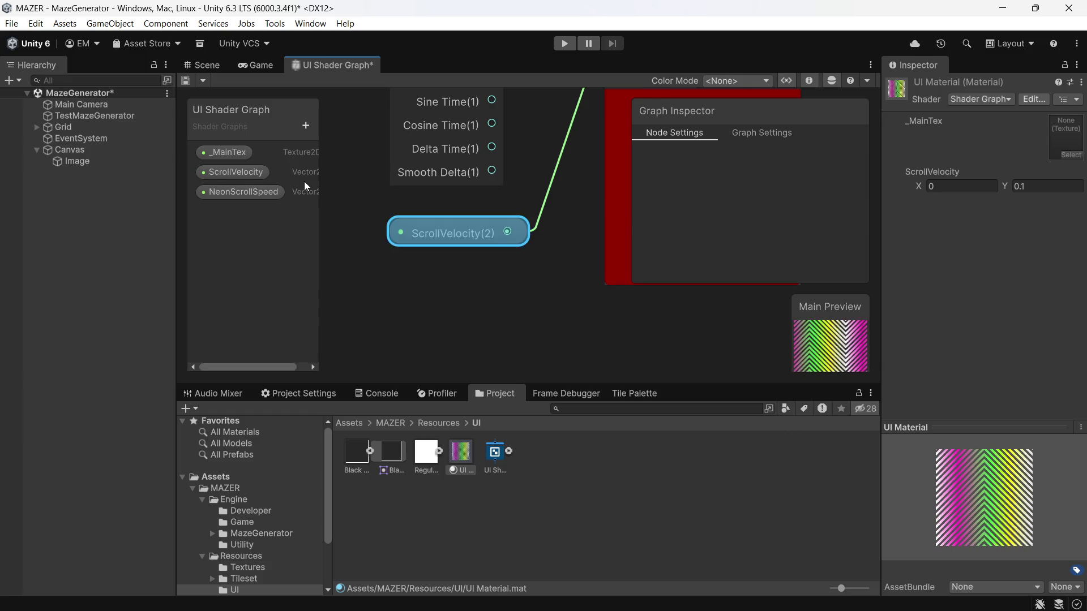
- Rename the ScrollVelocity property to ZigZagSpeed and survey its connected nodes
{"action": "right_click", "coordinate": [251, 172]}
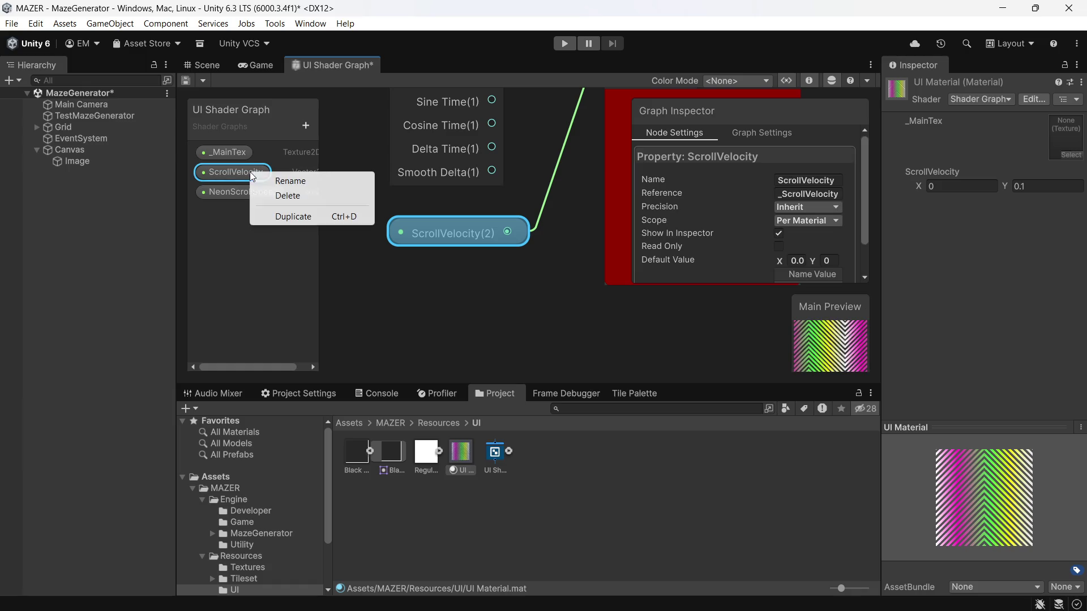
{"action": "left_click", "coordinate": [291, 180]}
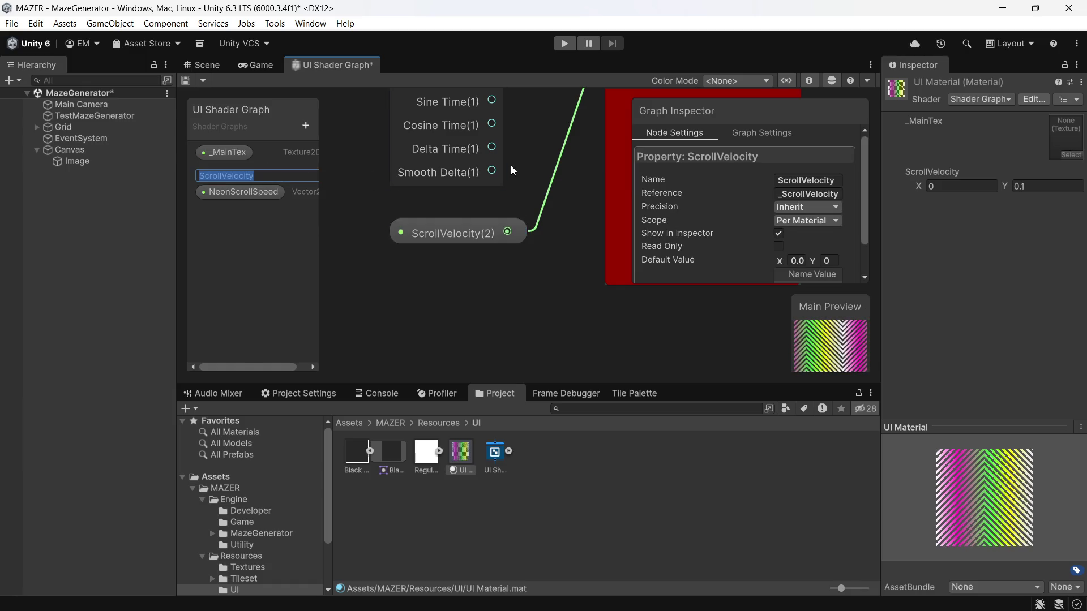
{"action": "type", "text": "Zig"}
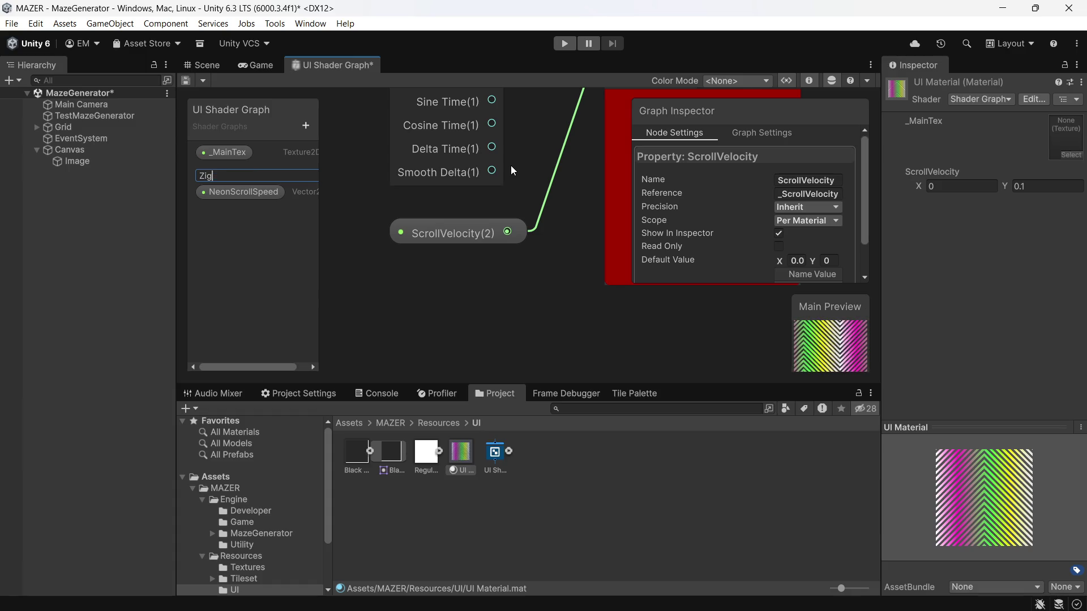
{"action": "type", "text": "Zag"}
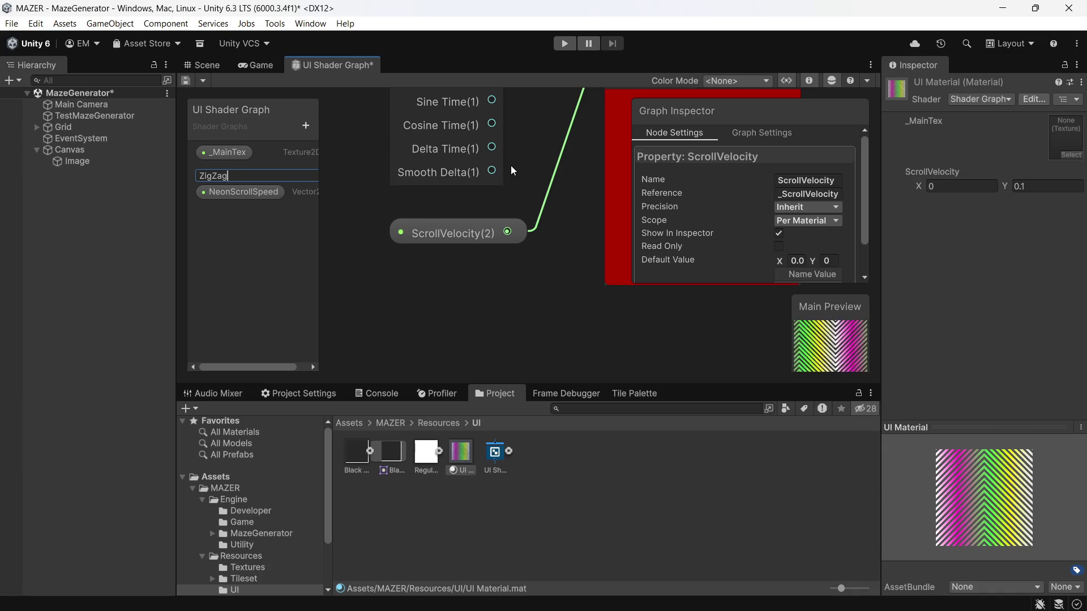
{"action": "type", "text": "Speed"}
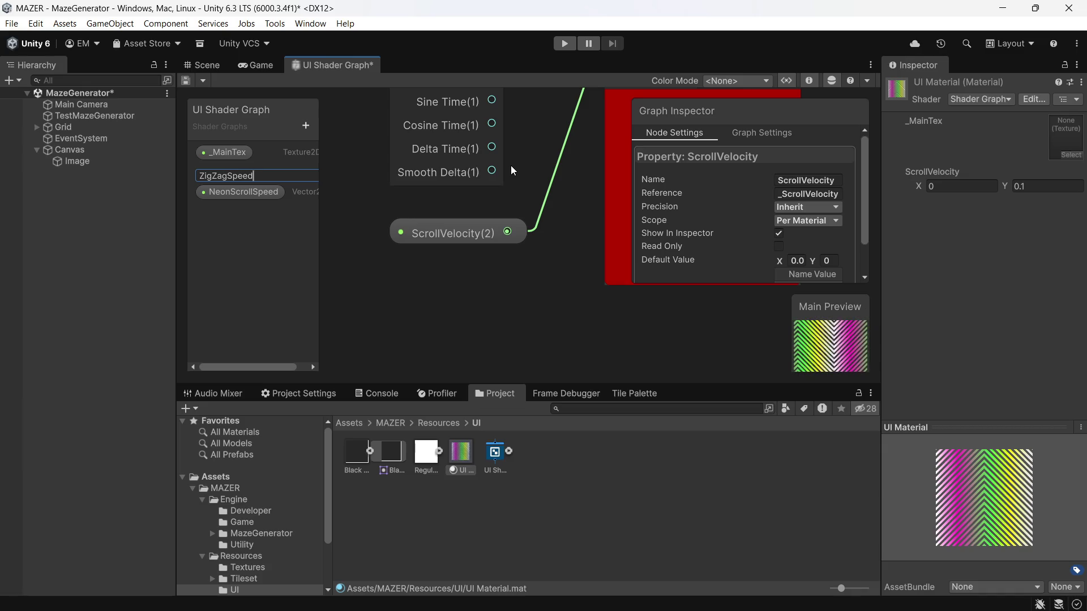
{"action": "key", "text": "Return"}
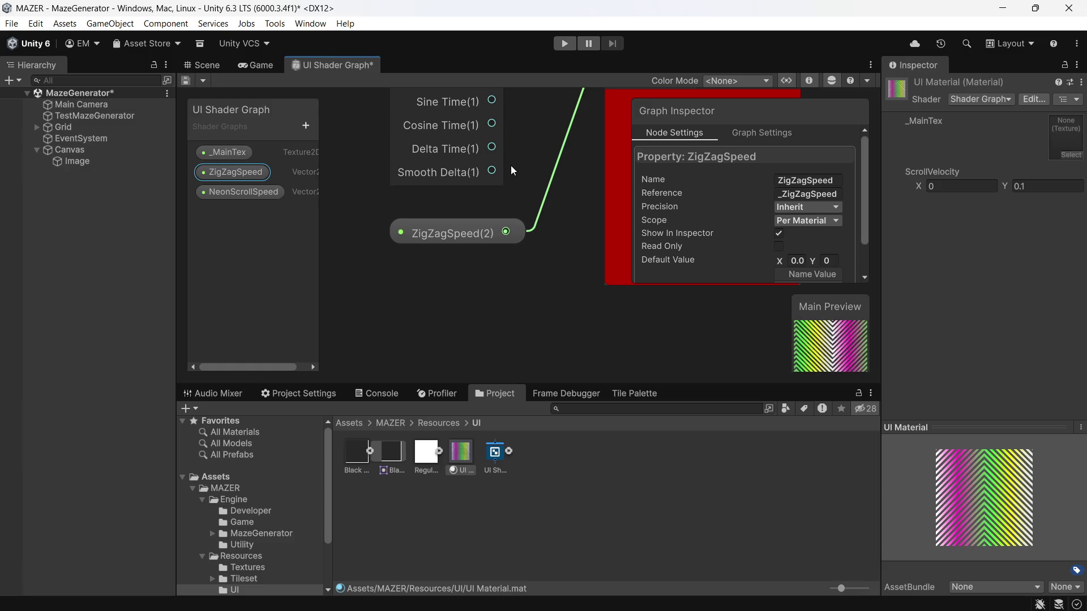
{"action": "scroll", "coordinate": [299, 241], "scroll_direction": "right", "scroll_amount": 1}
{"action": "scroll", "coordinate": [285, 270], "scroll_direction": "left", "scroll_amount": 1}
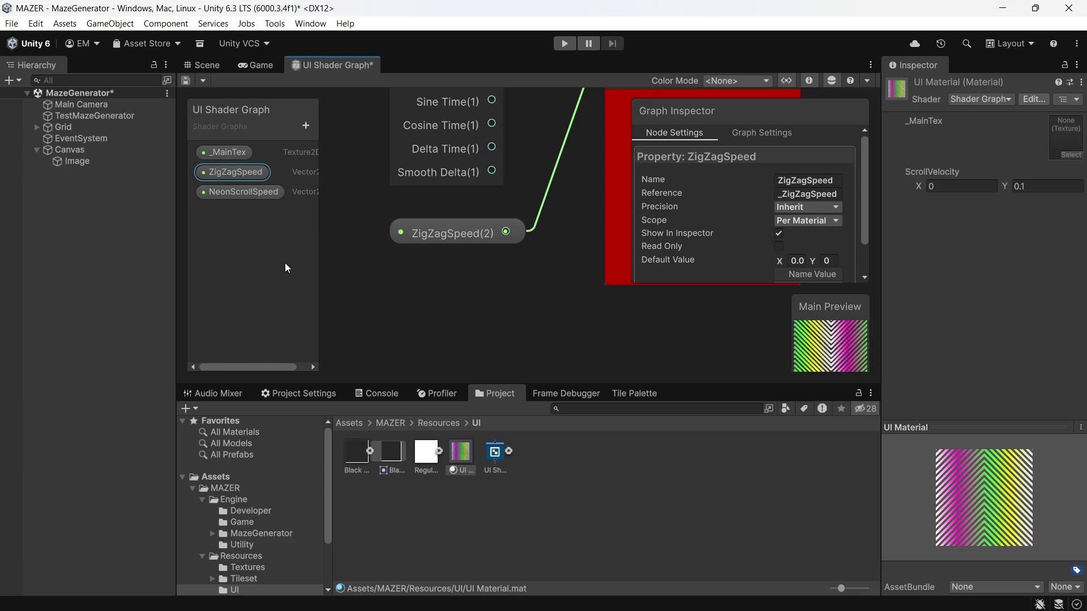
{"action": "scroll", "coordinate": [385, 260], "scroll_direction": "down", "scroll_amount": 2}
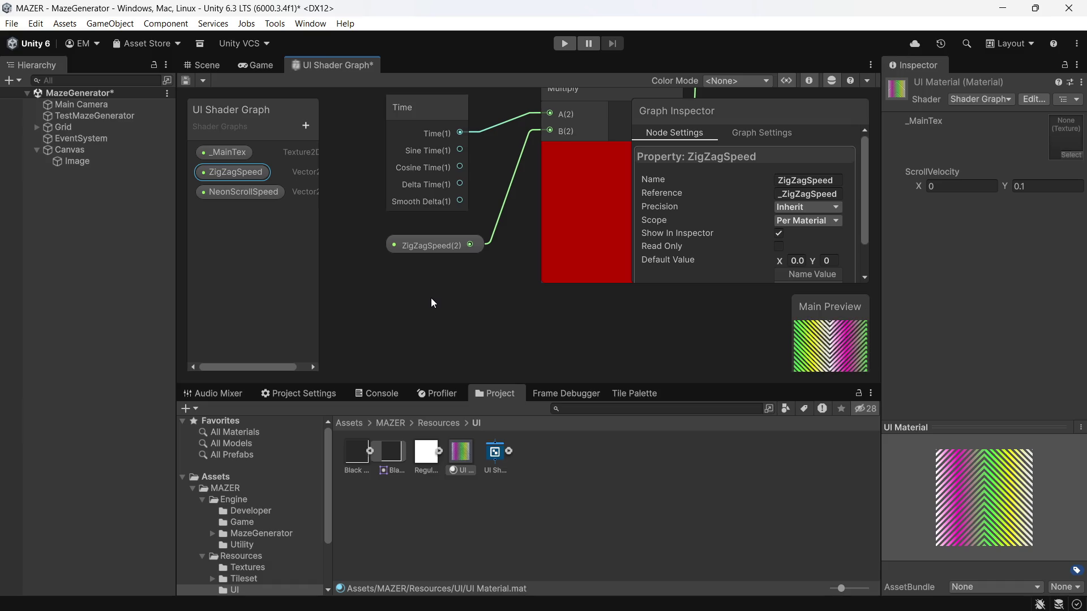
{"action": "scroll", "coordinate": [434, 248], "scroll_direction": "down", "scroll_amount": 3}
{"action": "scroll", "coordinate": [453, 215], "scroll_direction": "down", "scroll_amount": 3}
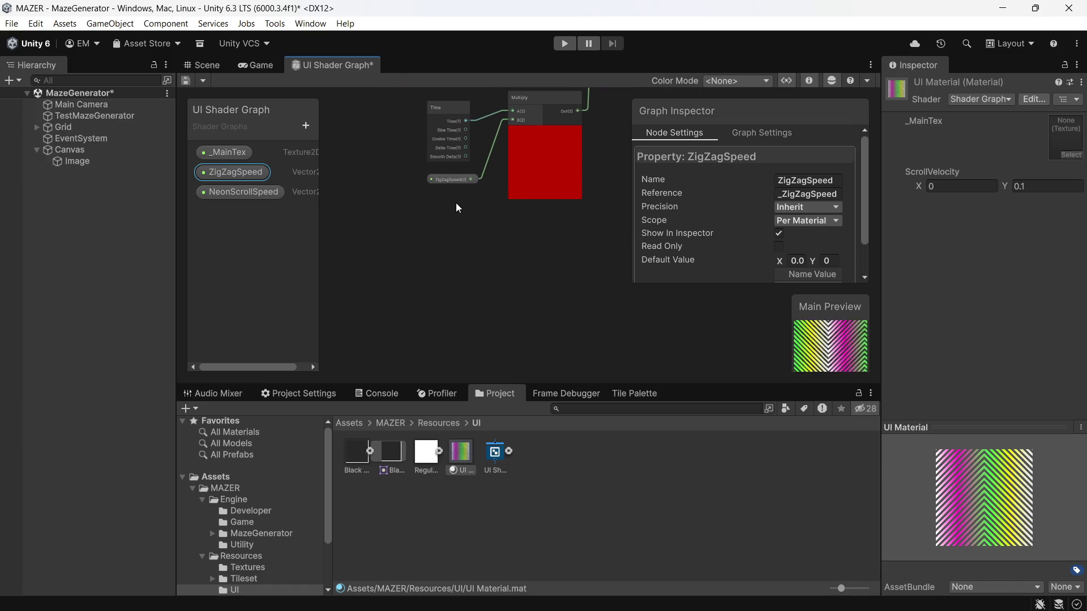
{"action": "left_click_drag", "start_coordinate": [461, 242], "coordinate": [461, 348]}
{"action": "scroll", "coordinate": [460, 348], "scroll_direction": "up", "scroll_amount": 5}
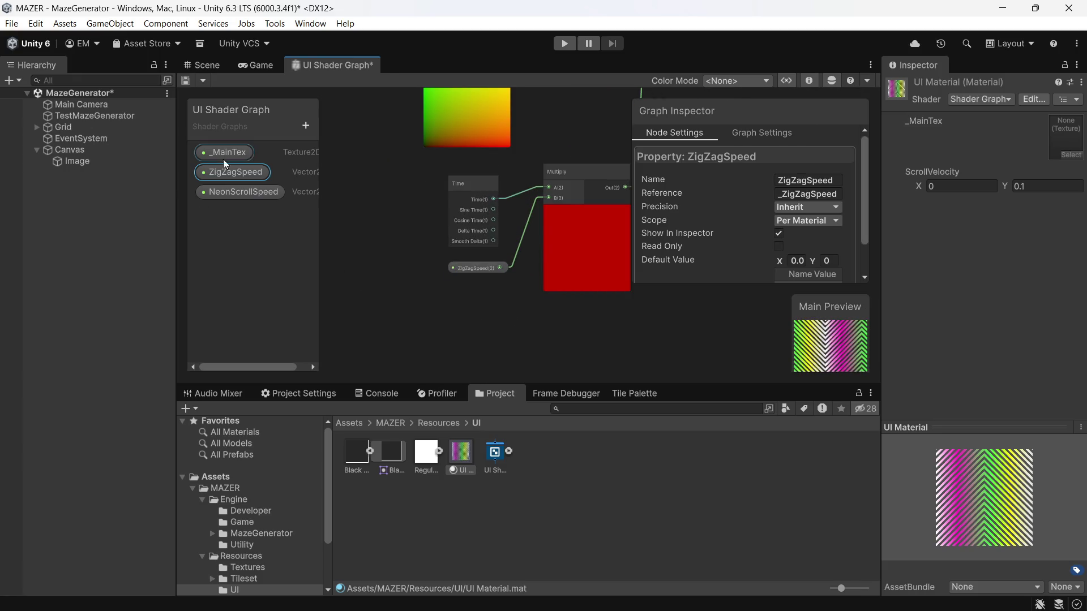
- Revert the property name from ZigZagSpeed back to ScrollVelocity
{"action": "right_click", "coordinate": [261, 173]}
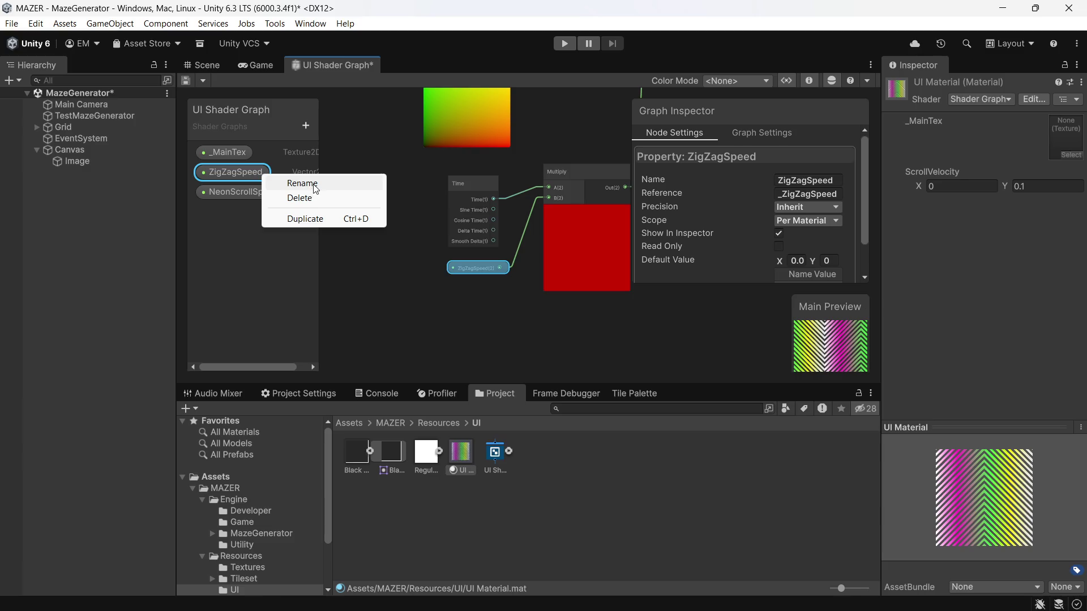
{"action": "left_click", "coordinate": [314, 184]}
{"action": "key", "text": "End"}
{"action": "key", "text": "BackSpace"}
{"action": "key", "text": "BackSpace"}
{"action": "key", "text": "BackSpace"}
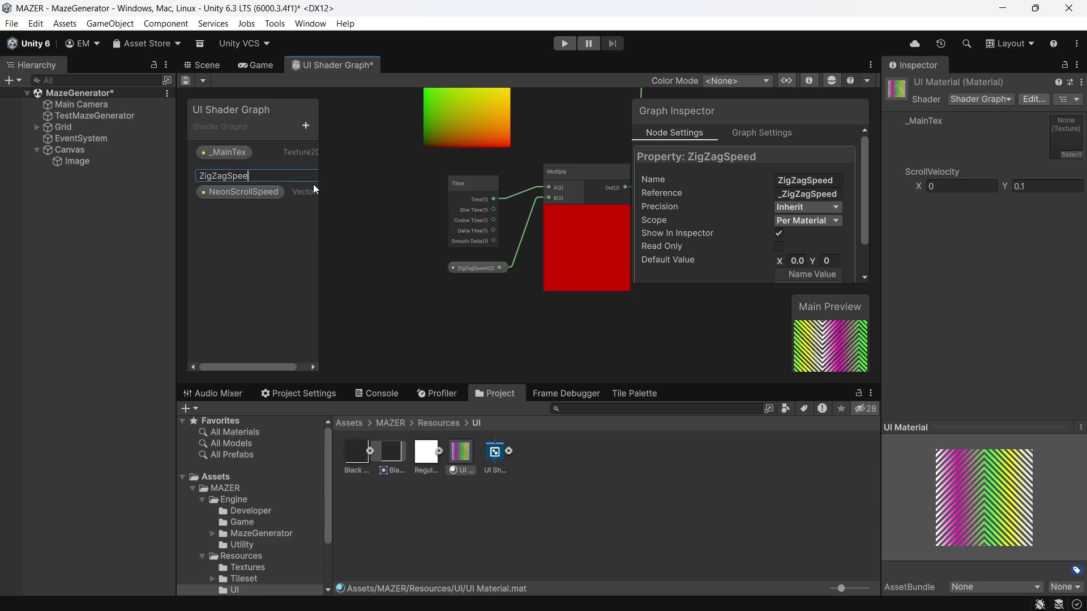
{"action": "type", "text": "V"}
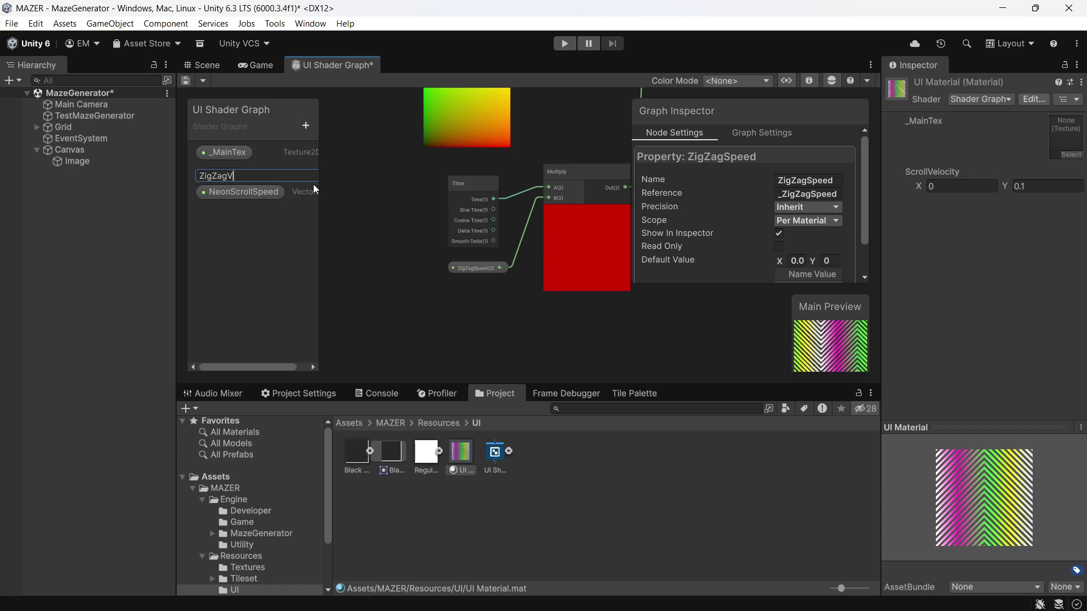
{"action": "key", "text": "ctrl+a"}
{"action": "type", "text": "ScrollVelocity"}
{"action": "key", "text": "Return"}
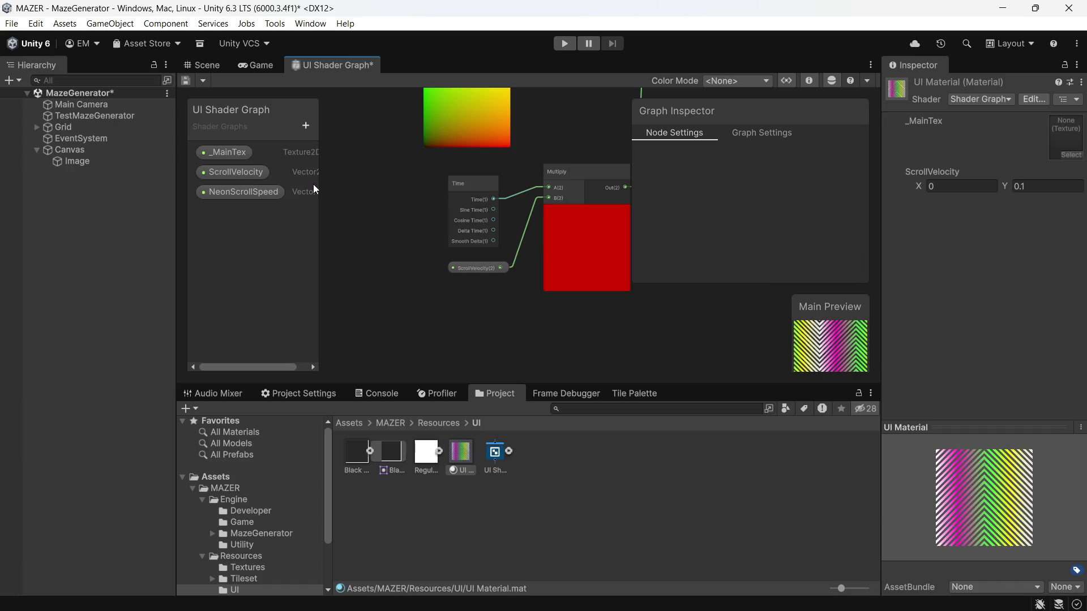
- Rename ScrollVelocity to ZigZagSpeed again, giving reference _ZigZagSpeed
{"action": "left_click", "coordinate": [232, 174]}
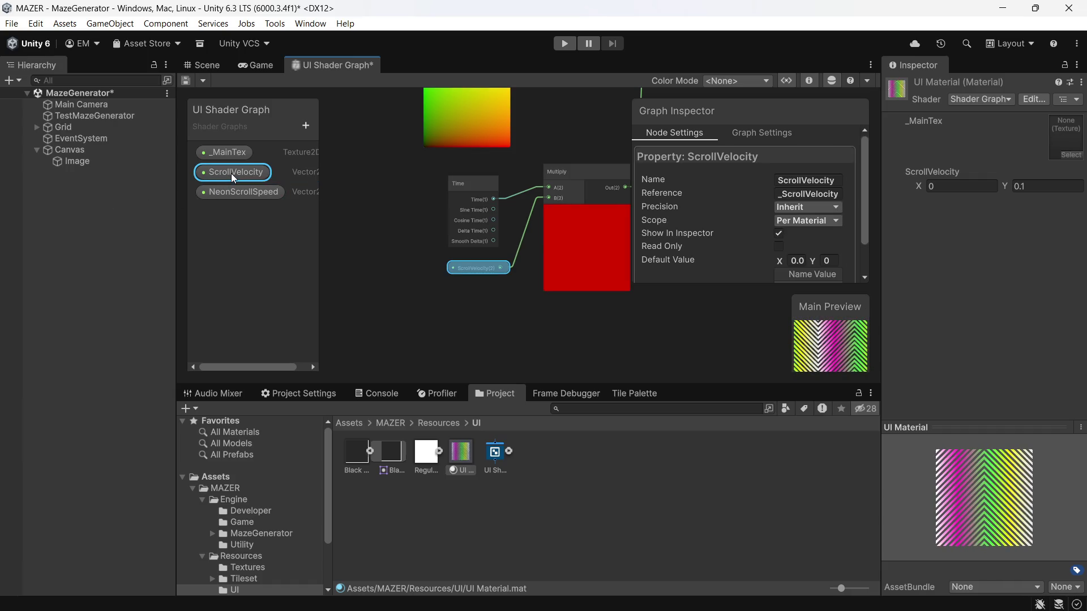
{"action": "right_click", "coordinate": [231, 174]}
{"action": "left_click", "coordinate": [269, 183]}
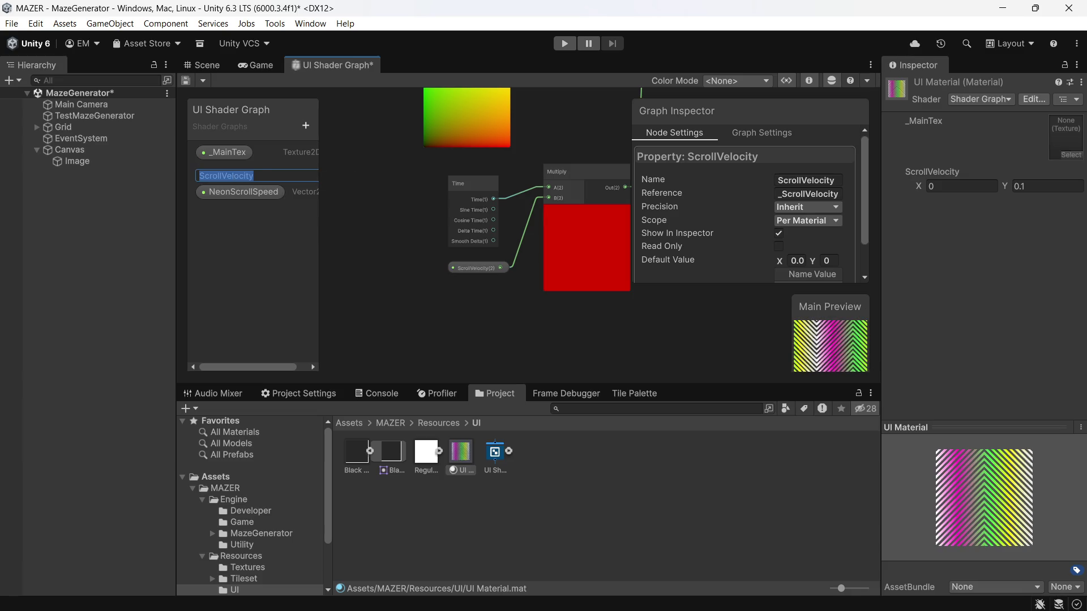
{"action": "key", "text": "BackSpace"}
{"action": "type", "text": "ZigZ"}
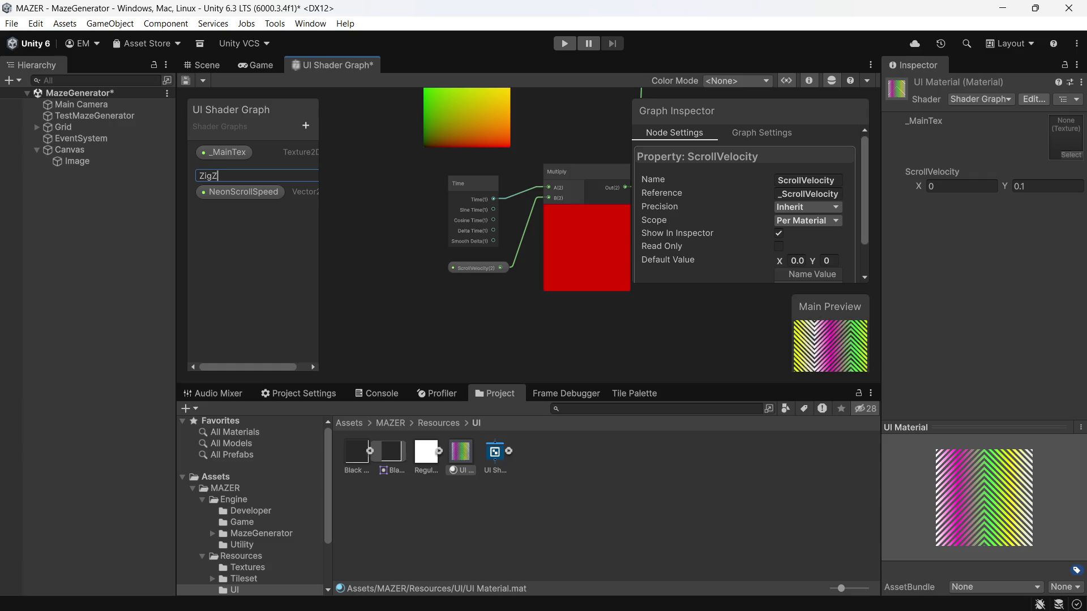
{"action": "type", "text": "agSpeed"}
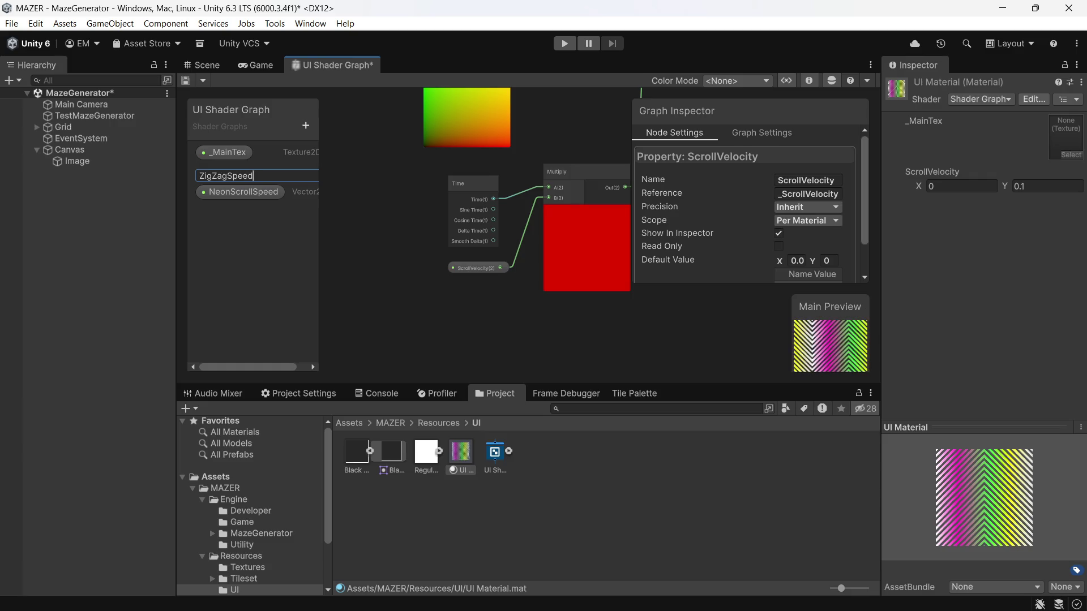
{"action": "key", "text": "Return"}
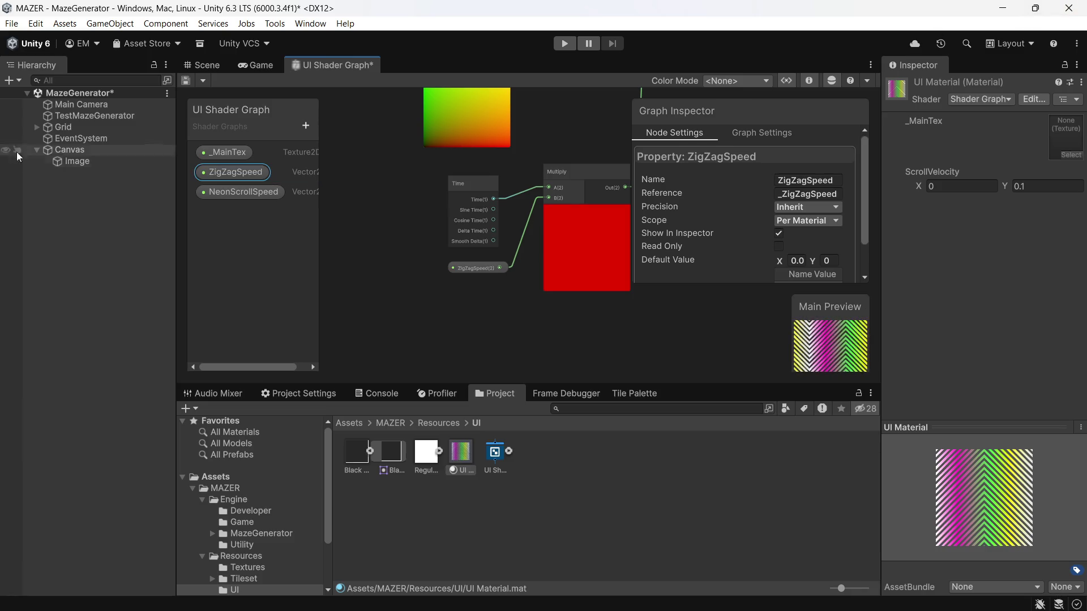
{"action": "scroll", "coordinate": [523, 300], "scroll_direction": "down", "scroll_amount": 5}
{"action": "scroll", "coordinate": [520, 288], "scroll_direction": "up", "scroll_amount": 5}
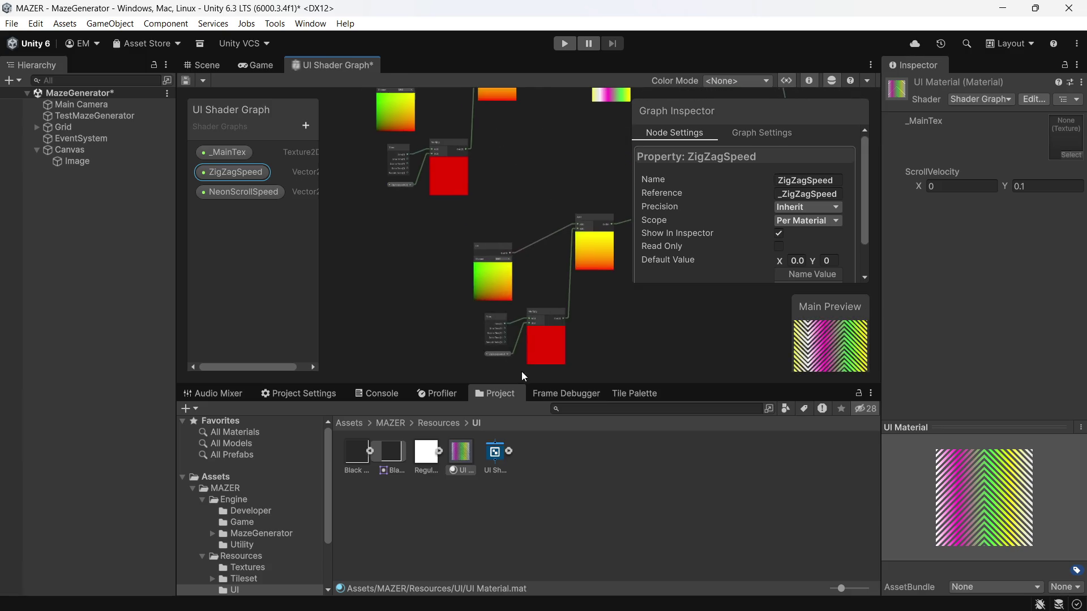
{"action": "scroll", "coordinate": [467, 319], "scroll_direction": "up", "scroll_amount": 5}
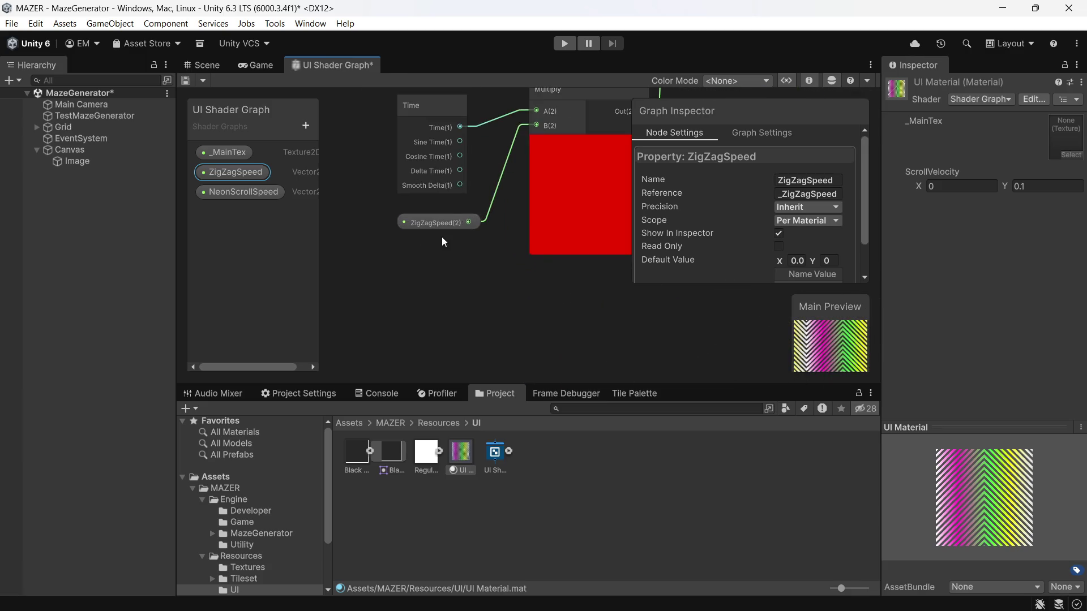
{"action": "right_click", "coordinate": [521, 277]}
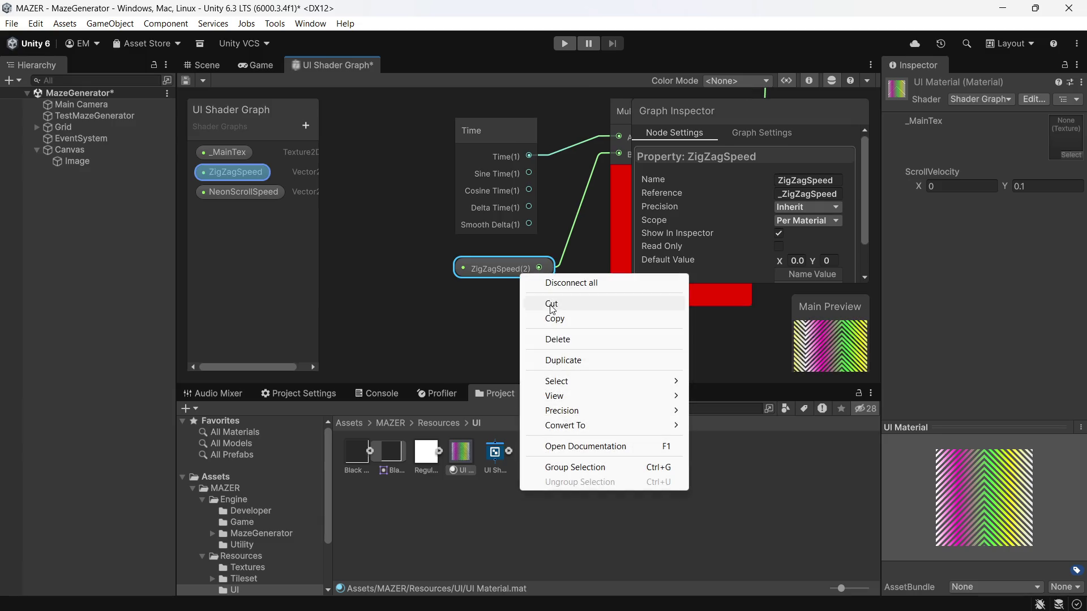
{"action": "left_click", "coordinate": [557, 339]}
{"action": "mouse_move", "coordinate": [213, 168]}
{"action": "left_mouse_down"}
{"action": "mouse_move", "coordinate": [344, 203]}
{"action": "mouse_move", "coordinate": [230, 168]}
{"action": "left_mouse_up"}
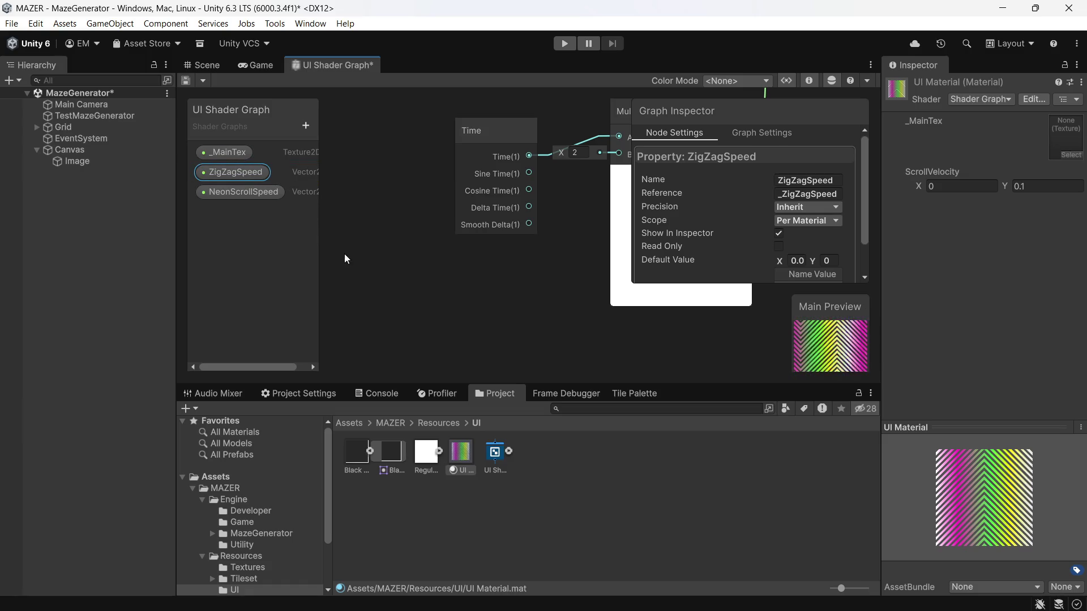
{"action": "scroll", "coordinate": [472, 295], "scroll_direction": "up", "scroll_amount": 1}
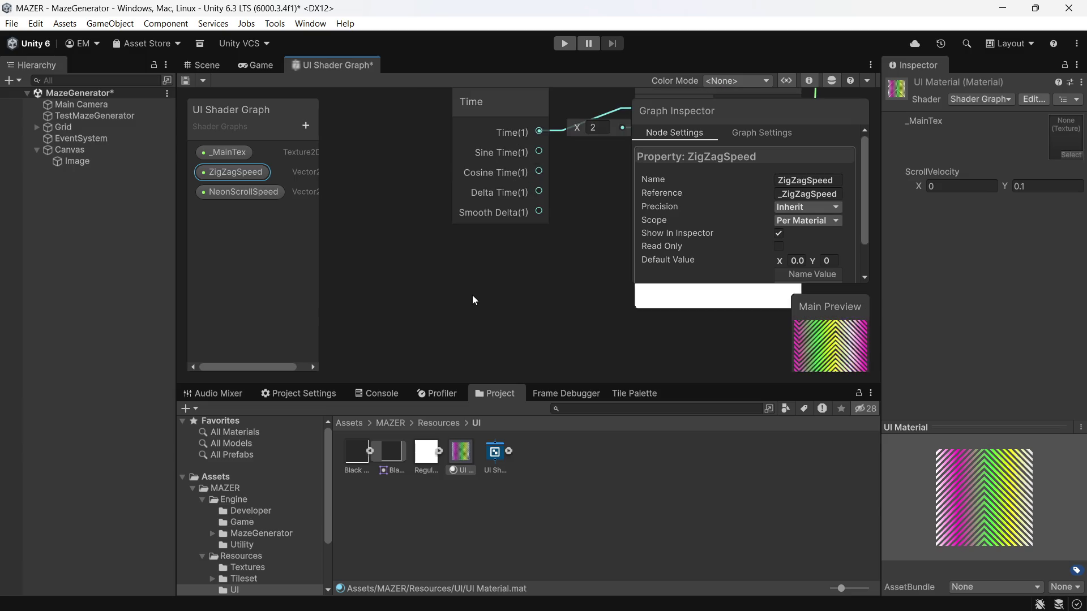
{"action": "scroll", "coordinate": [501, 283], "scroll_direction": "down", "scroll_amount": 5}
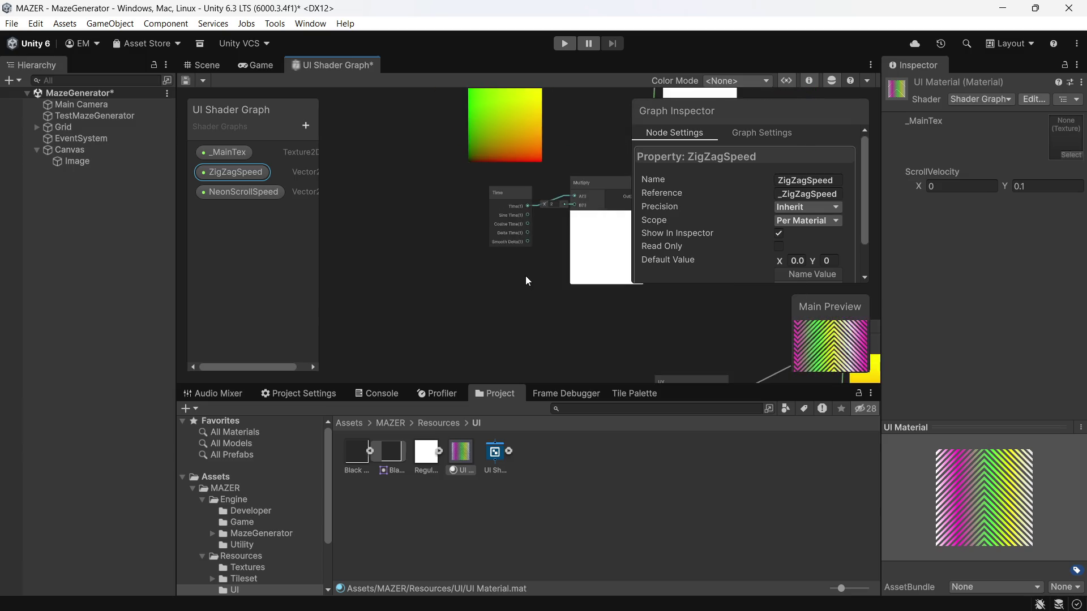
{"action": "scroll", "coordinate": [551, 295], "scroll_direction": "up", "scroll_amount": 4}
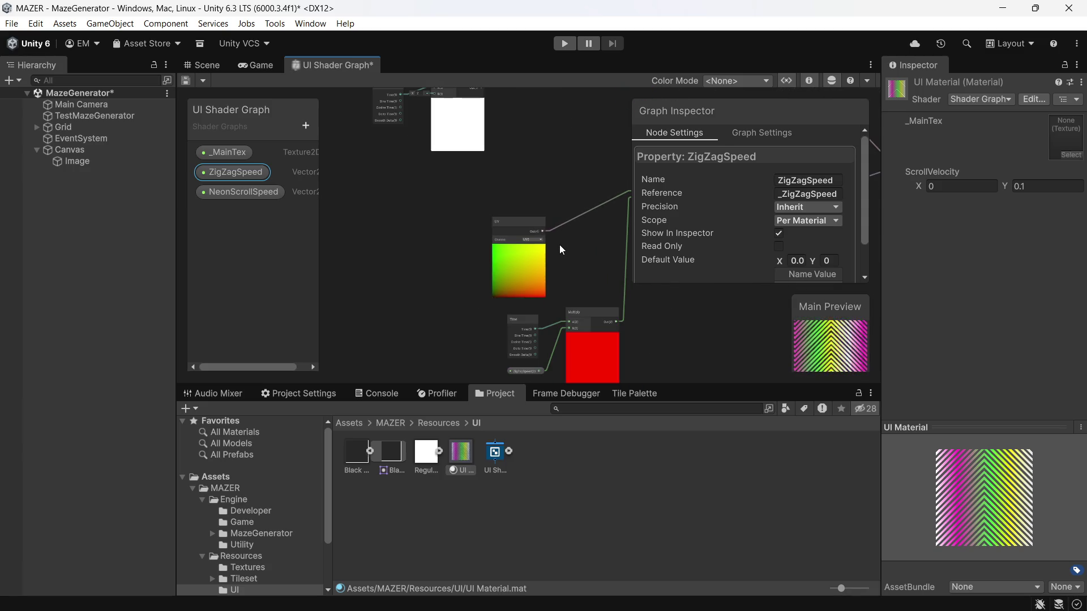
{"action": "scroll", "coordinate": [561, 249], "scroll_direction": "up", "scroll_amount": 3}
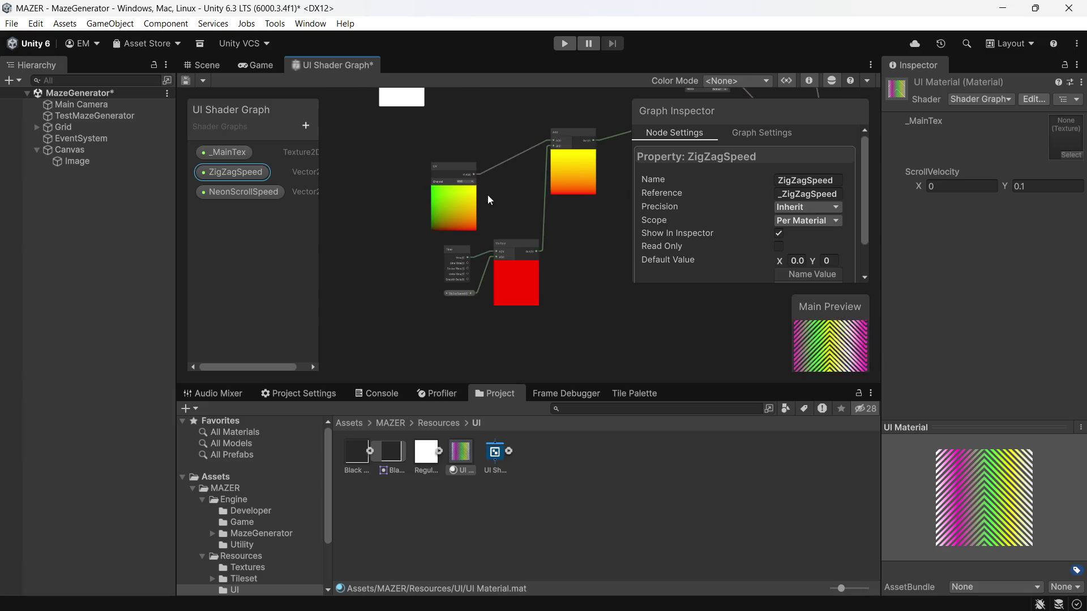
{"action": "scroll", "coordinate": [467, 282], "scroll_direction": "down", "scroll_amount": 2}
- Place a NeonScrollSpeed node and wire it into Multiply's B input, with Time in A
{"action": "mouse_move", "coordinate": [600, 169]}
{"action": "left_mouse_down"}
{"action": "mouse_move", "coordinate": [573, 236]}
{"action": "mouse_move", "coordinate": [433, 301]}
{"action": "mouse_move", "coordinate": [336, 314]}
{"action": "mouse_move", "coordinate": [593, 296]}
{"action": "mouse_move", "coordinate": [702, 328]}
{"action": "mouse_move", "coordinate": [658, 360]}
{"action": "left_mouse_up"}
{"action": "mouse_move", "coordinate": [380, 161]}
{"action": "left_mouse_down"}
{"action": "mouse_move", "coordinate": [528, 220]}
{"action": "mouse_move", "coordinate": [467, 199]}
{"action": "mouse_move", "coordinate": [448, 257]}
{"action": "left_mouse_up"}
{"action": "scroll", "coordinate": [512, 249], "scroll_direction": "up", "scroll_amount": 10}
{"action": "mouse_move", "coordinate": [451, 180]}
{"action": "left_mouse_down"}
{"action": "mouse_move", "coordinate": [406, 127]}
{"action": "mouse_move", "coordinate": [407, 184]}
{"action": "left_mouse_up"}
{"action": "scroll", "coordinate": [535, 274], "scroll_direction": "down", "scroll_amount": 3}
{"action": "mouse_move", "coordinate": [534, 273]}
{"action": "left_mouse_down"}
{"action": "mouse_move", "coordinate": [449, 143]}
{"action": "mouse_move", "coordinate": [532, 127]}
{"action": "mouse_move", "coordinate": [538, 138]}
{"action": "left_mouse_up"}
{"action": "mouse_move", "coordinate": [247, 197]}
{"action": "left_mouse_down"}
{"action": "mouse_move", "coordinate": [430, 283]}
{"action": "mouse_move", "coordinate": [500, 298]}
{"action": "mouse_move", "coordinate": [433, 287]}
{"action": "left_mouse_up"}
{"action": "mouse_move", "coordinate": [540, 280]}
{"action": "left_mouse_down"}
{"action": "mouse_move", "coordinate": [579, 184]}
{"action": "mouse_move", "coordinate": [619, 178]}
{"action": "left_mouse_up"}
{"action": "scroll", "coordinate": [563, 227], "scroll_direction": "down", "scroll_amount": 2}
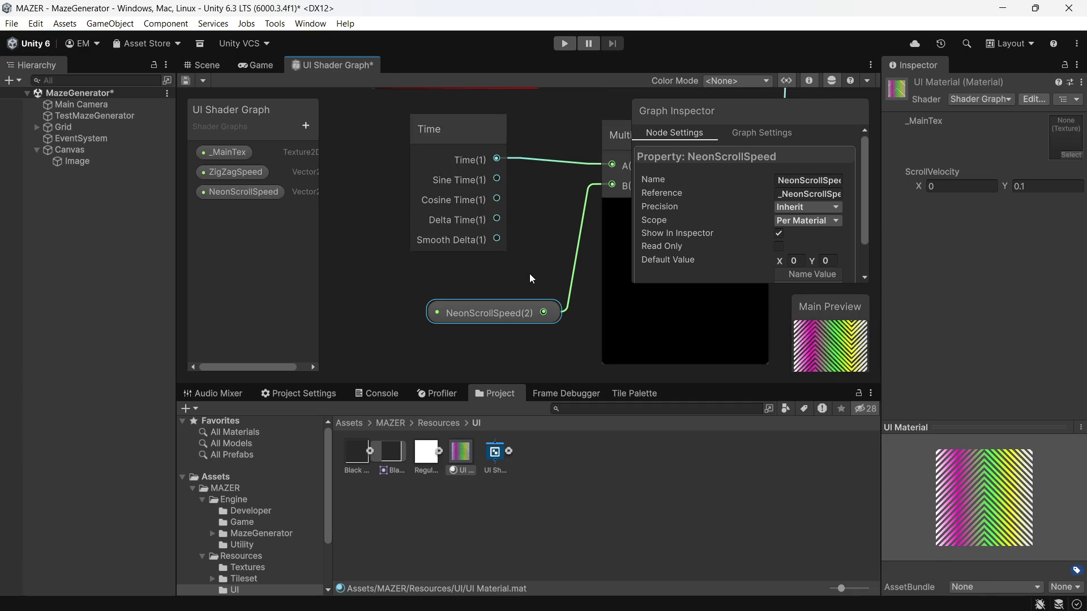
{"action": "scroll", "coordinate": [521, 295], "scroll_direction": "down", "scroll_amount": 1}
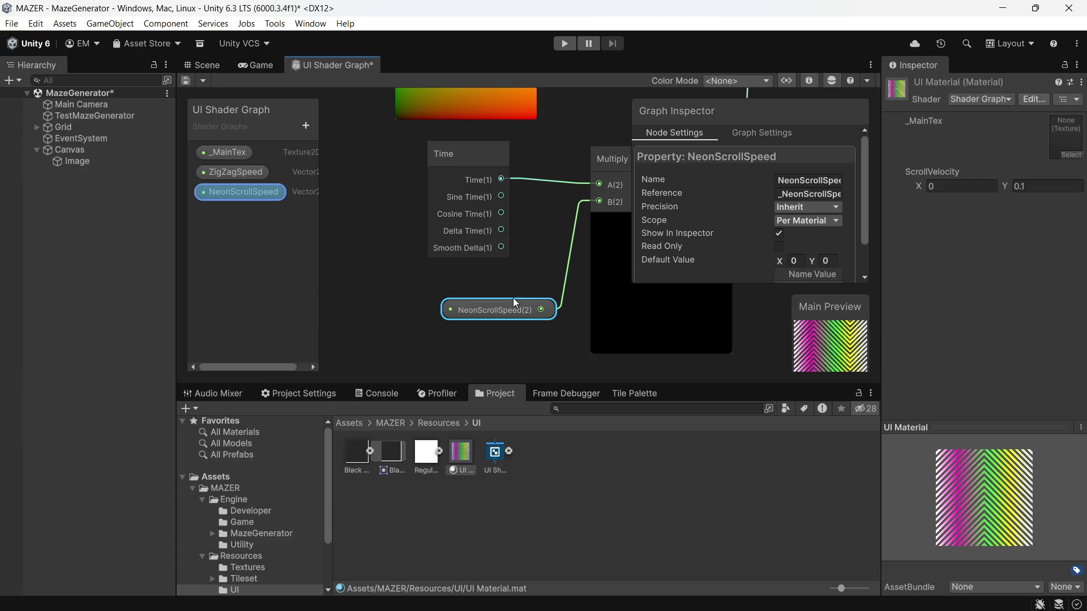
- Set NeonScrollSpeed's default value X to 0.01
{"action": "left_click_drag", "start_coordinate": [511, 309], "coordinate": [482, 307]}
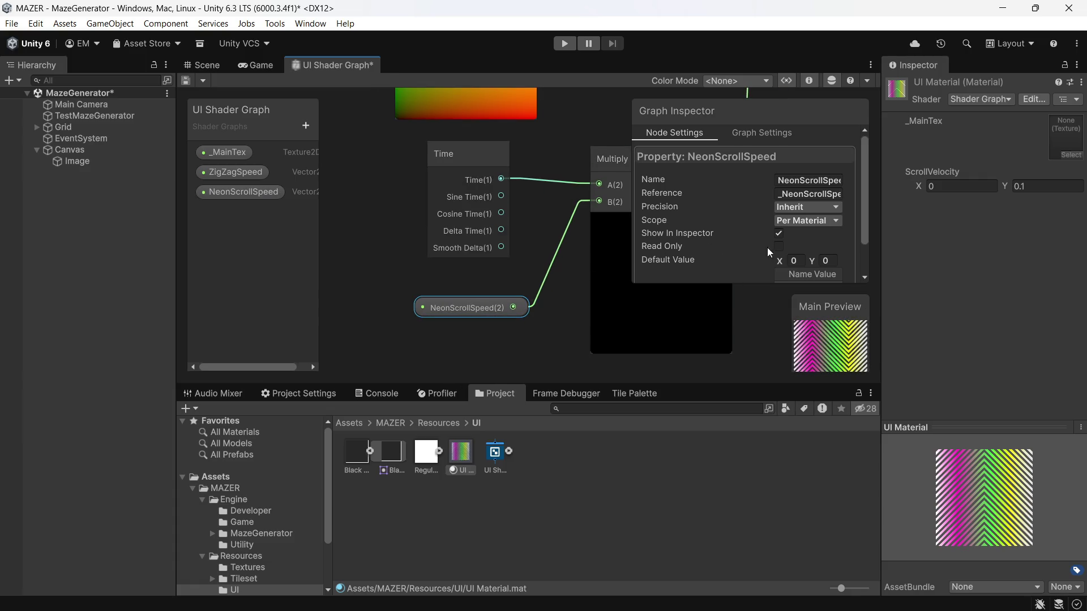
{"action": "left_click", "coordinate": [825, 261]}
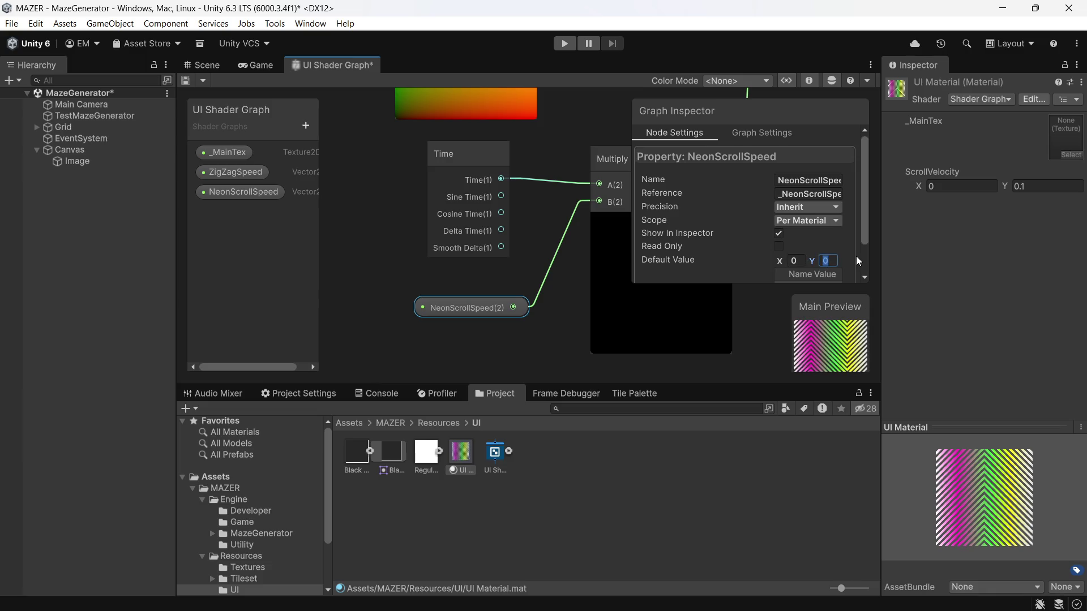
{"action": "key", "text": "shift+Tab"}
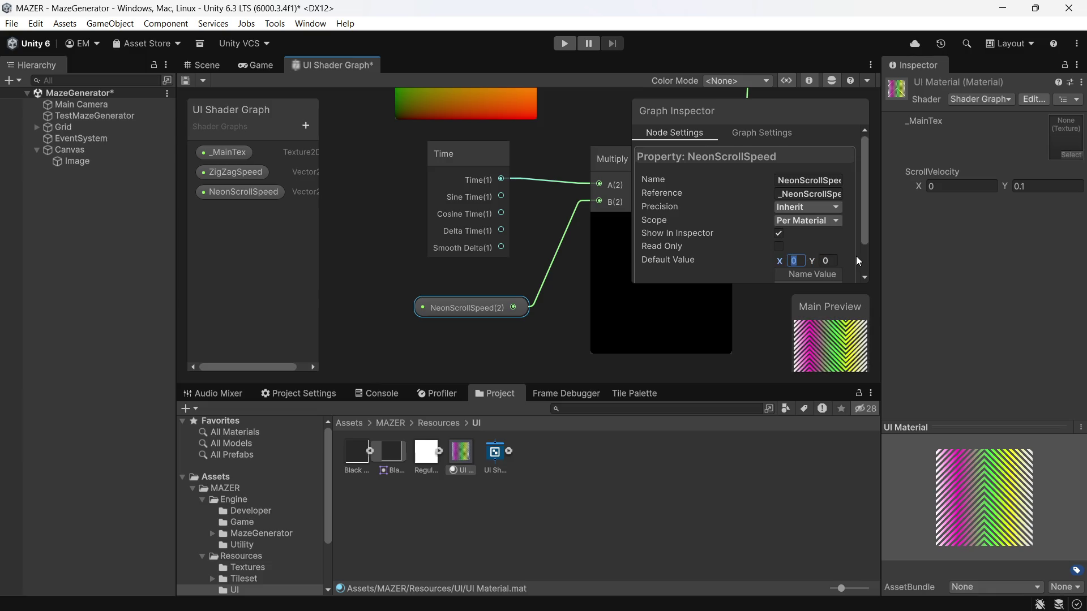
{"action": "type", "text": "0.0"}
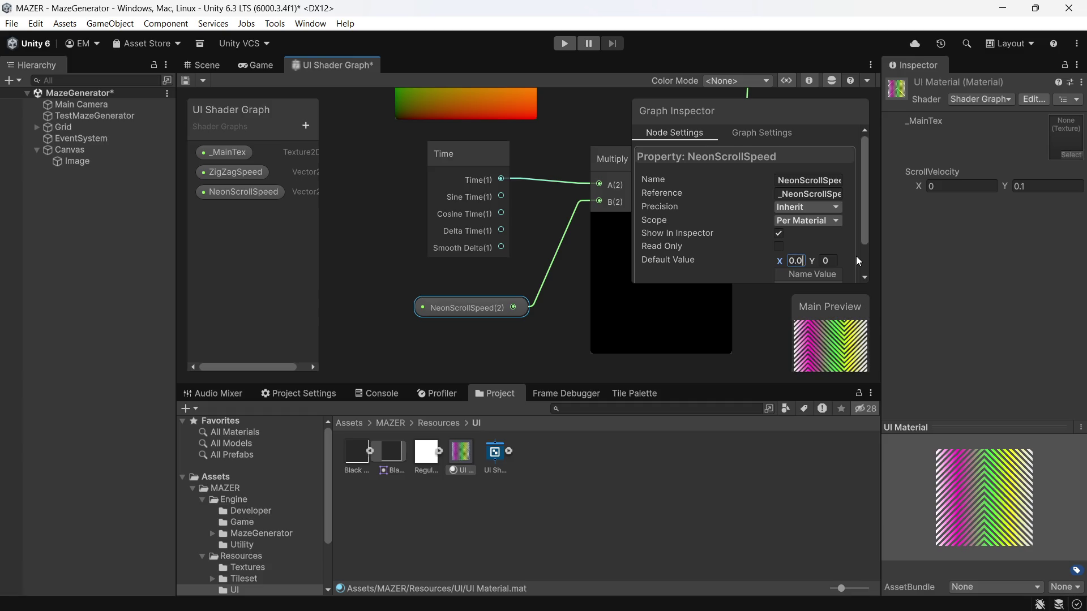
{"action": "type", "text": "1"}
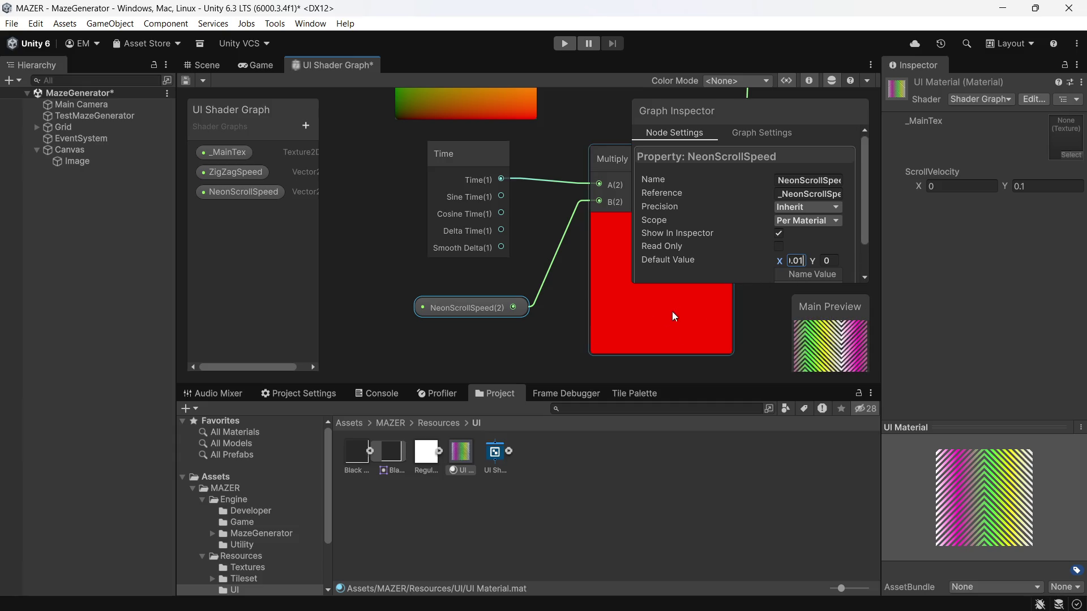
{"action": "left_click", "coordinate": [271, 289]}
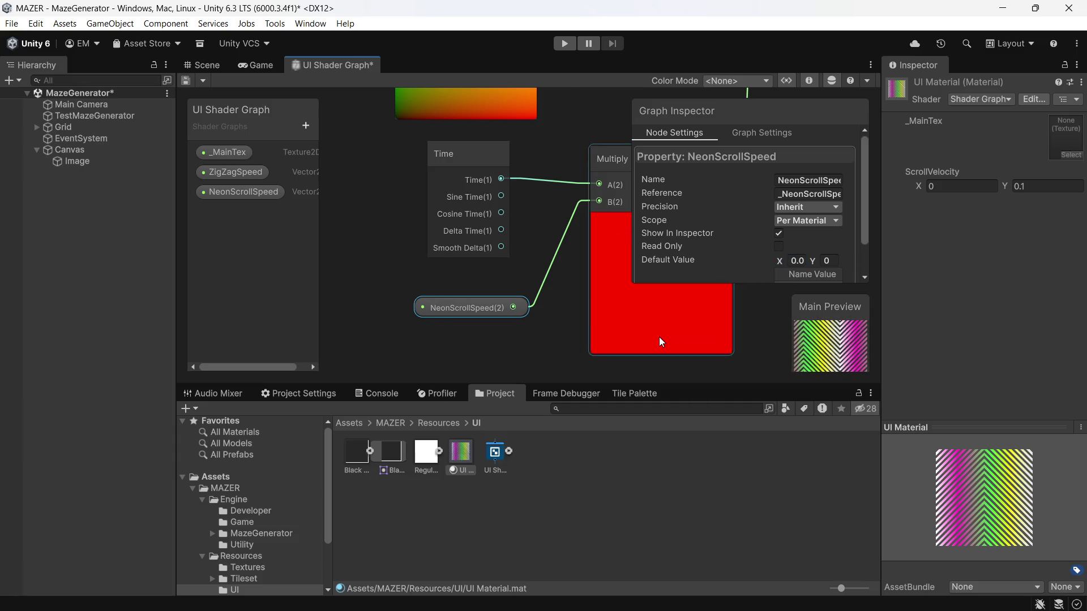
{"action": "scroll", "coordinate": [658, 337], "scroll_direction": "down", "scroll_amount": 3}
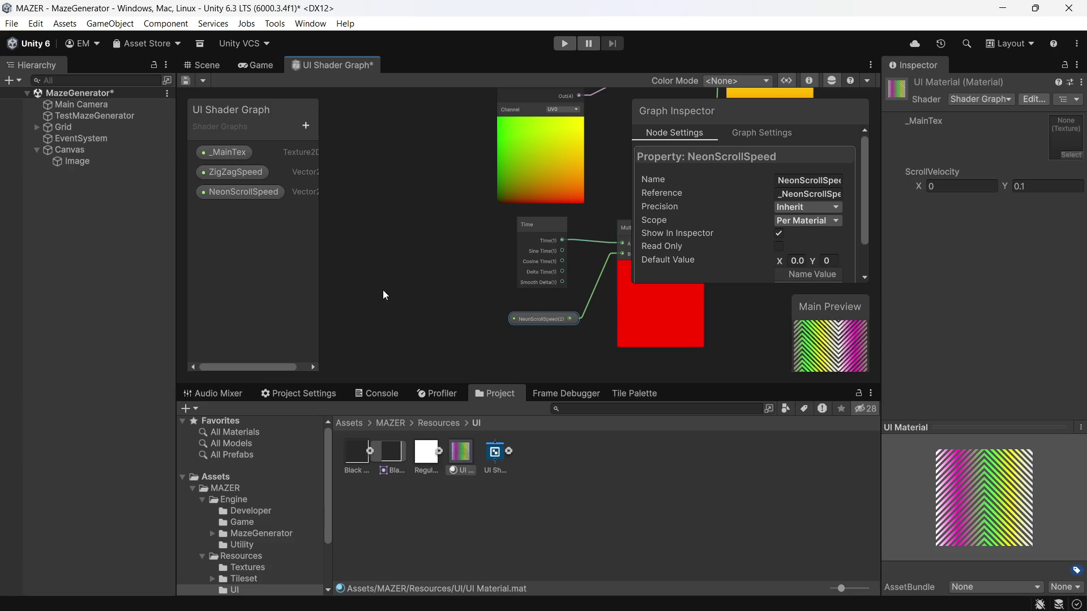
- Set ZigZagSpeed's default to X 0, Y 0.01 and save the shader graph asset
{"action": "left_click", "coordinate": [214, 169]}
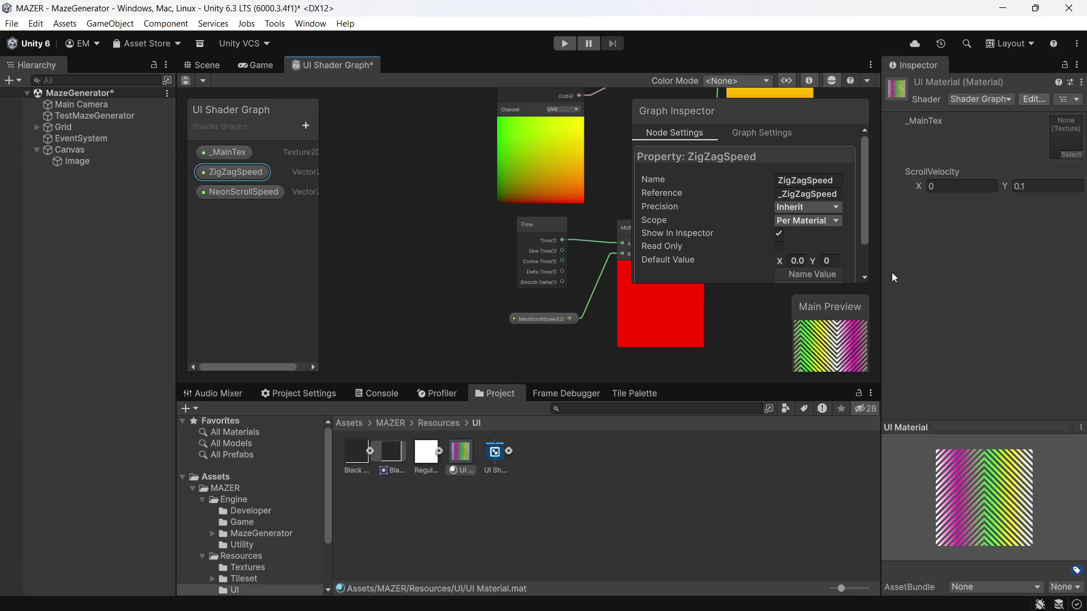
{"action": "left_click", "coordinate": [797, 260]}
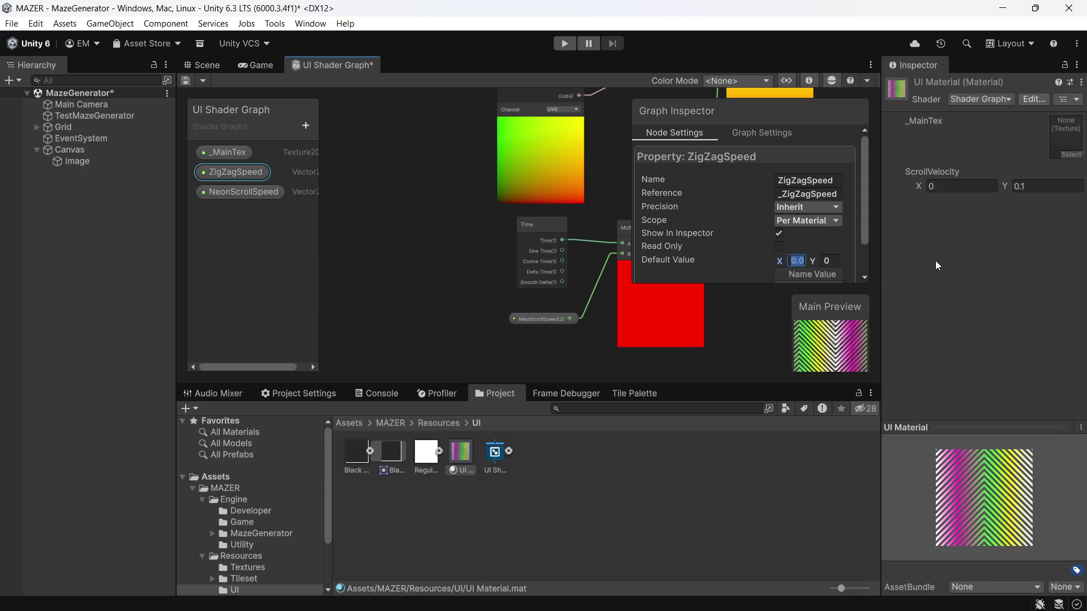
{"action": "type", "text": "0.01"}
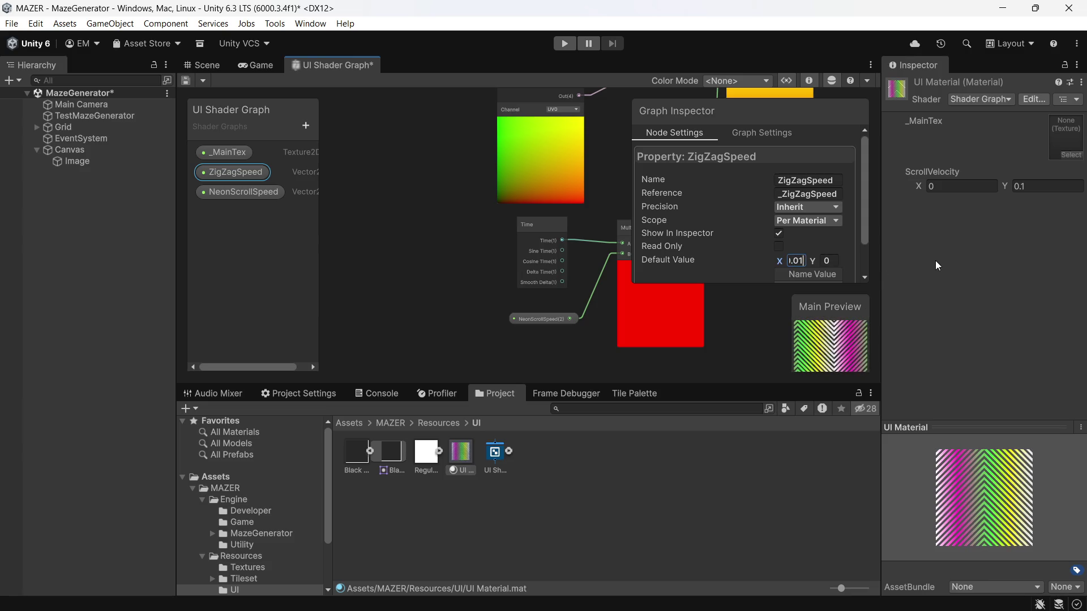
{"action": "key", "text": "BackSpace"}
{"action": "key", "text": "BackSpace"}
{"action": "key", "text": "BackSpace"}
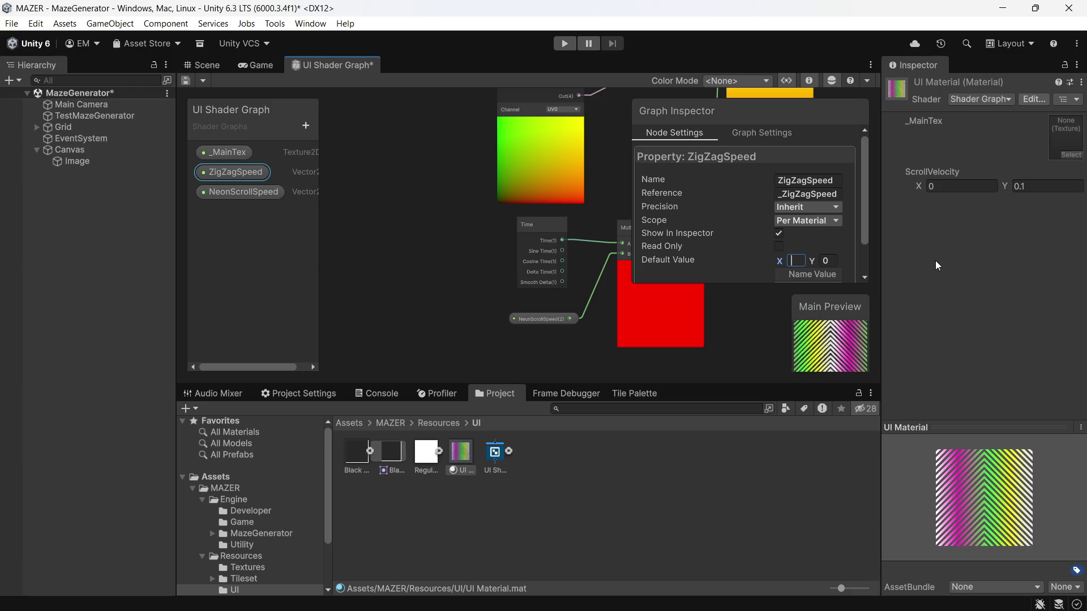
{"action": "type", "text": "0"}
{"action": "key", "text": "Tab"}
{"action": "type", "text": "1"}
{"action": "key", "text": "BackSpace"}
{"action": "type", "text": "0."}
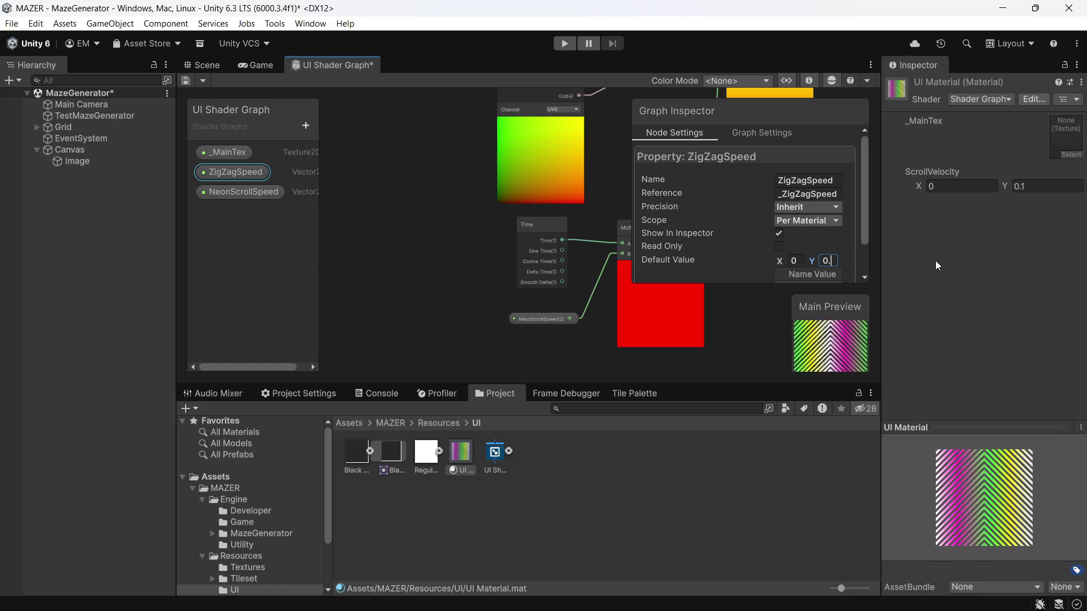
{"action": "type", "text": "1"}
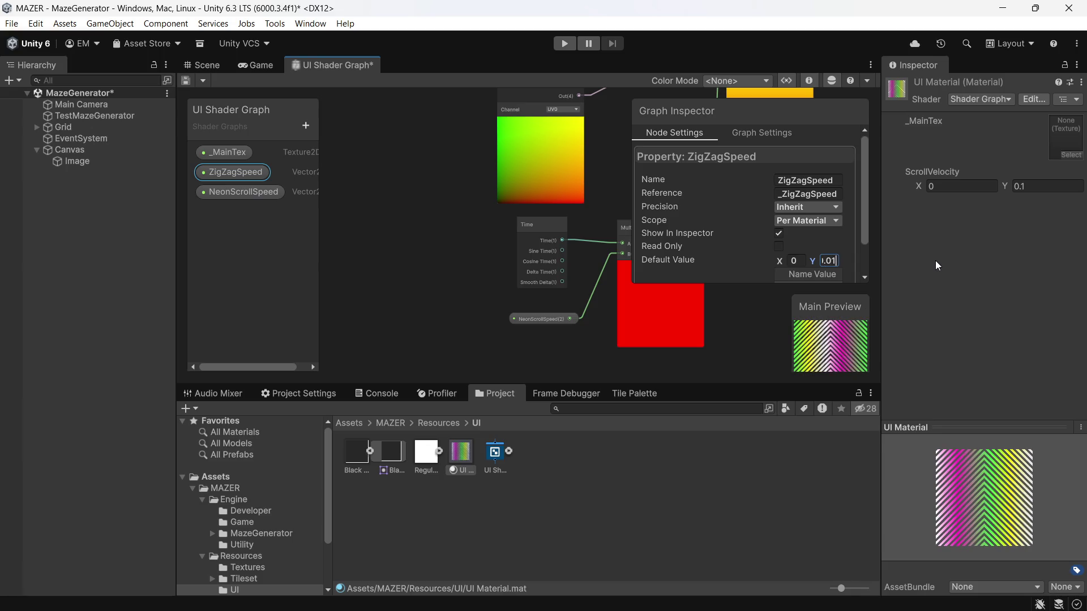
{"action": "left_click", "coordinate": [191, 78]}
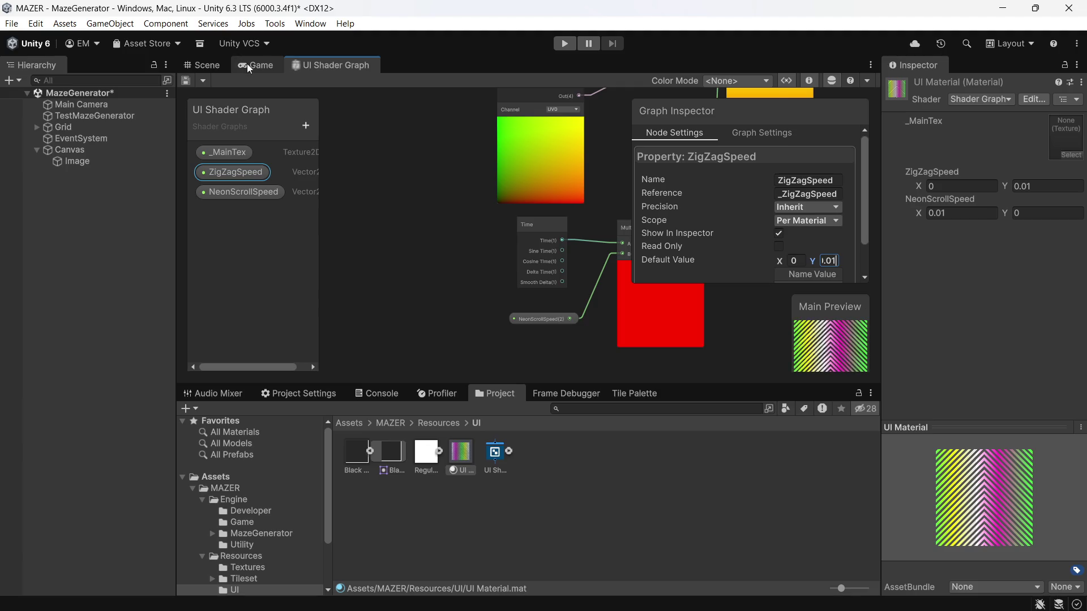
- Switch to the Game view and start Play mode
{"action": "left_click", "coordinate": [256, 64]}
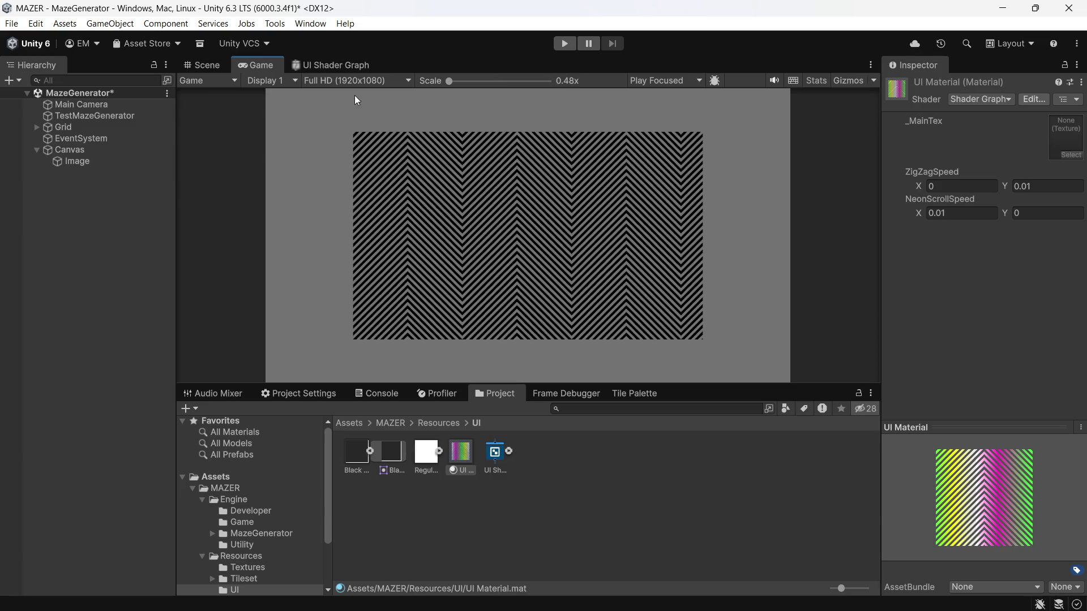
{"action": "left_click", "coordinate": [342, 65]}
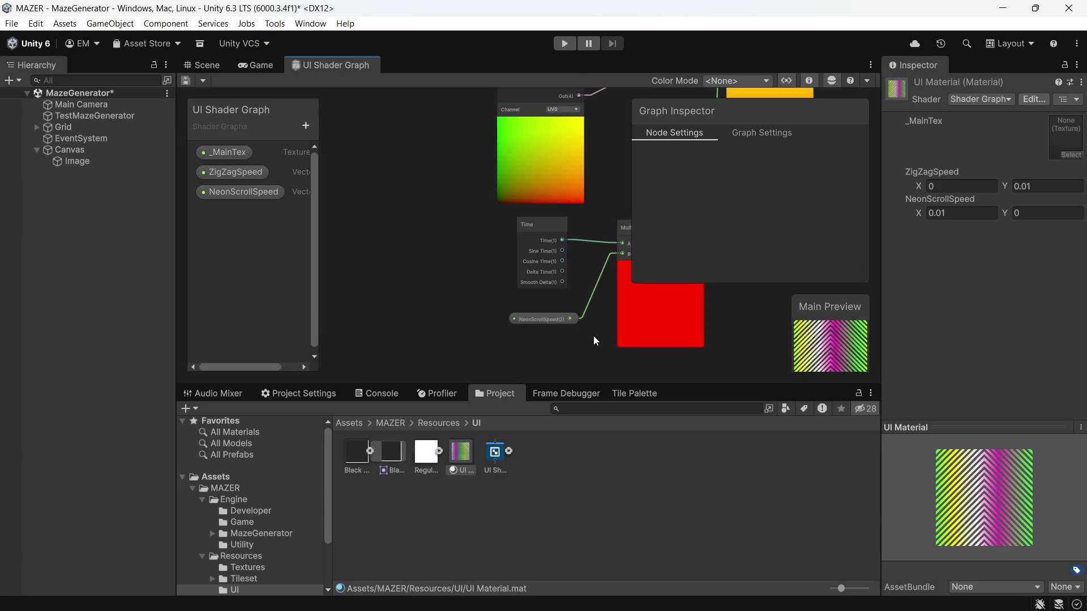
{"action": "left_click", "coordinate": [256, 65]}
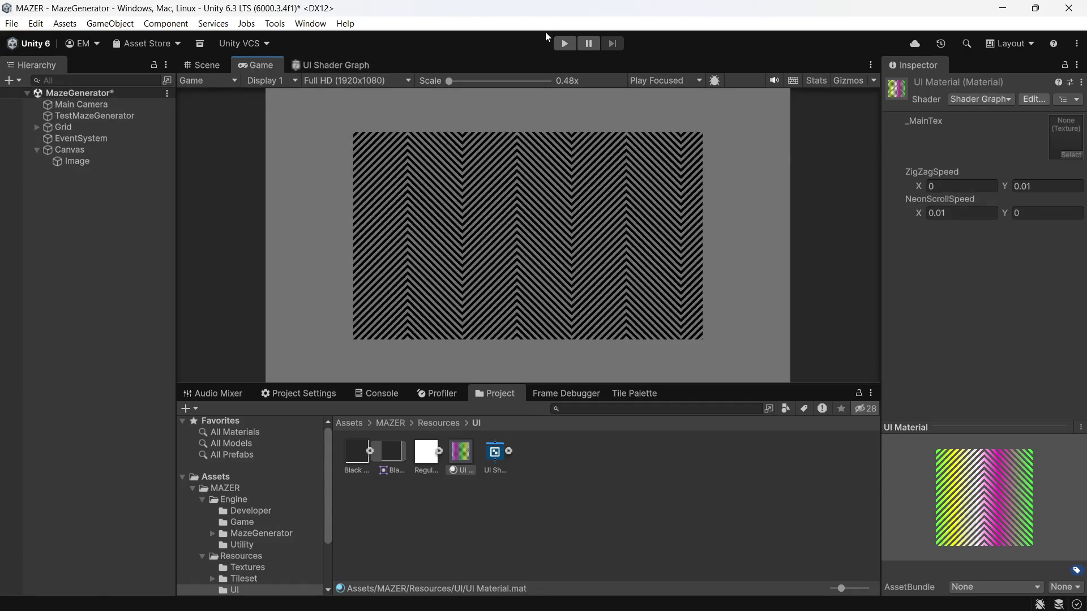
{"action": "left_click", "coordinate": [565, 44]}
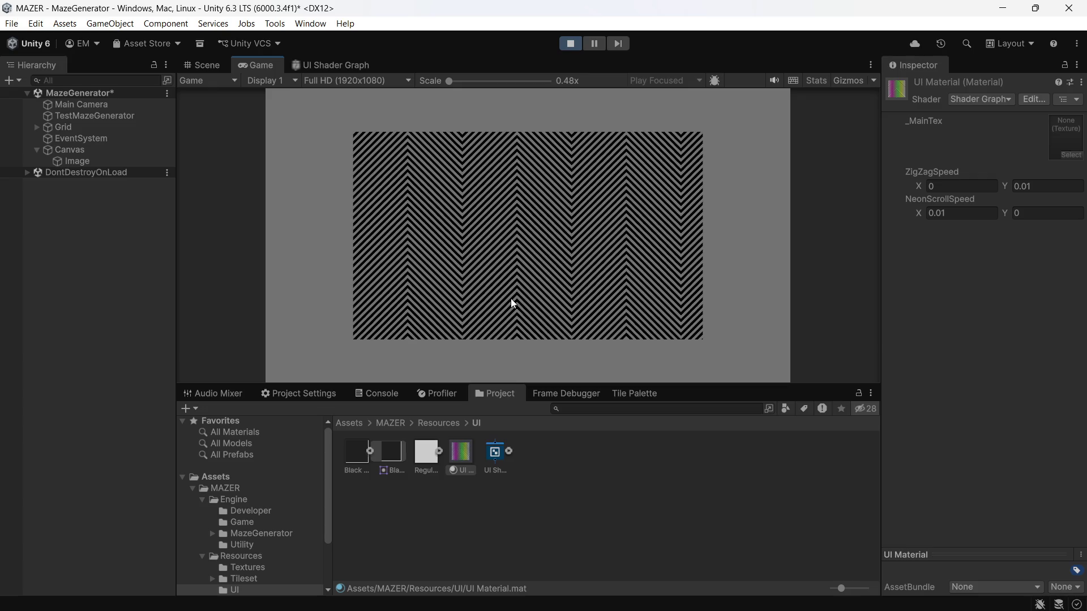
- Set the UI Material's NeonScrollSpeed X and ZigZagSpeed Y to 0, then select the Image object
{"action": "left_click", "coordinate": [458, 456]}
{"action": "left_click", "coordinate": [970, 214]}
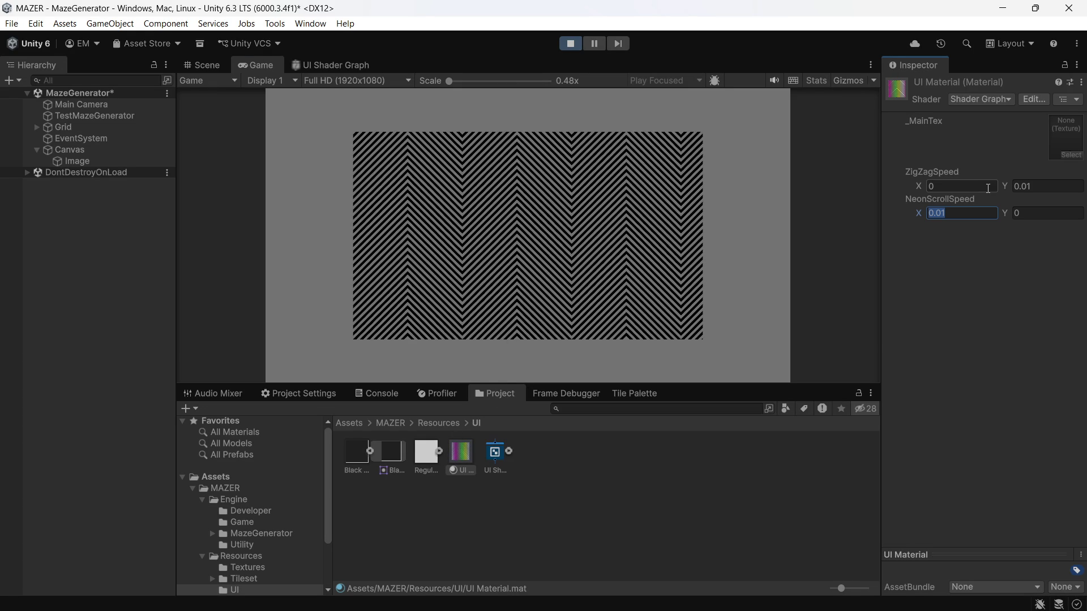
{"action": "type", "text": "0"}
{"action": "key", "text": "Return"}
{"action": "key", "text": "shift+Tab"}
{"action": "type", "text": "0"}
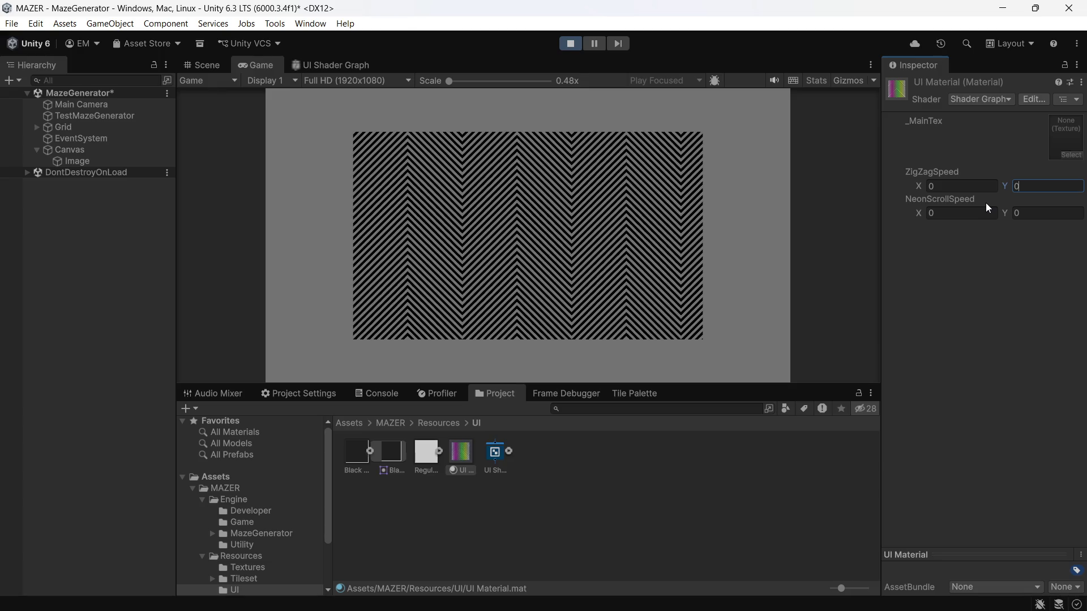
{"action": "left_click", "coordinate": [145, 161]}
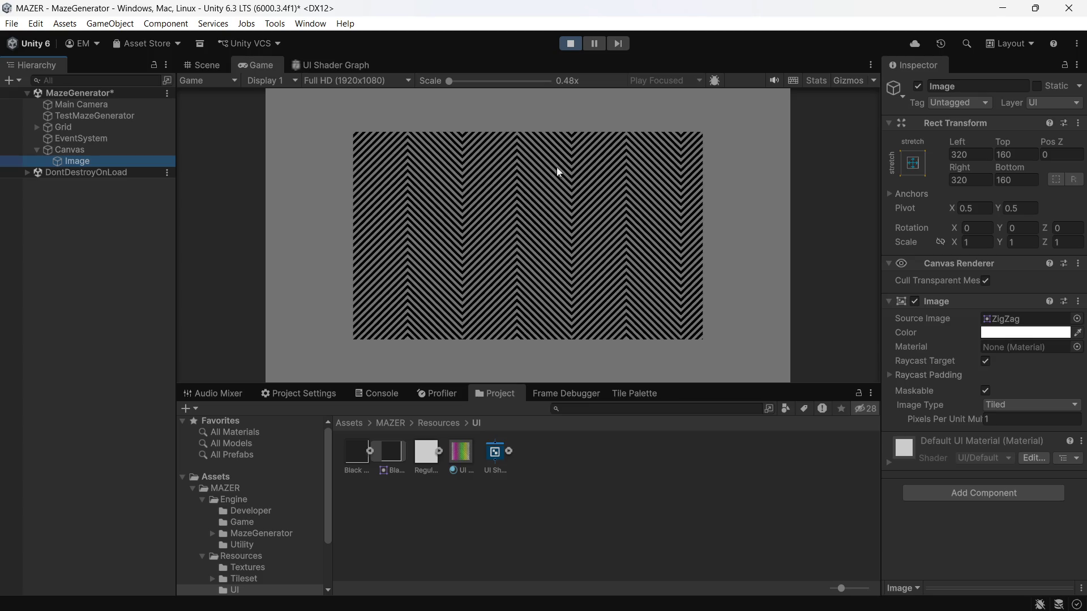
- Stop Play, assign the UI Material to the Image's Material field, and save the scene
{"action": "left_click", "coordinate": [568, 44]}
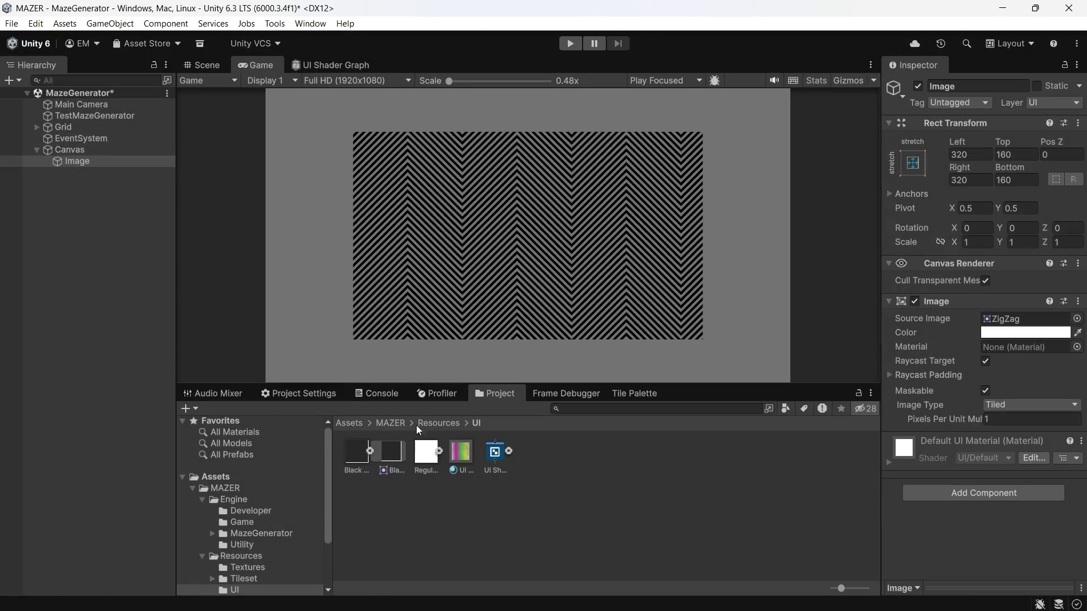
{"action": "left_click_drag", "start_coordinate": [463, 455], "coordinate": [1015, 345]}
{"action": "key", "text": "ctrl+s"}
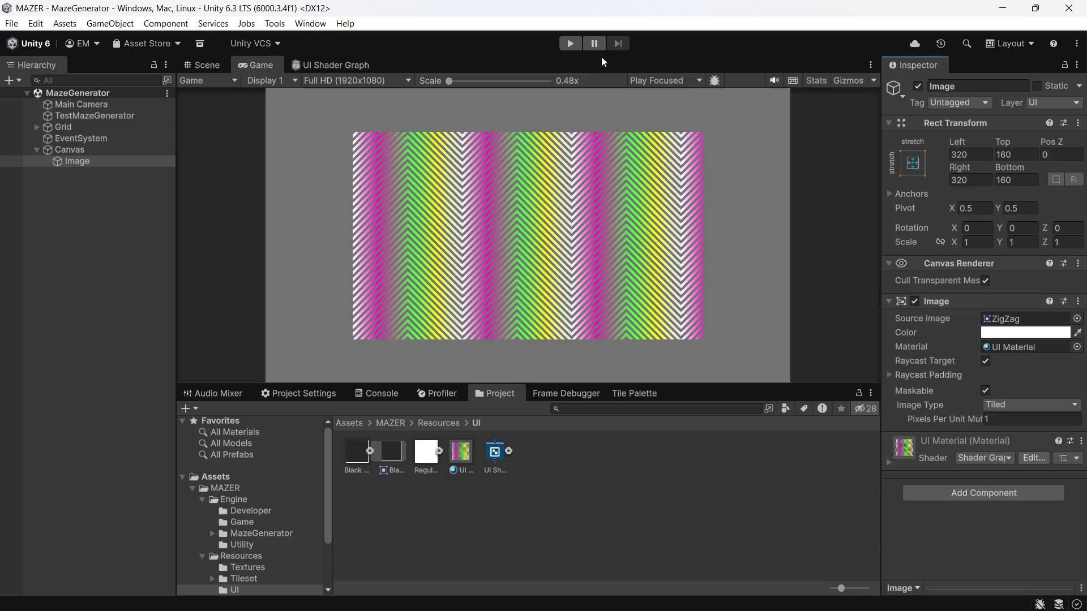
- Run the game again and select the UI Material's ZigZagSpeed Y field
{"action": "left_click", "coordinate": [571, 44]}
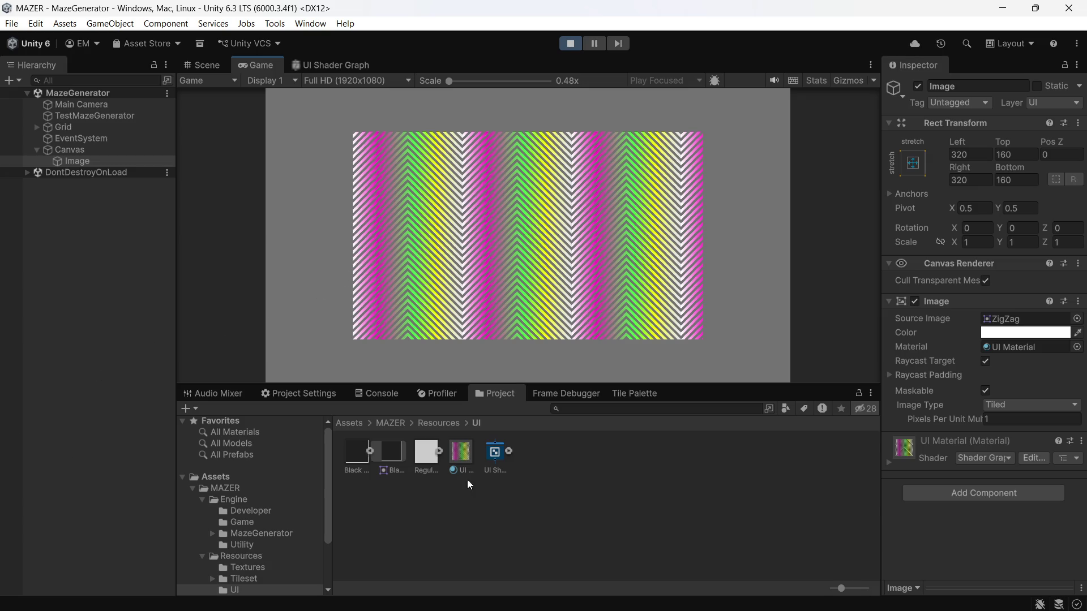
{"action": "left_click", "coordinate": [448, 439]}
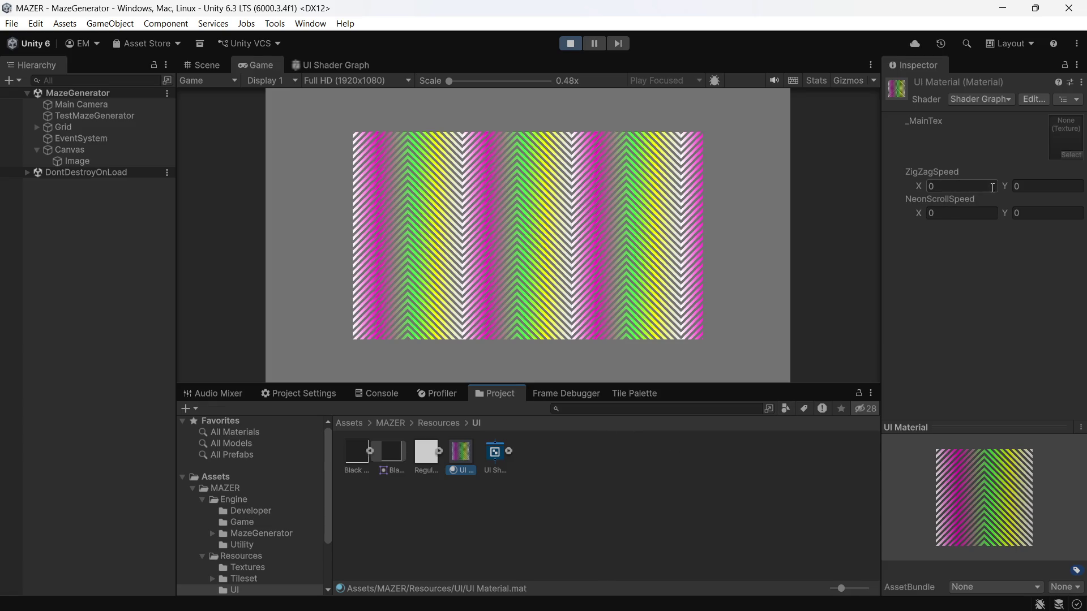
{"action": "left_click", "coordinate": [1023, 191]}
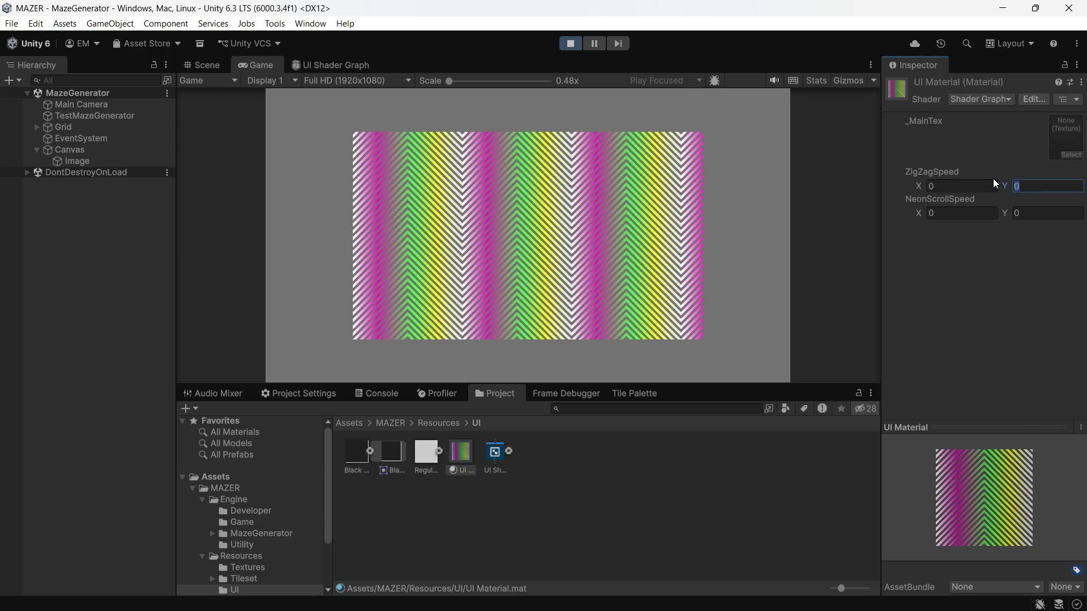
- Give the UI Material a ZigZagSpeed Y of 0.2 and a NeonScrollSpeed X of 0.1
{"action": "type", "text": ".2"}
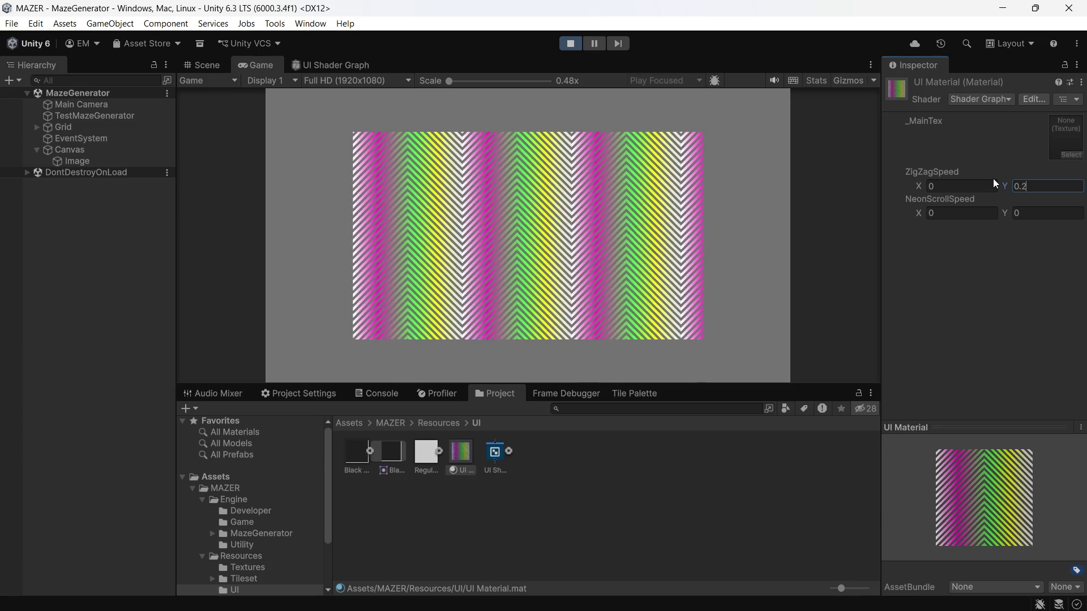
{"action": "key", "text": "Tab"}
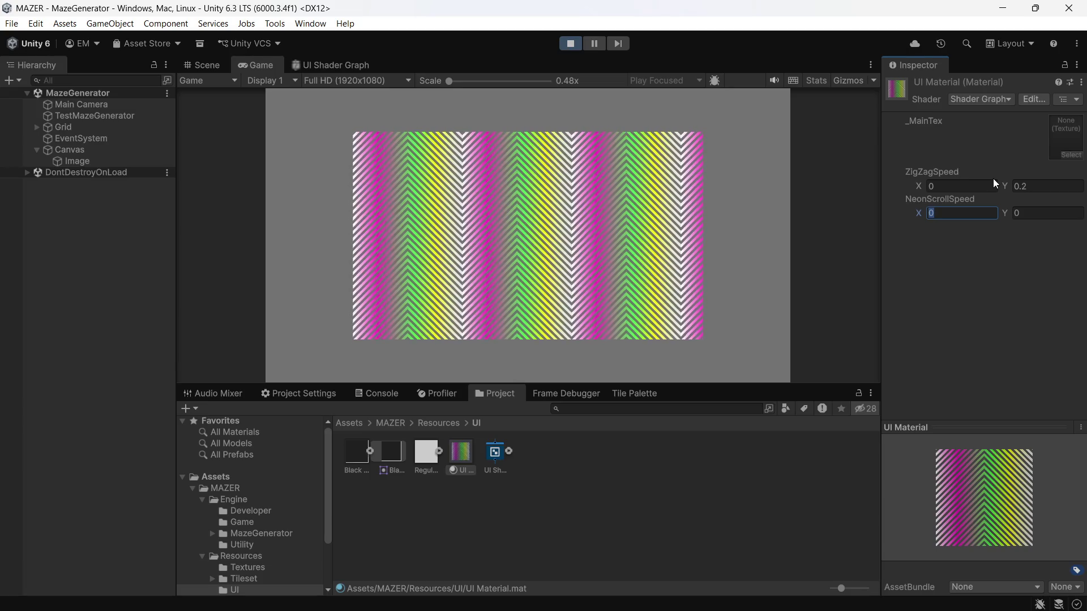
{"action": "type", "text": "0.1"}
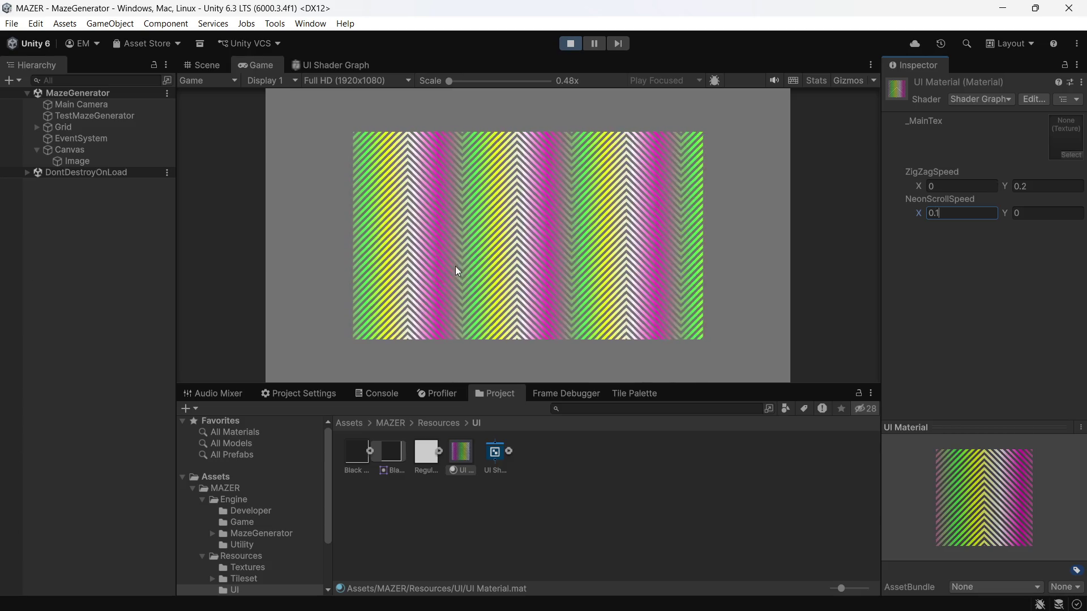
{"action": "left_click", "coordinate": [895, 303]}
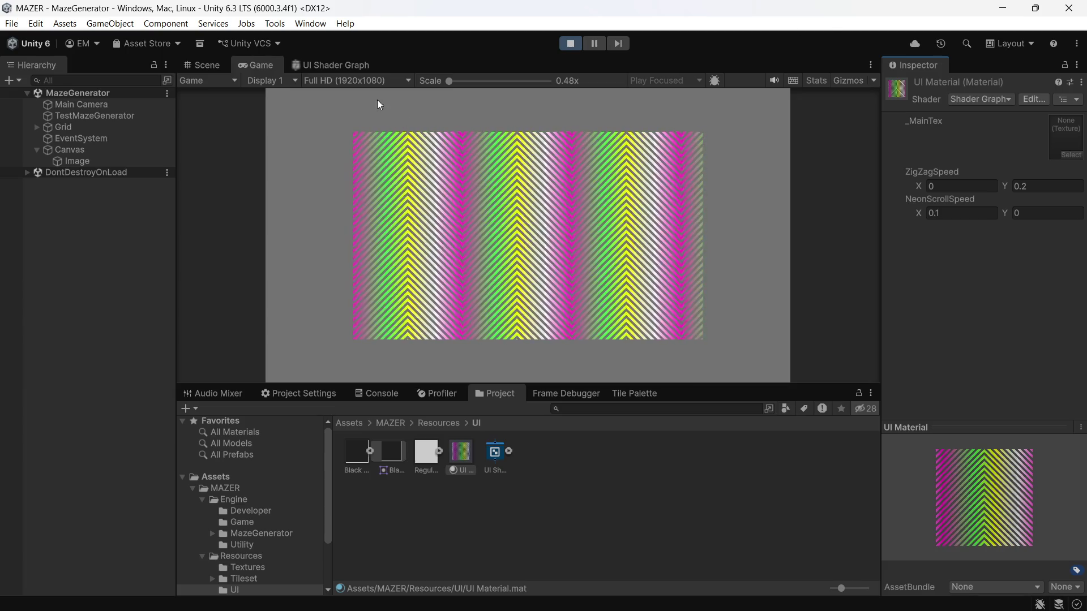
{"action": "left_click", "coordinate": [301, 64]}
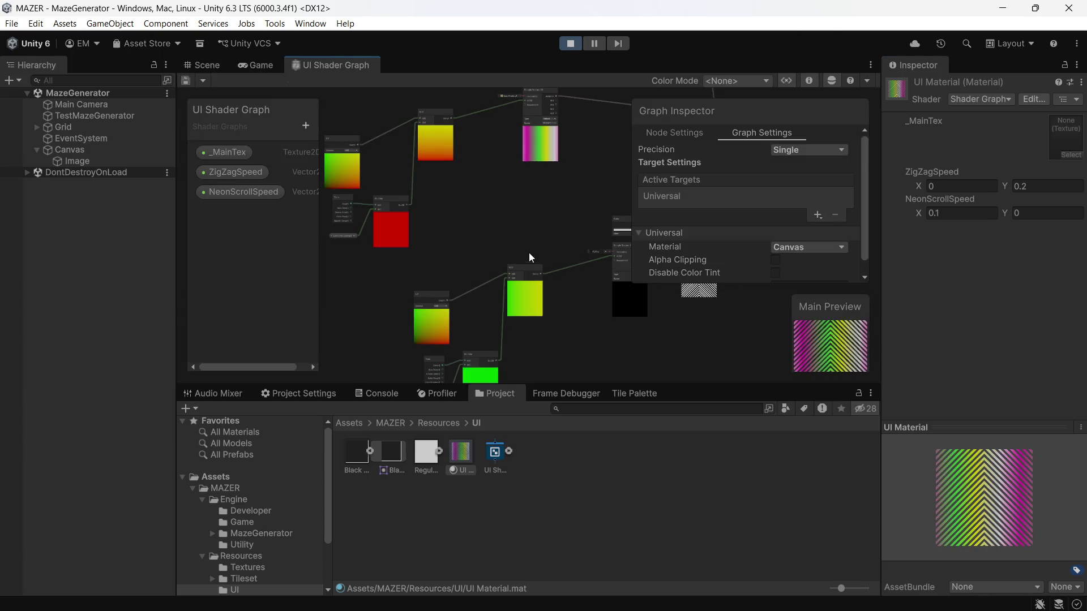
- Add a Rotate node to the UI Shader Graph with the ROT search
{"action": "scroll", "coordinate": [491, 197], "scroll_direction": "down", "scroll_amount": 1}
{"action": "mouse_move", "coordinate": [491, 197]}
{"action": "left_mouse_down"}
{"action": "mouse_move", "coordinate": [436, 310]}
{"action": "mouse_move", "coordinate": [501, 322]}
{"action": "mouse_move", "coordinate": [544, 291]}
{"action": "left_mouse_up"}
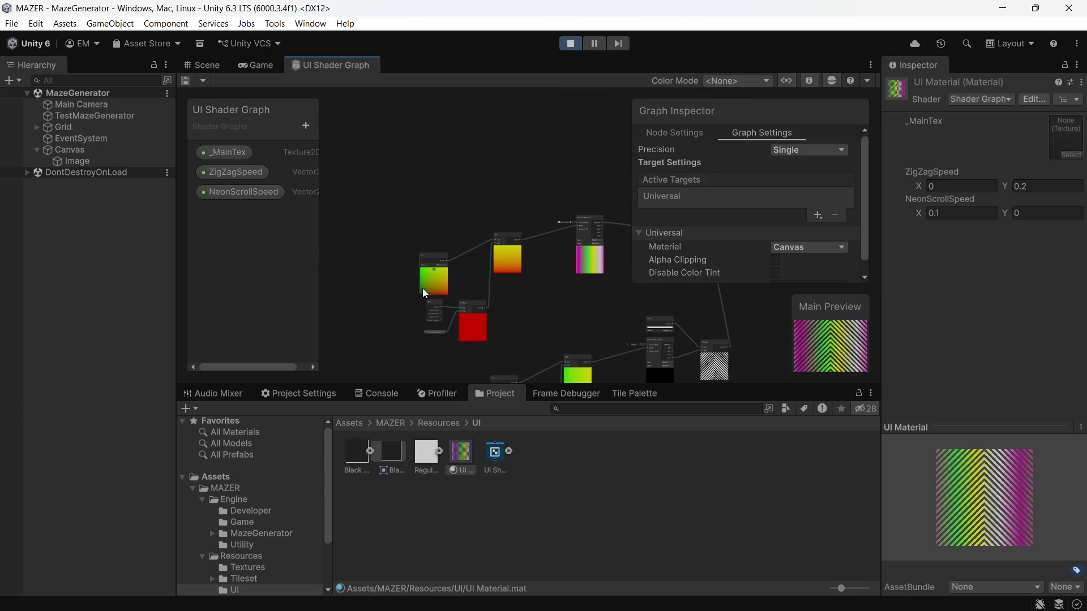
{"action": "scroll", "coordinate": [475, 250], "scroll_direction": "up", "scroll_amount": 2}
{"action": "scroll", "coordinate": [475, 250], "scroll_direction": "up", "scroll_amount": 2}
{"action": "mouse_move", "coordinate": [474, 250]}
{"action": "left_mouse_down"}
{"action": "mouse_move", "coordinate": [474, 275]}
{"action": "mouse_move", "coordinate": [474, 239]}
{"action": "mouse_move", "coordinate": [508, 198]}
{"action": "left_mouse_up"}
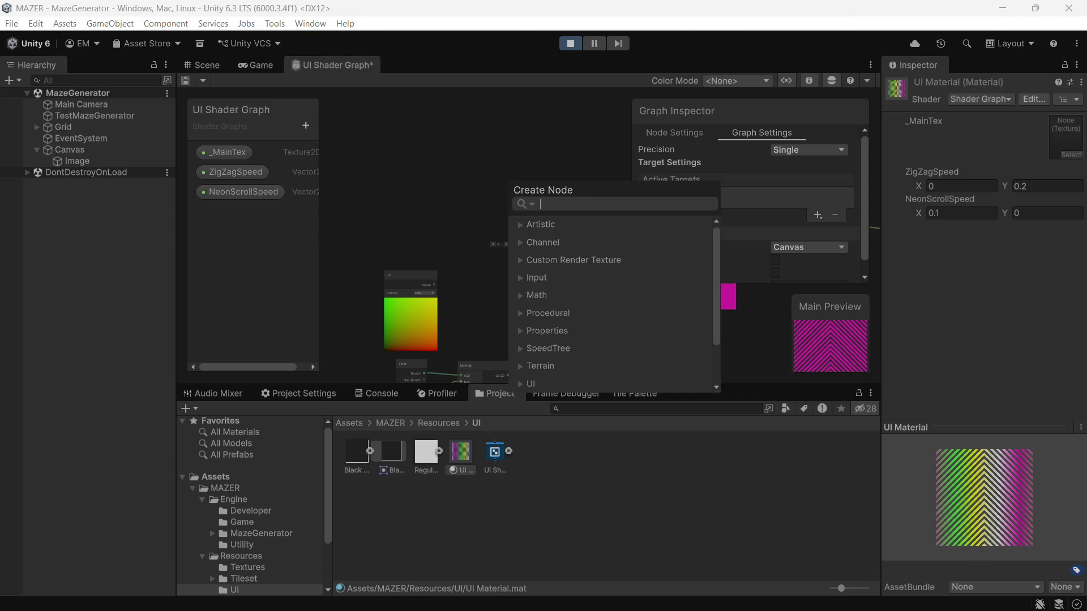
{"action": "type", "text": "ROT"}
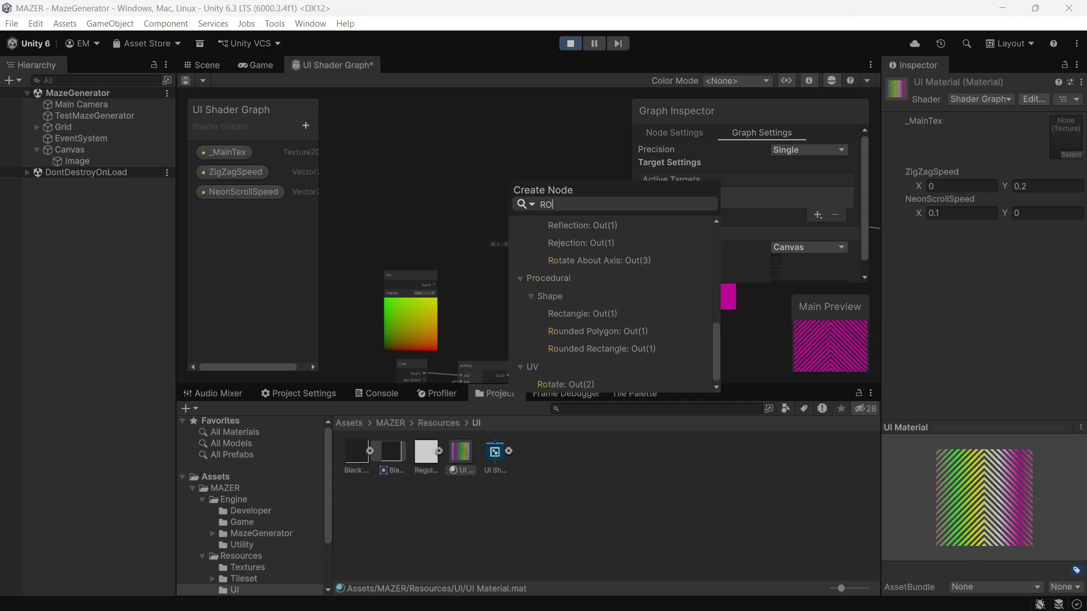
{"action": "key", "text": "Return"}
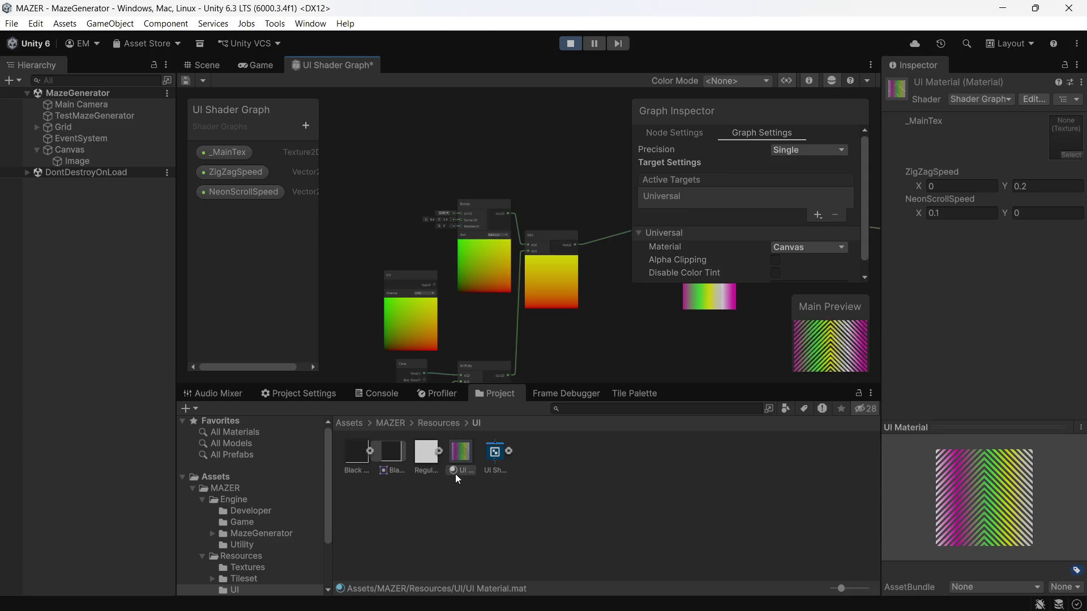
- Wire the UV output into the Rotate node and set its Rotation to 1
{"action": "scroll", "coordinate": [440, 289], "scroll_direction": "up", "scroll_amount": 1}
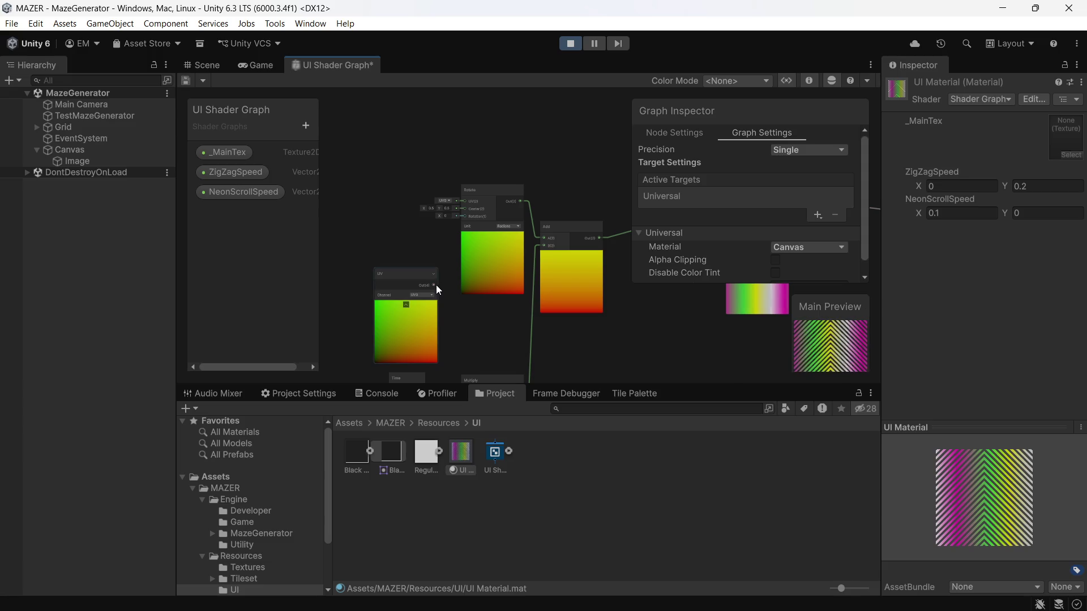
{"action": "mouse_move", "coordinate": [436, 284]}
{"action": "left_mouse_down"}
{"action": "mouse_move", "coordinate": [450, 197]}
{"action": "mouse_move", "coordinate": [460, 201]}
{"action": "left_mouse_up"}
{"action": "scroll", "coordinate": [447, 218], "scroll_direction": "up", "scroll_amount": 5}
{"action": "left_click", "coordinate": [446, 210]}
{"action": "left_click", "coordinate": [453, 207]}
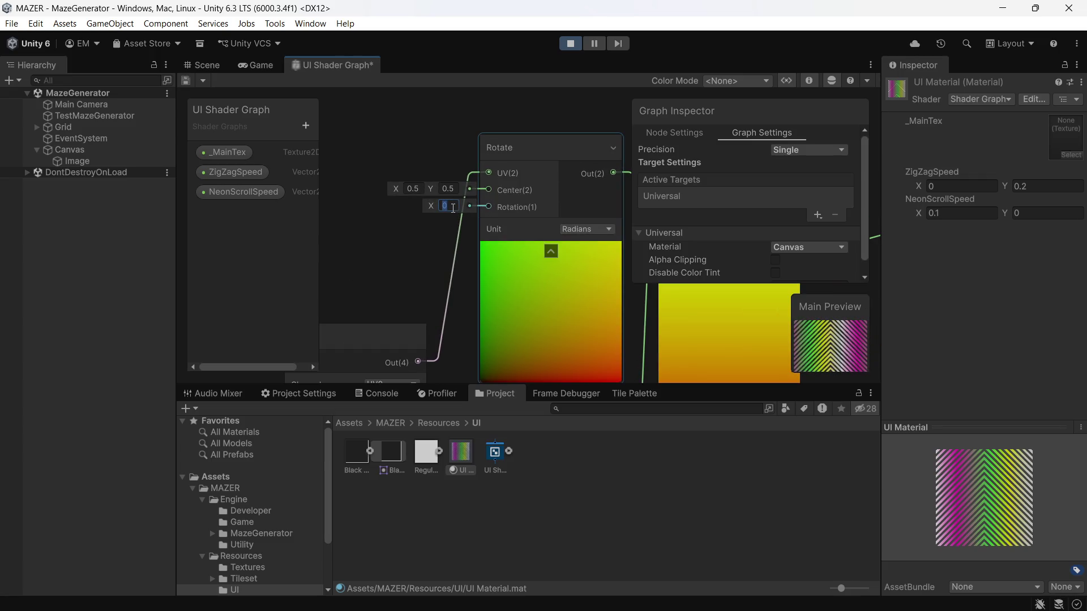
{"action": "type", "text": "1"}
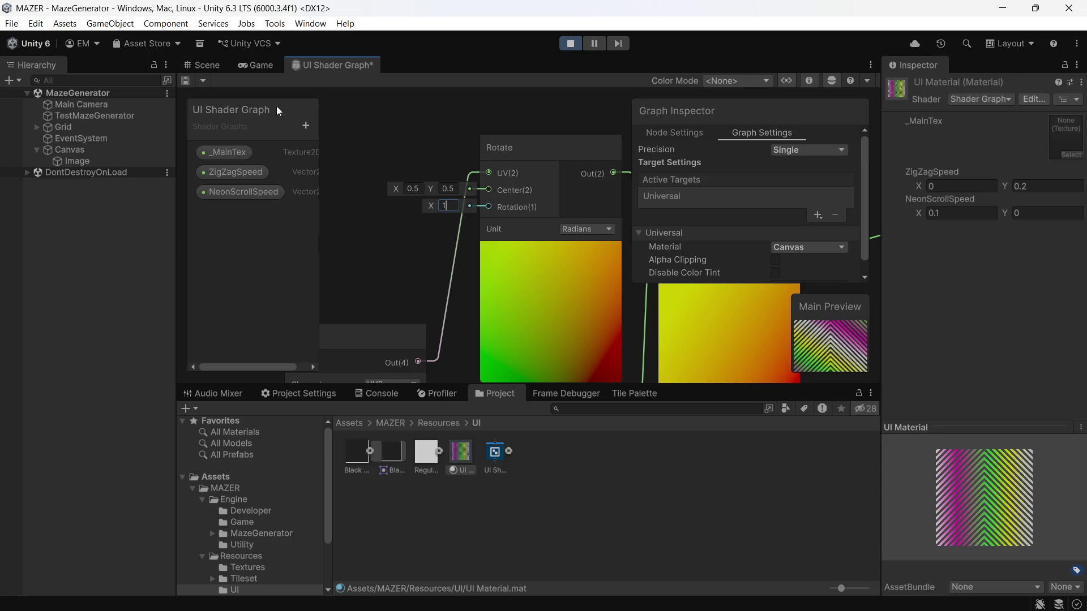
{"action": "left_click", "coordinate": [257, 67]}
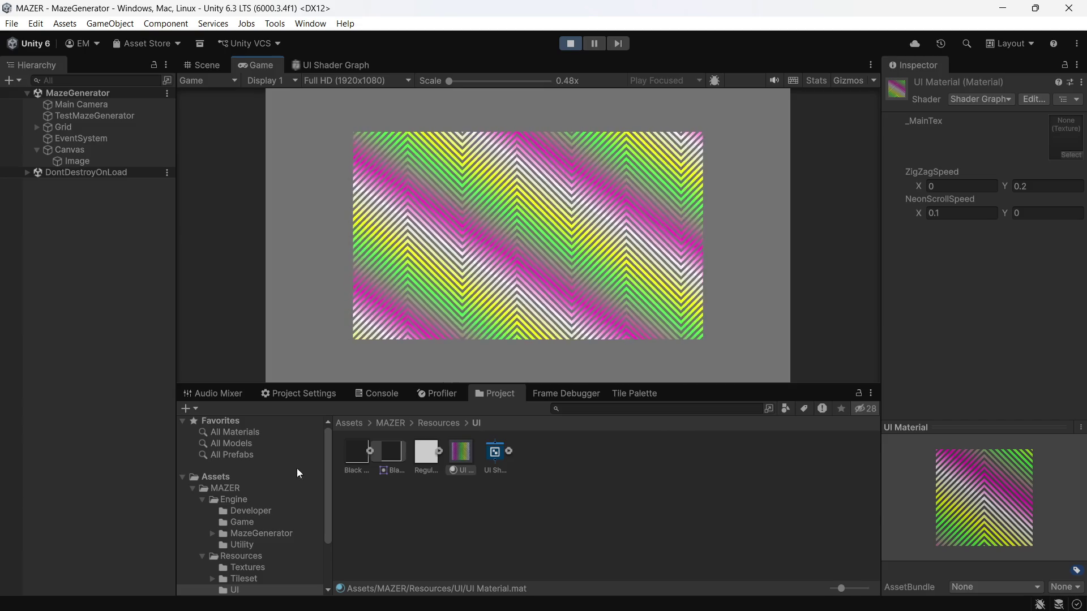
- Check the diagonal neon bands in play mode, then go back to the UI Shader Graph editor
{"action": "left_click", "coordinate": [307, 65]}
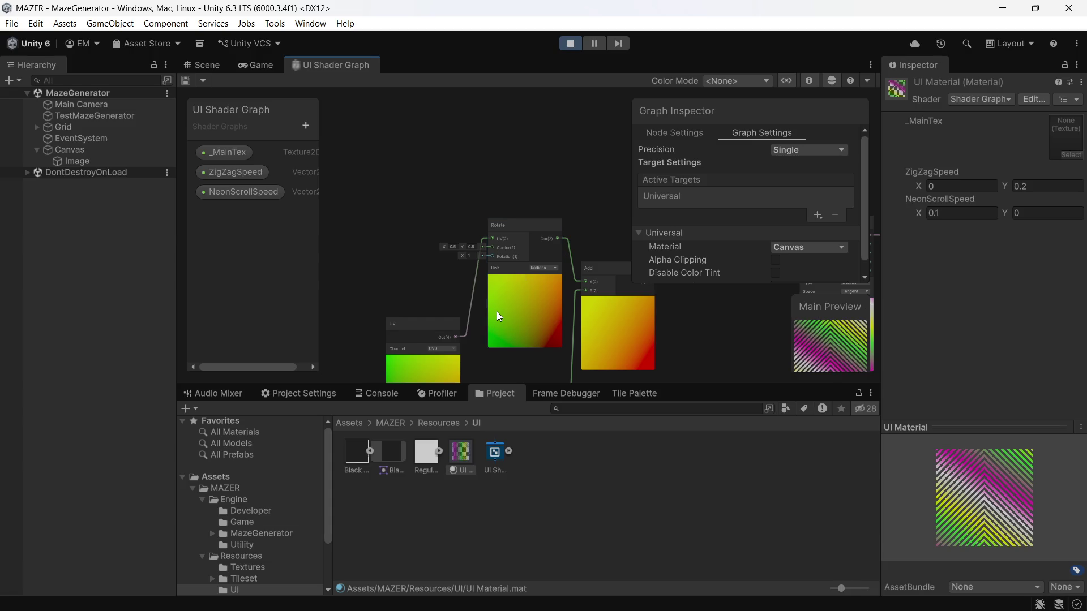
- Detach the wire from the fragment Alpha input and create a Blend node from it
{"action": "left_click_drag", "start_coordinate": [497, 311], "coordinate": [433, 260]}
{"action": "scroll", "coordinate": [434, 261], "scroll_direction": "down", "scroll_amount": 2}
{"action": "scroll", "coordinate": [472, 289], "scroll_direction": "down", "scroll_amount": 2}
{"action": "scroll", "coordinate": [483, 303], "scroll_direction": "down", "scroll_amount": 3}
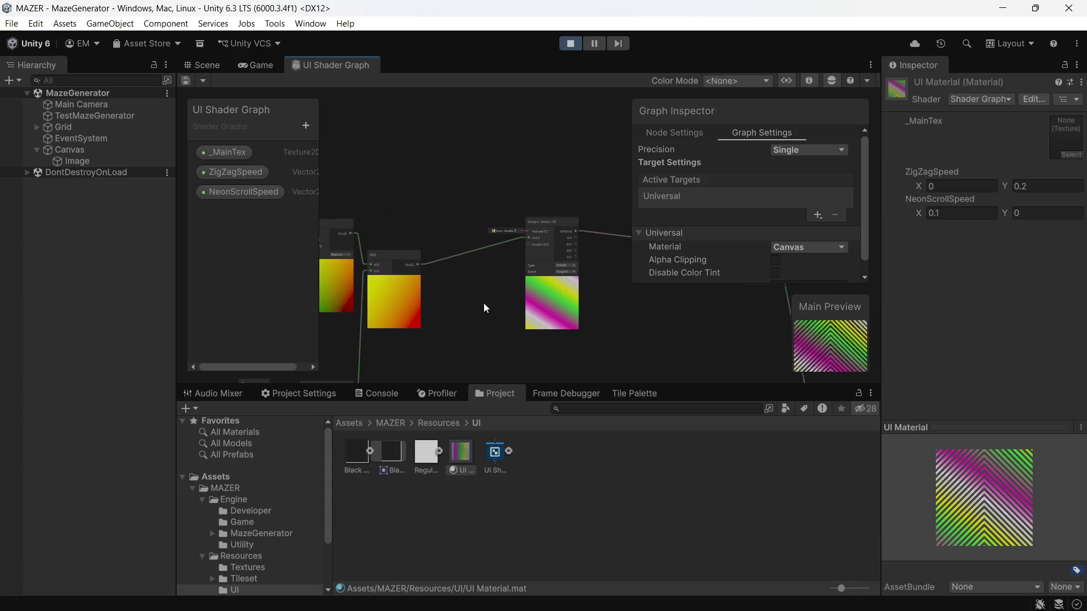
{"action": "mouse_move", "coordinate": [483, 304]}
{"action": "left_mouse_down"}
{"action": "mouse_move", "coordinate": [461, 229]}
{"action": "mouse_move", "coordinate": [402, 196]}
{"action": "mouse_move", "coordinate": [370, 232]}
{"action": "mouse_move", "coordinate": [415, 277]}
{"action": "mouse_move", "coordinate": [521, 276]}
{"action": "mouse_move", "coordinate": [509, 267]}
{"action": "mouse_move", "coordinate": [502, 208]}
{"action": "mouse_move", "coordinate": [444, 256]}
{"action": "mouse_move", "coordinate": [492, 217]}
{"action": "mouse_move", "coordinate": [515, 253]}
{"action": "mouse_move", "coordinate": [352, 223]}
{"action": "mouse_move", "coordinate": [343, 231]}
{"action": "left_mouse_up"}
{"action": "scroll", "coordinate": [375, 229], "scroll_direction": "up", "scroll_amount": 3}
{"action": "scroll", "coordinate": [488, 277], "scroll_direction": "down", "scroll_amount": 2}
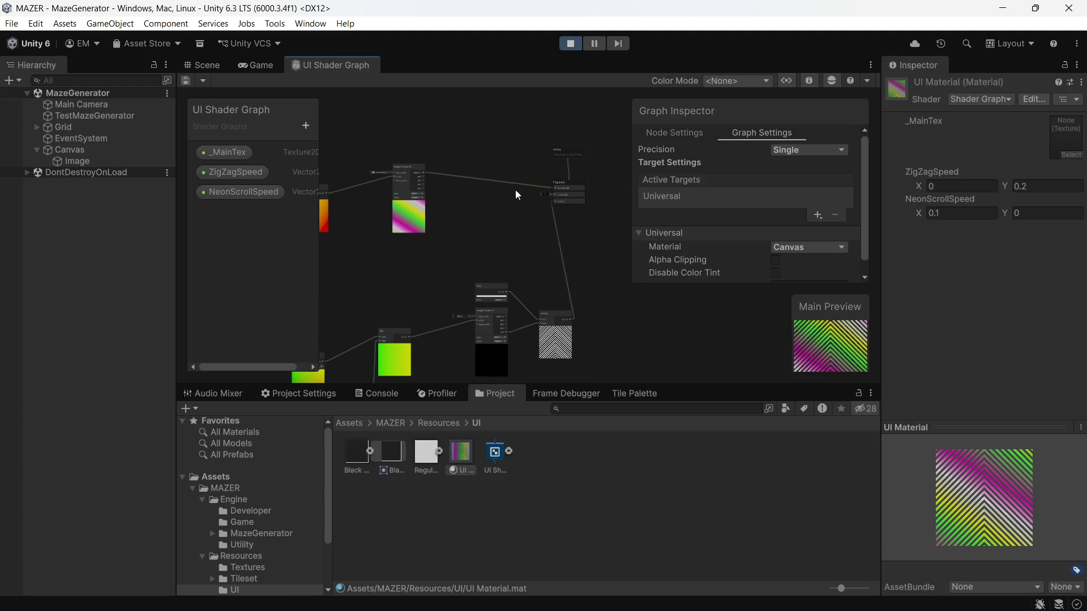
{"action": "mouse_move", "coordinate": [505, 253]}
{"action": "left_mouse_down"}
{"action": "mouse_move", "coordinate": [569, 196]}
{"action": "mouse_move", "coordinate": [559, 229]}
{"action": "mouse_move", "coordinate": [518, 225]}
{"action": "mouse_move", "coordinate": [546, 211]}
{"action": "mouse_move", "coordinate": [500, 221]}
{"action": "mouse_move", "coordinate": [486, 238]}
{"action": "mouse_move", "coordinate": [508, 222]}
{"action": "mouse_move", "coordinate": [503, 238]}
{"action": "mouse_move", "coordinate": [536, 227]}
{"action": "mouse_move", "coordinate": [524, 207]}
{"action": "mouse_move", "coordinate": [495, 248]}
{"action": "left_mouse_up"}
{"action": "scroll", "coordinate": [556, 196], "scroll_direction": "up", "scroll_amount": 5}
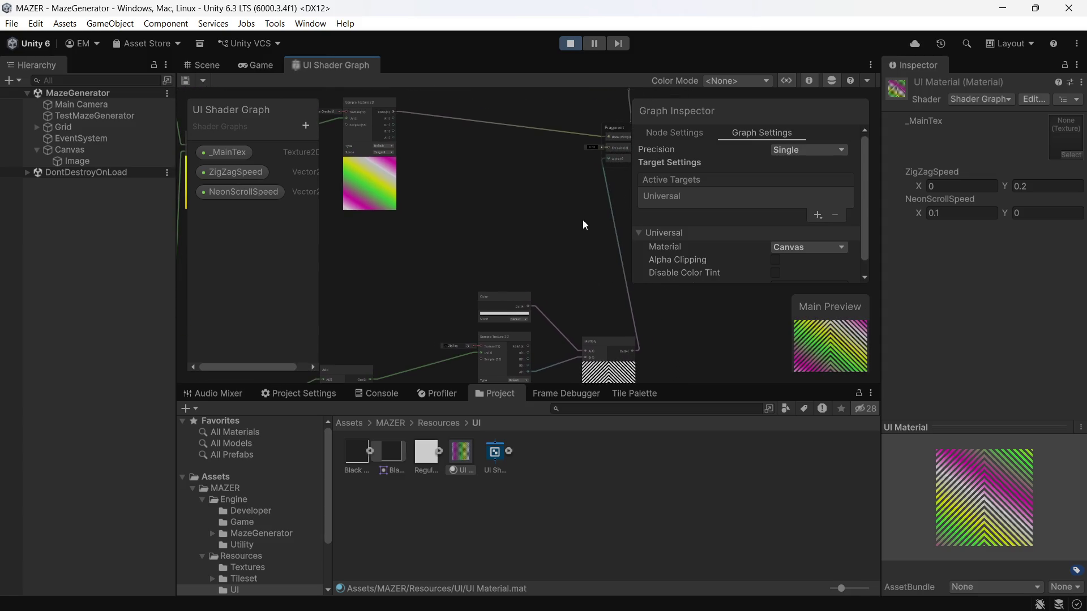
{"action": "mouse_move", "coordinate": [611, 213]}
{"action": "left_mouse_down"}
{"action": "mouse_move", "coordinate": [514, 185]}
{"action": "mouse_move", "coordinate": [515, 161]}
{"action": "left_mouse_up"}
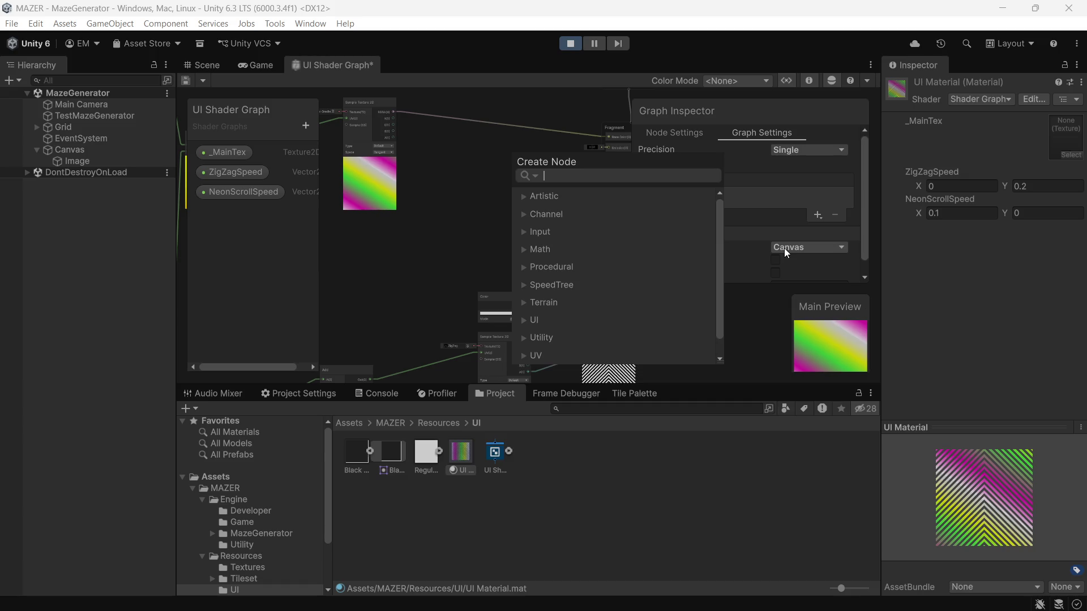
{"action": "type", "text": "bl"}
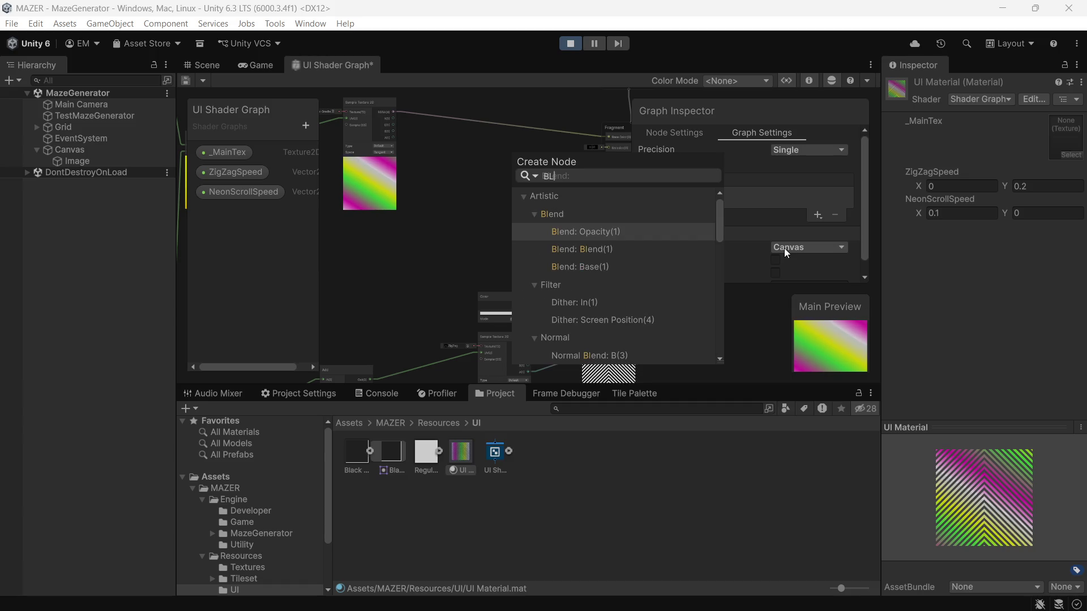
{"action": "key", "text": "Down"}
{"action": "key", "text": "Down"}
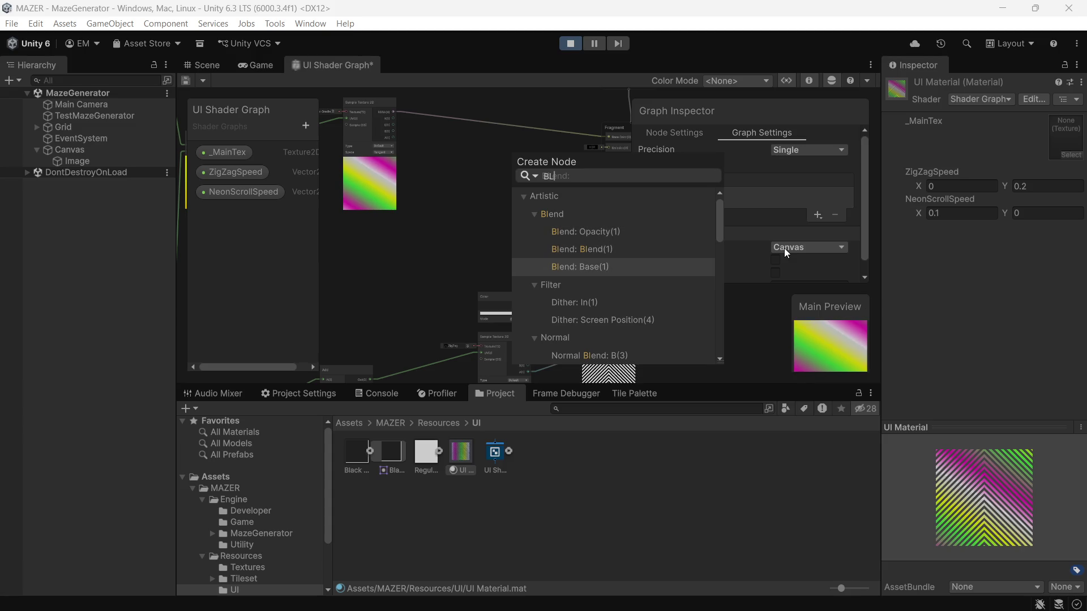
{"action": "key", "text": "Return"}
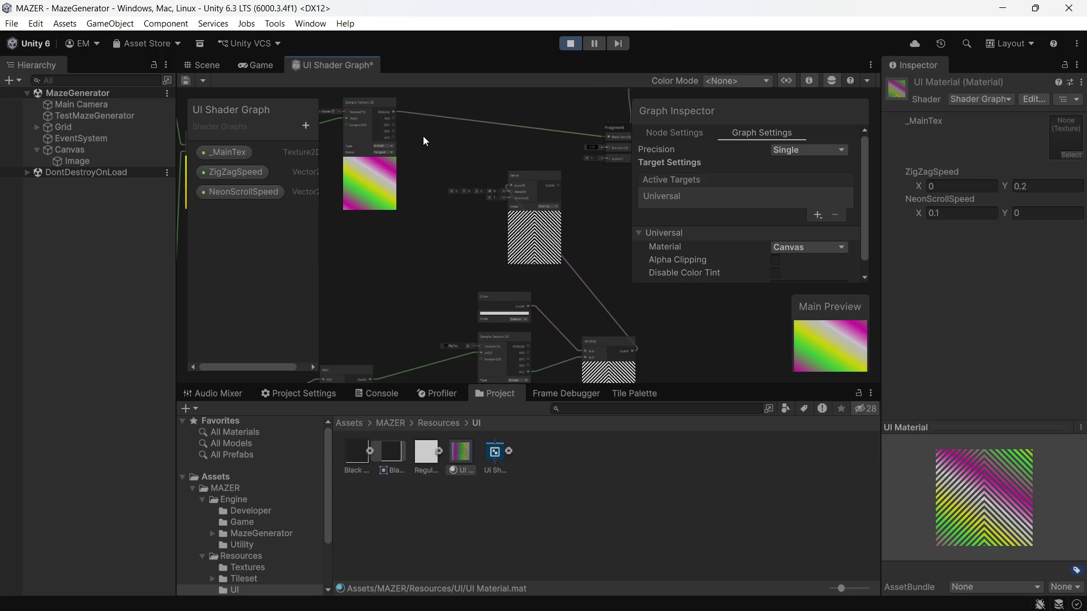
- Wire the neon texture's RGBA into the Blend node's Base input and open its mode list
{"action": "scroll", "coordinate": [498, 120], "scroll_direction": "up", "scroll_amount": 2}
{"action": "mouse_move", "coordinate": [530, 130]}
{"action": "left_mouse_down"}
{"action": "mouse_move", "coordinate": [480, 216]}
{"action": "mouse_move", "coordinate": [492, 237]}
{"action": "mouse_move", "coordinate": [515, 231]}
{"action": "left_mouse_up"}
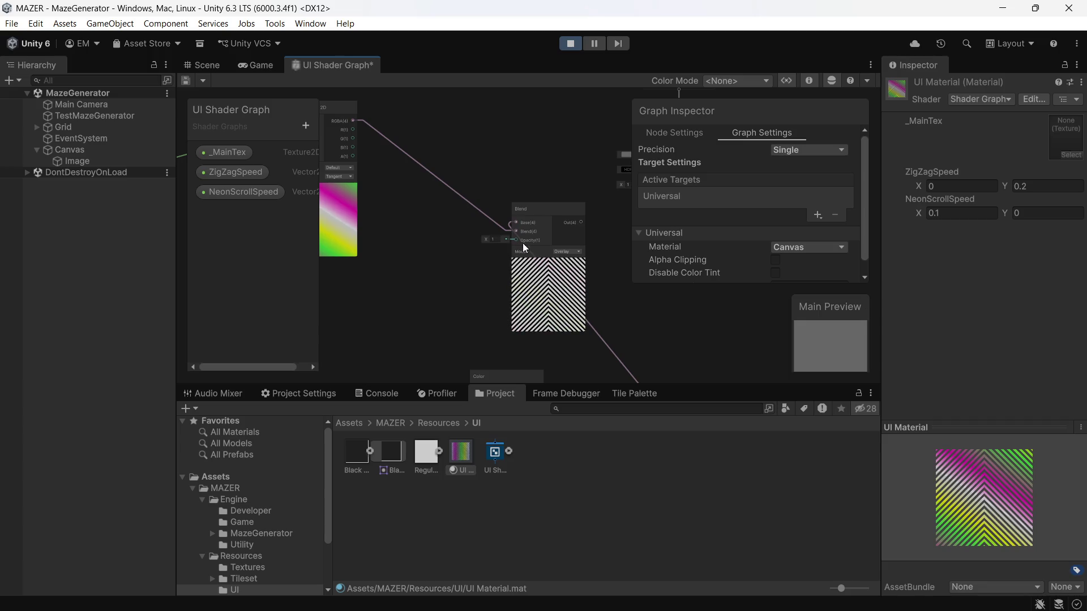
{"action": "left_click_drag", "start_coordinate": [570, 222], "coordinate": [567, 213]}
{"action": "left_click", "coordinate": [564, 242]}
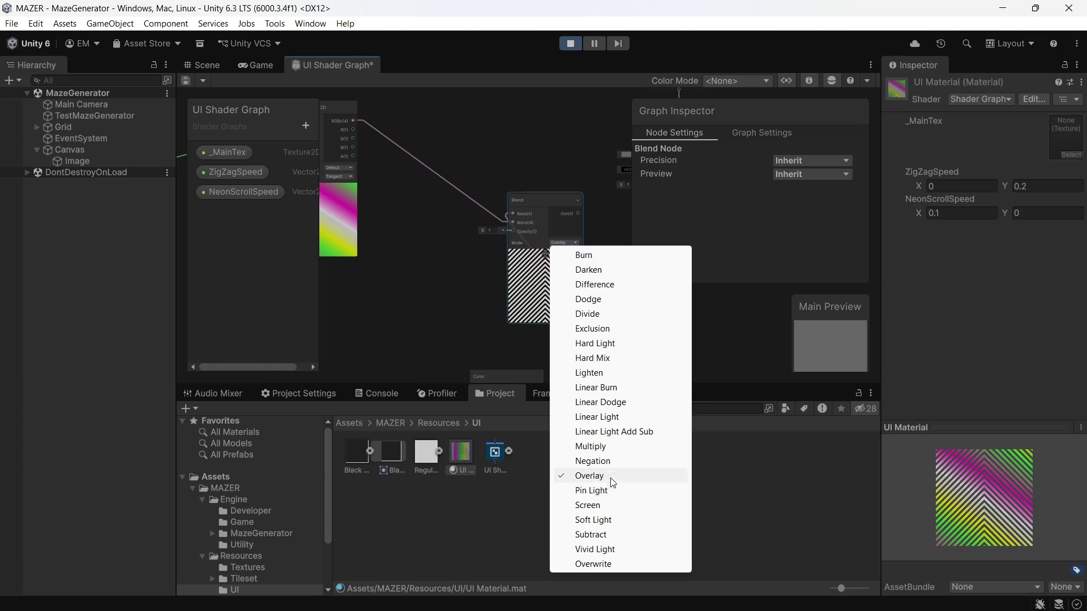
- Set the Blend node to Multiply mode with 0.5 opacity
{"action": "left_click", "coordinate": [610, 446]}
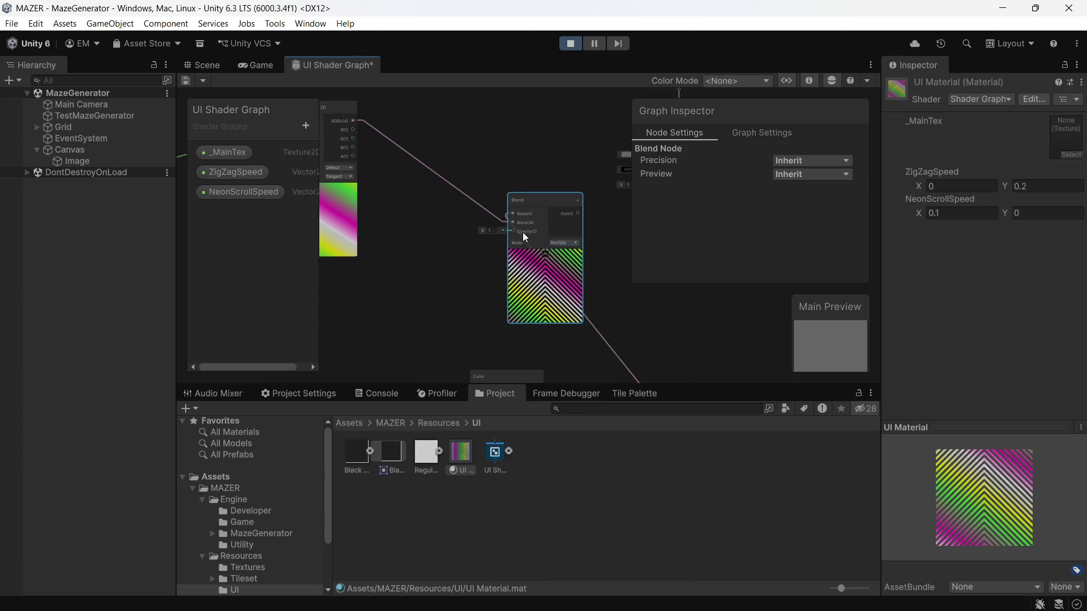
{"action": "scroll", "coordinate": [508, 236], "scroll_direction": "up", "scroll_amount": 2}
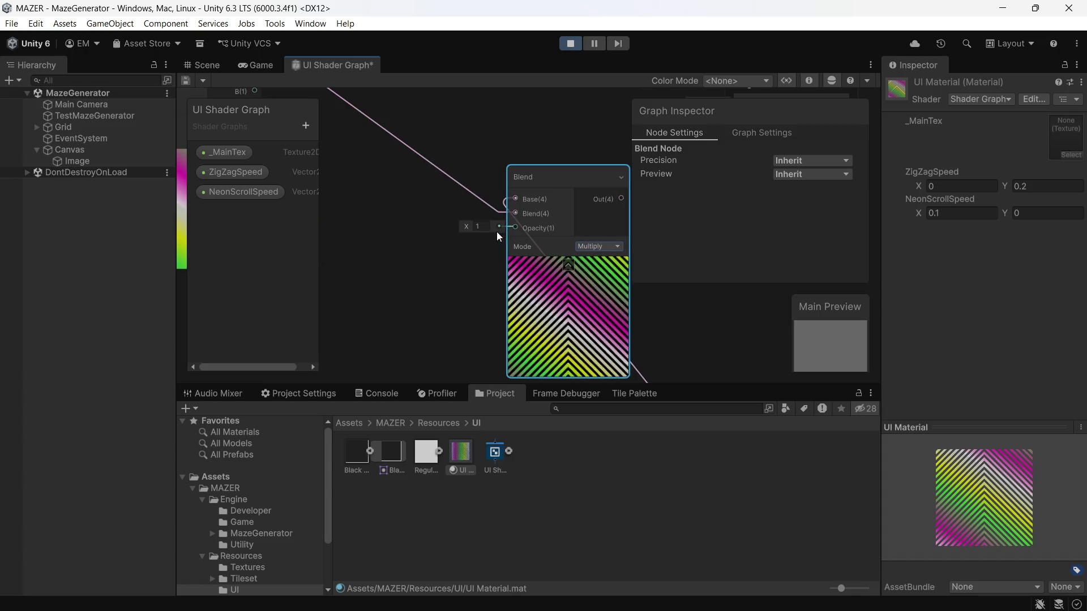
{"action": "left_click", "coordinate": [478, 225]}
{"action": "type", "text": "0.5"}
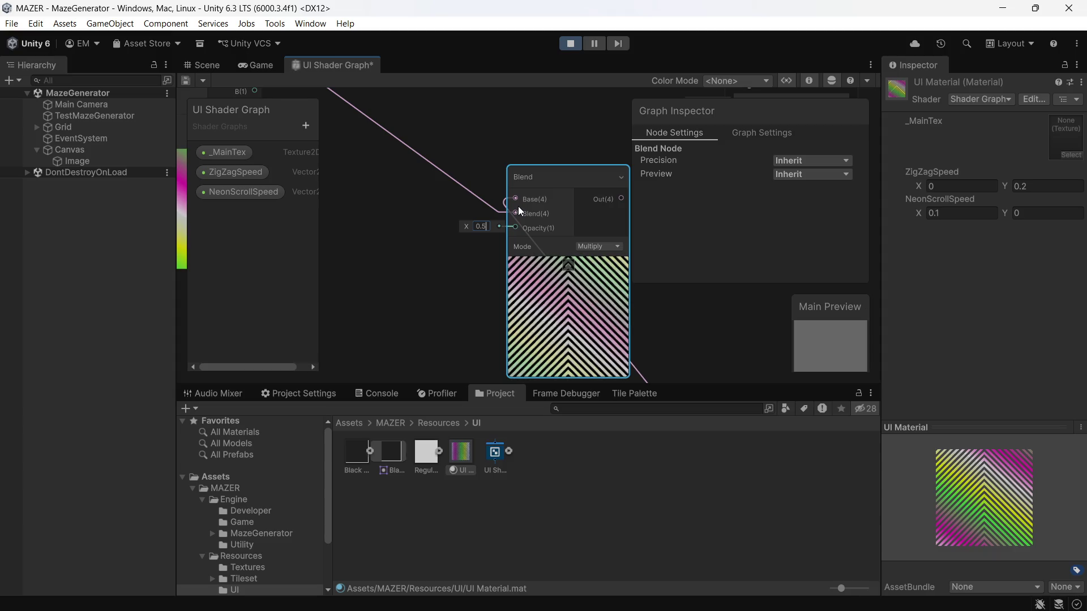
- Connect the Blend output to the Fragment Base Color input
{"action": "scroll", "coordinate": [467, 254], "scroll_direction": "down", "scroll_amount": 3}
{"action": "left_click_drag", "start_coordinate": [468, 251], "coordinate": [534, 245]}
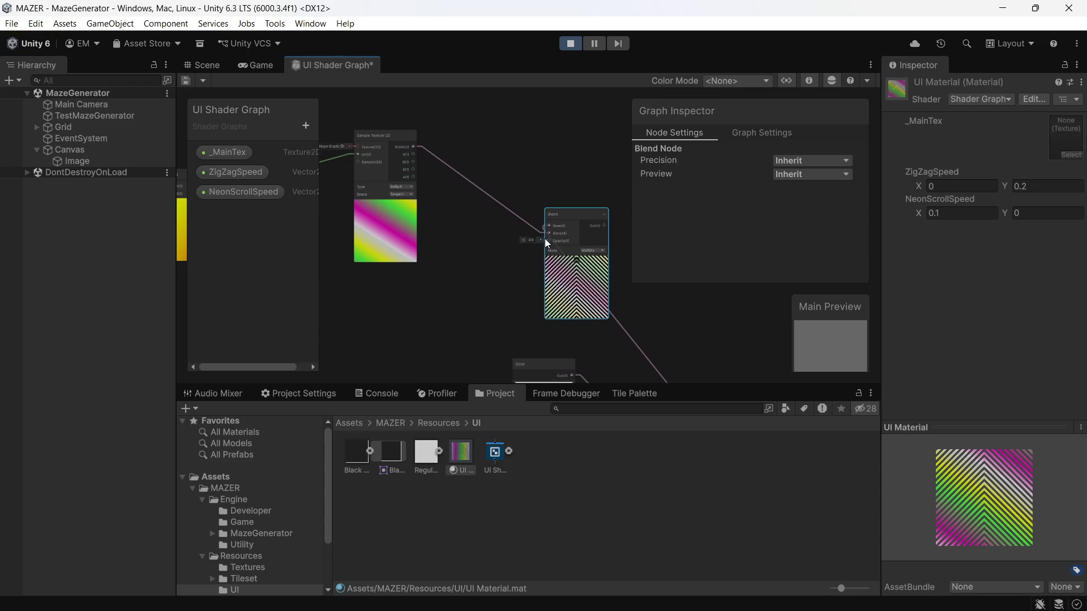
{"action": "scroll", "coordinate": [521, 242], "scroll_direction": "up", "scroll_amount": 3}
{"action": "scroll", "coordinate": [521, 242], "scroll_direction": "down", "scroll_amount": 4}
{"action": "left_click_drag", "start_coordinate": [526, 246], "coordinate": [356, 208]}
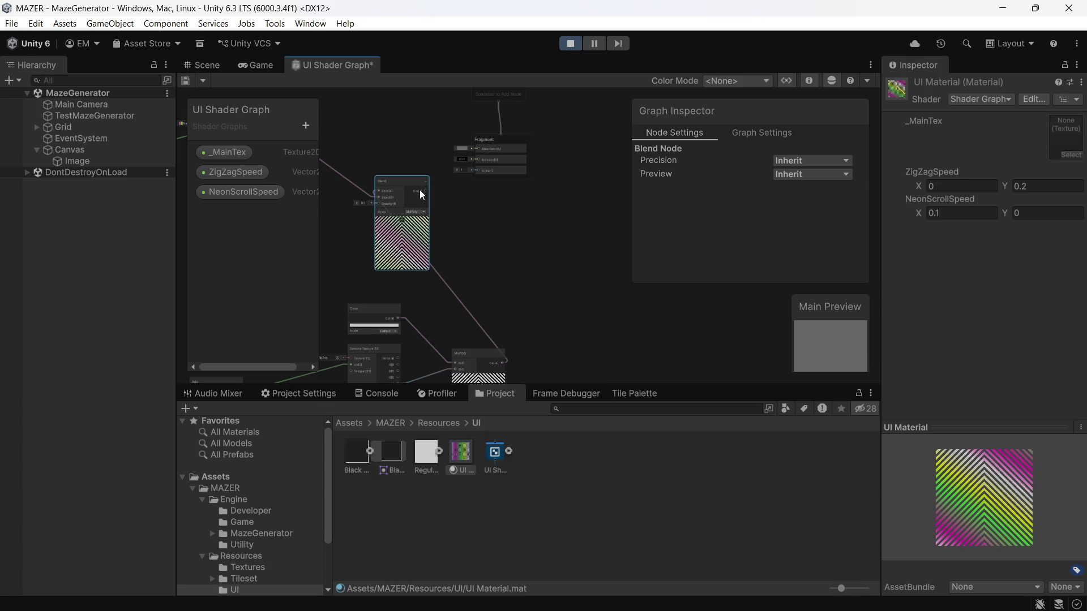
{"action": "mouse_move", "coordinate": [423, 189]}
{"action": "left_mouse_down"}
{"action": "mouse_move", "coordinate": [451, 154]}
{"action": "mouse_move", "coordinate": [478, 202]}
{"action": "left_mouse_up"}
{"action": "left_click", "coordinate": [449, 228]}
{"action": "left_click_drag", "start_coordinate": [428, 246], "coordinate": [476, 206]}
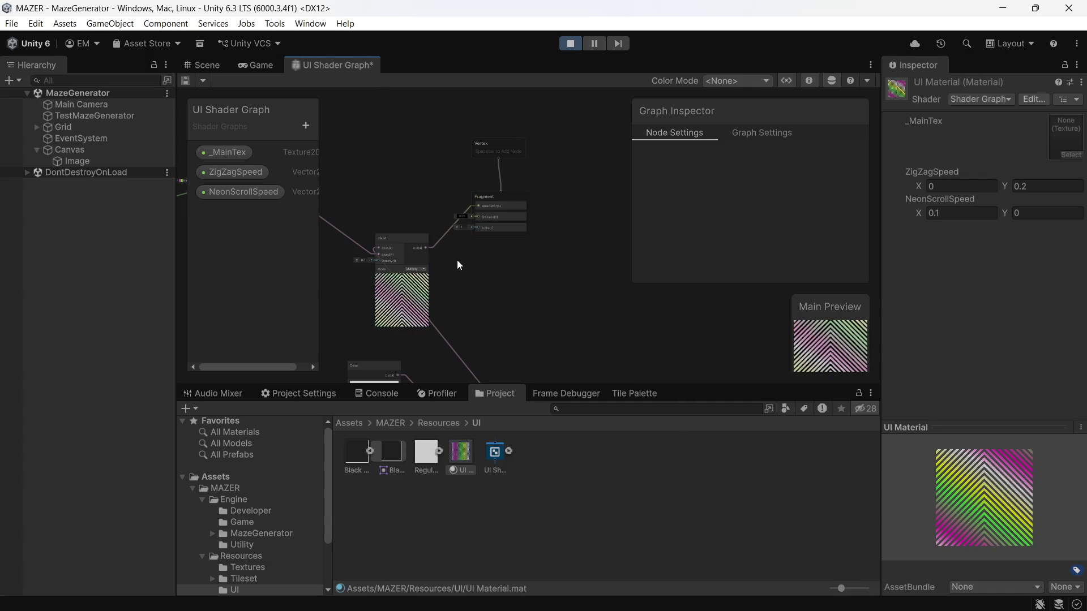
{"action": "scroll", "coordinate": [459, 265], "scroll_direction": "up", "scroll_amount": 2}
{"action": "left_click", "coordinate": [272, 64]}
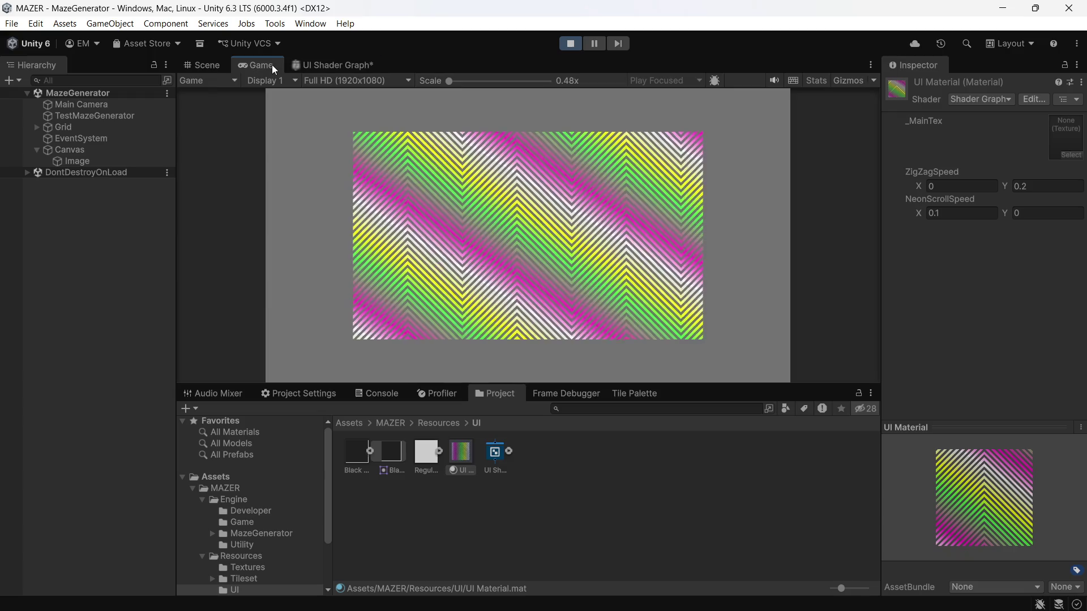
- Exit play mode, save the UI Shader Graph, and run the game again to preview it
{"action": "key", "text": "ctrl+s"}
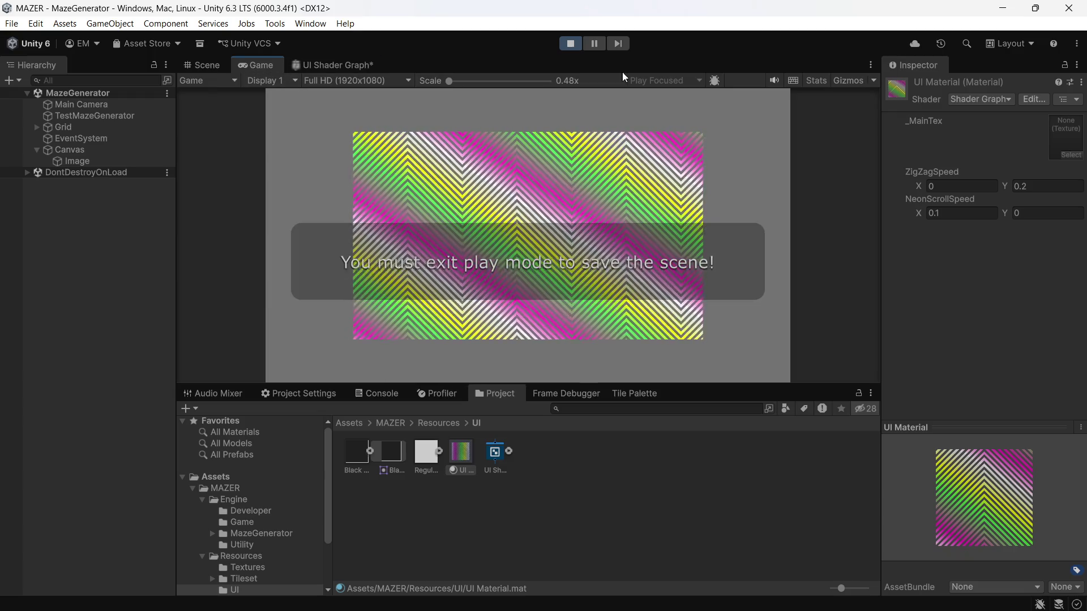
{"action": "left_click", "coordinate": [571, 44]}
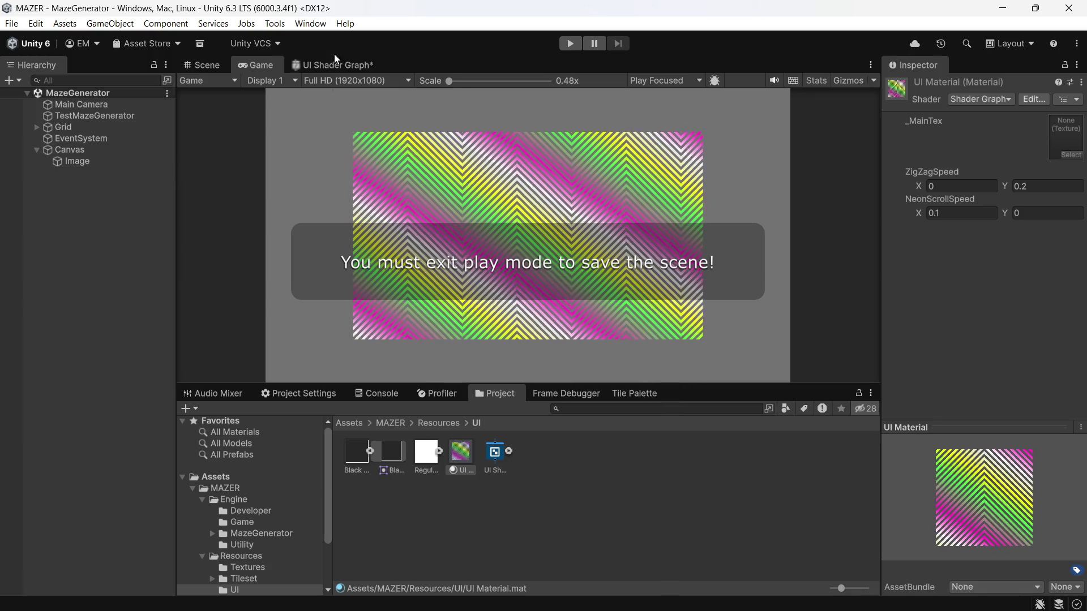
{"action": "left_click", "coordinate": [317, 61]}
{"action": "key", "text": "ctrl+s"}
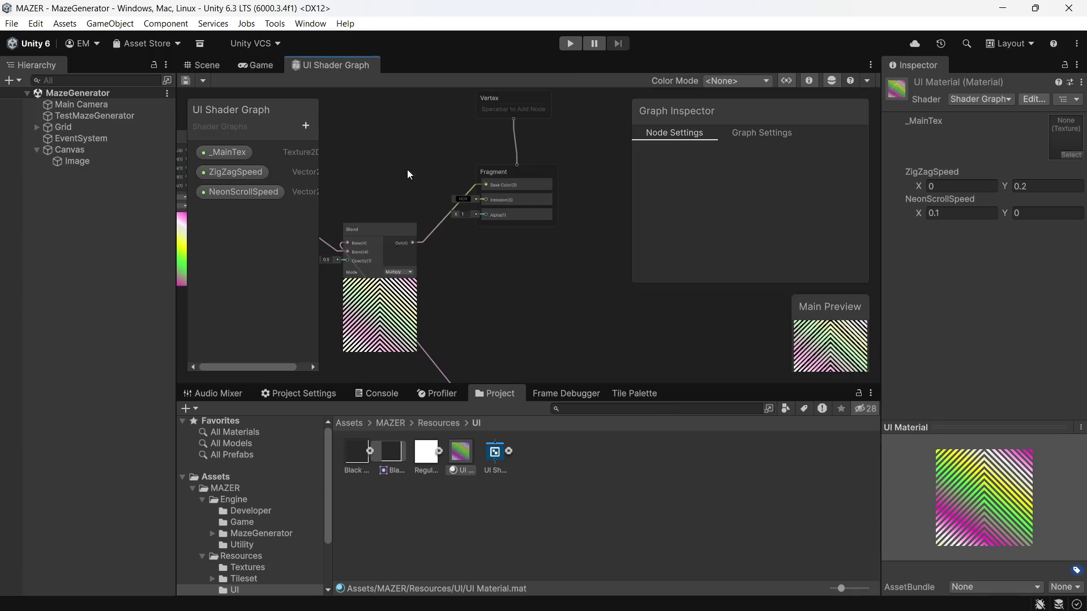
{"action": "left_click", "coordinate": [259, 64]}
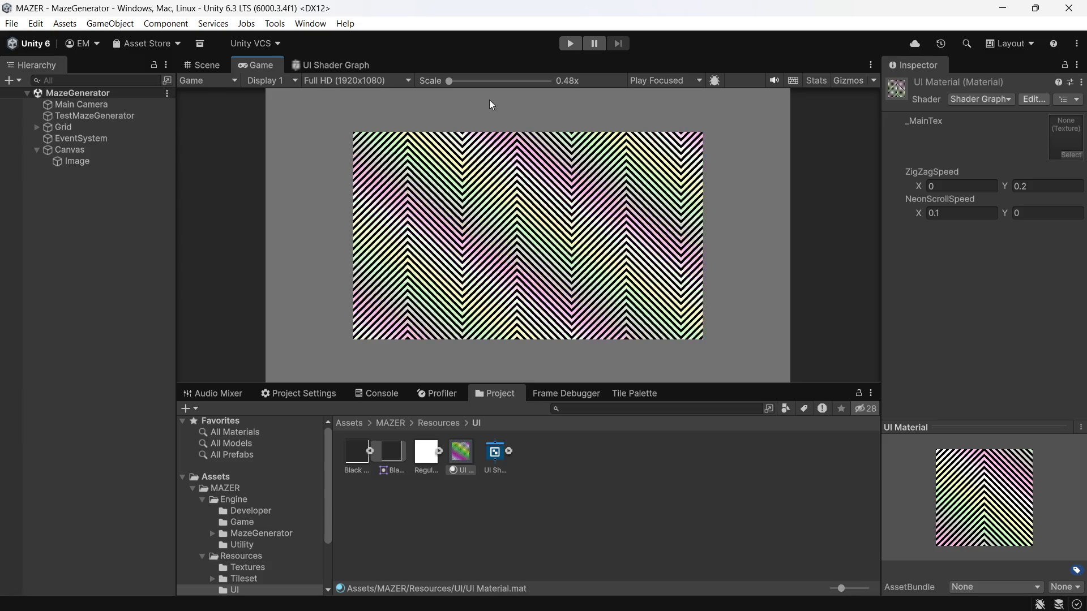
{"action": "left_click", "coordinate": [962, 213]}
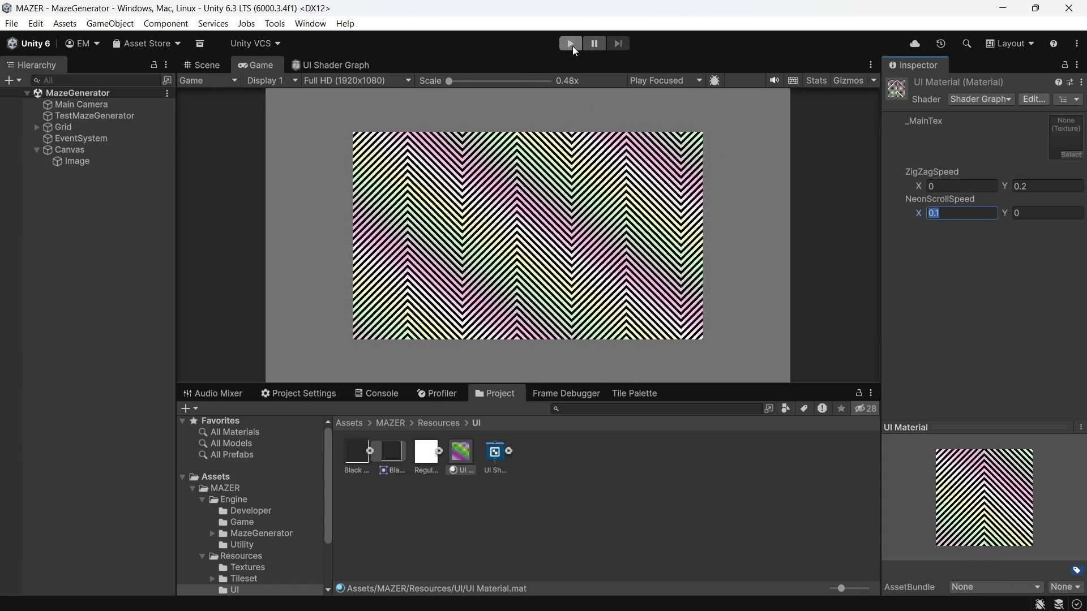
{"action": "left_click", "coordinate": [570, 45]}
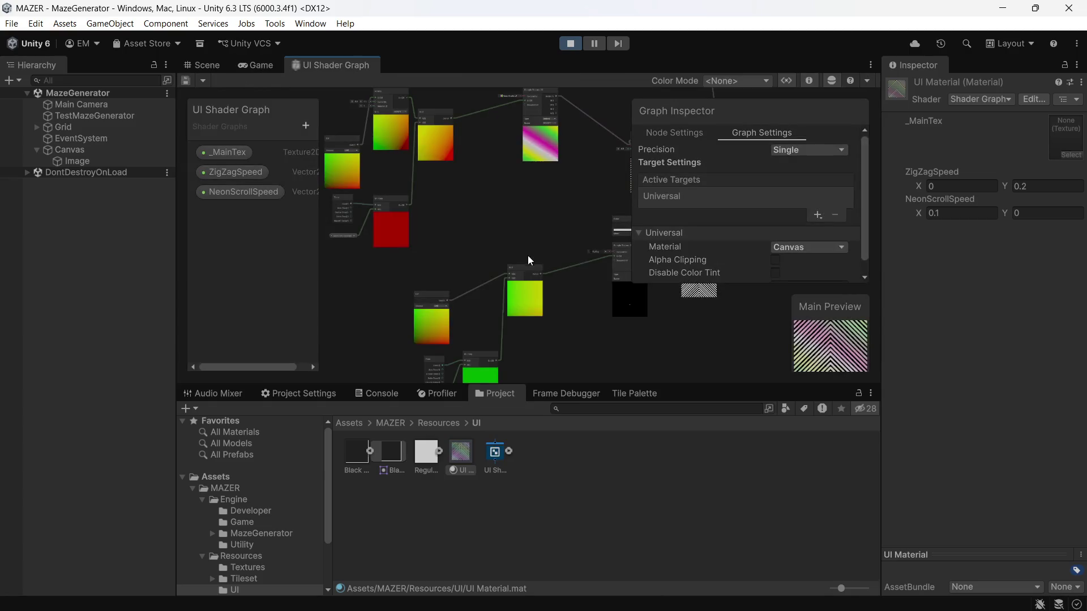
- Place a _MainTex property node near the outputs and unplug the Blend output from Base Color
{"action": "scroll", "coordinate": [518, 263], "scroll_direction": "down", "scroll_amount": 3}
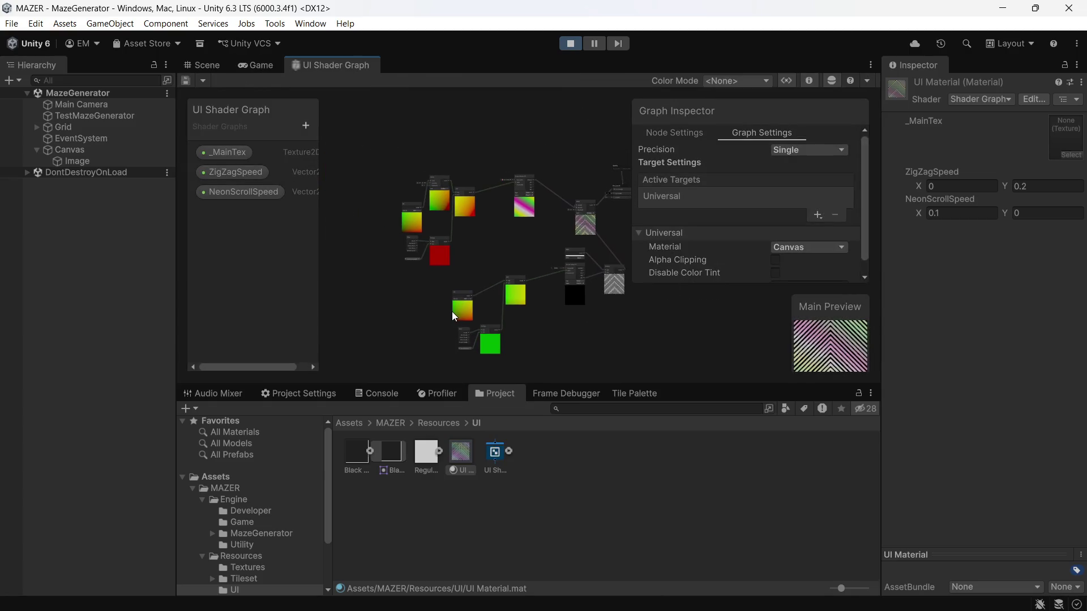
{"action": "scroll", "coordinate": [474, 232], "scroll_direction": "up", "scroll_amount": 3}
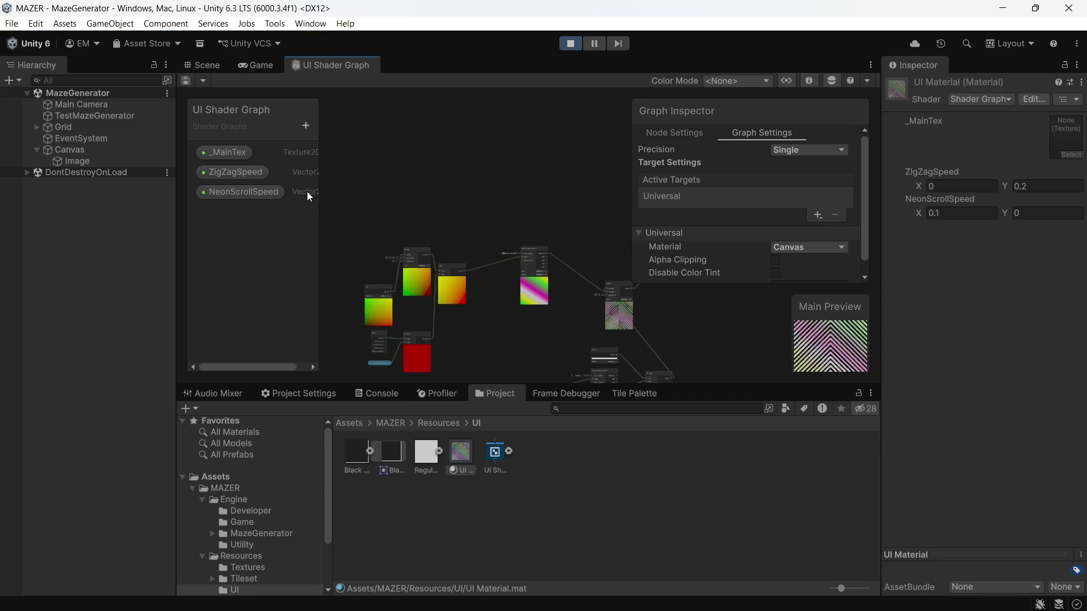
{"action": "left_click_drag", "start_coordinate": [223, 151], "coordinate": [396, 193]}
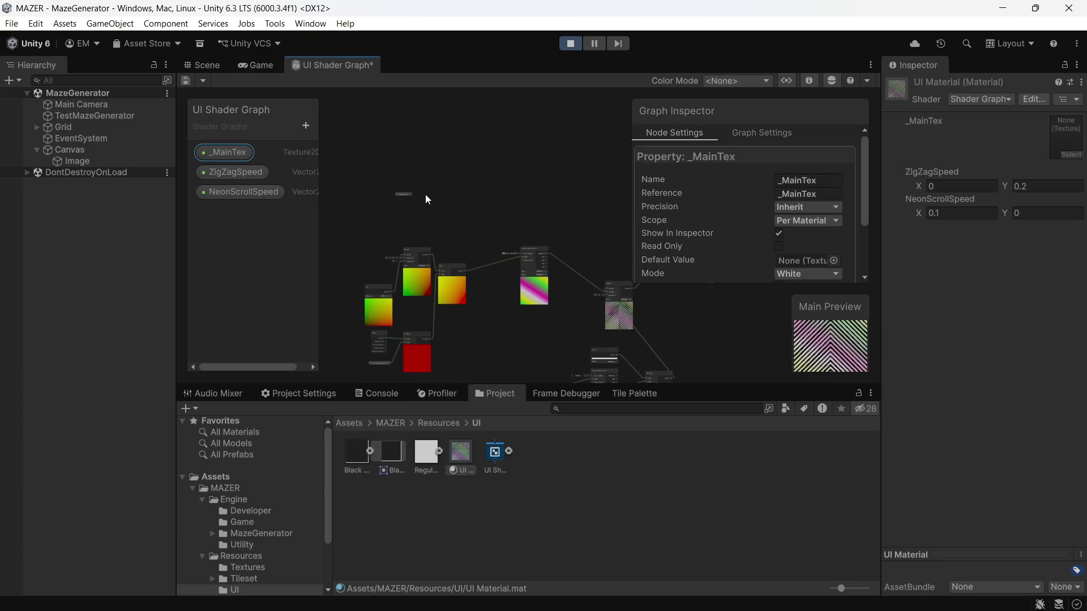
{"action": "scroll", "coordinate": [425, 198], "scroll_direction": "up", "scroll_amount": 2}
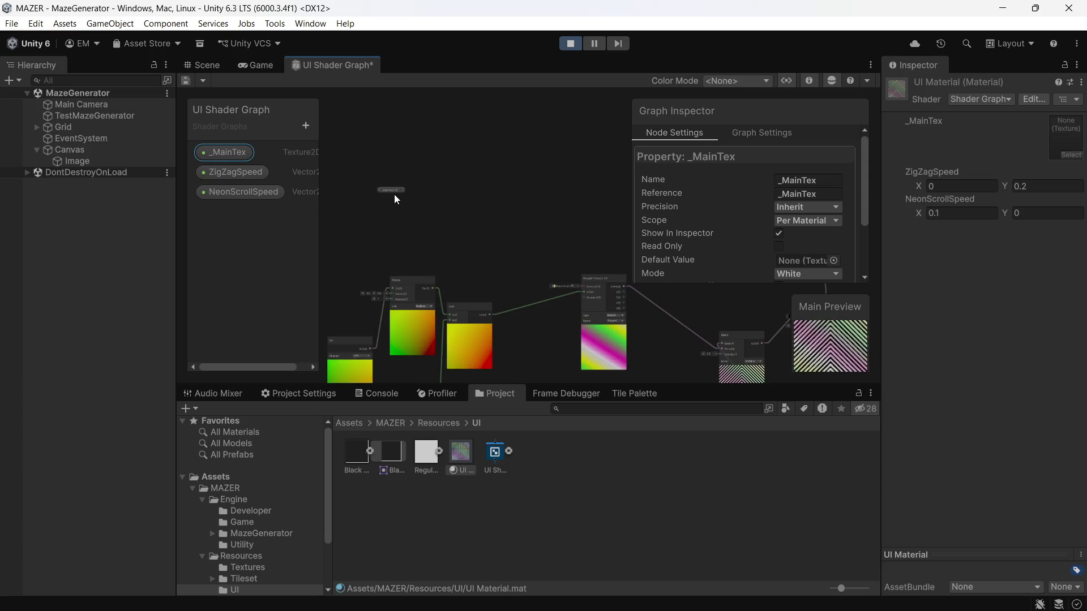
{"action": "mouse_move", "coordinate": [388, 191]}
{"action": "left_mouse_down"}
{"action": "mouse_move", "coordinate": [503, 230]}
{"action": "mouse_move", "coordinate": [586, 232]}
{"action": "left_mouse_up"}
{"action": "mouse_move", "coordinate": [551, 263]}
{"action": "left_mouse_down"}
{"action": "mouse_move", "coordinate": [451, 282]}
{"action": "mouse_move", "coordinate": [326, 259]}
{"action": "left_mouse_up"}
{"action": "left_click_drag", "start_coordinate": [386, 204], "coordinate": [514, 241]}
{"action": "mouse_move", "coordinate": [674, 318]}
{"action": "left_mouse_down"}
{"action": "mouse_move", "coordinate": [599, 276]}
{"action": "mouse_move", "coordinate": [586, 246]}
{"action": "left_mouse_up"}
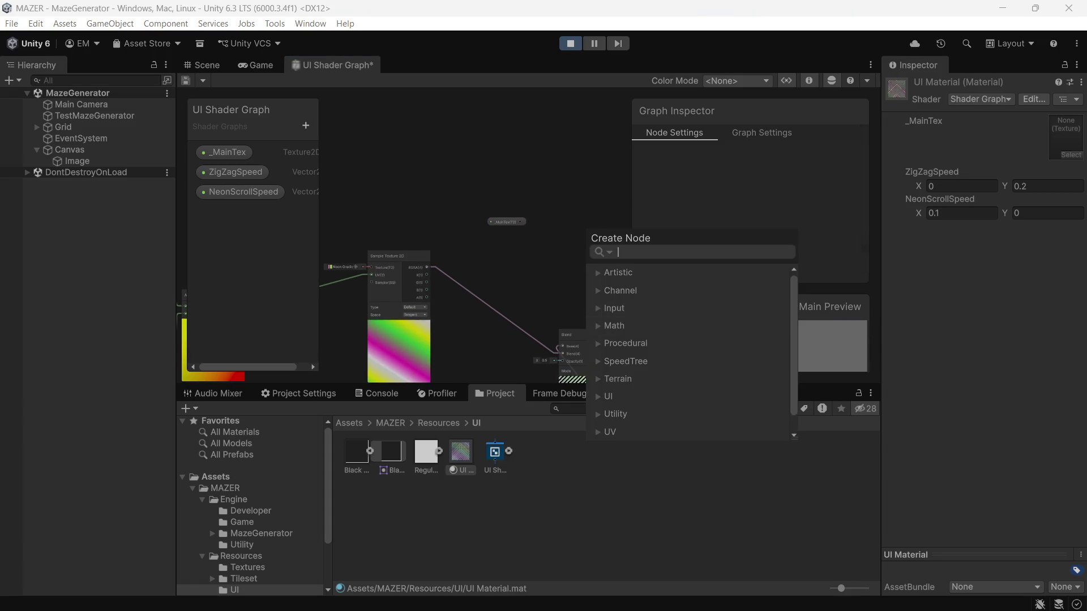
- Create a Multiply node and link _MainTex to its A input
{"action": "type", "text": "MUL"}
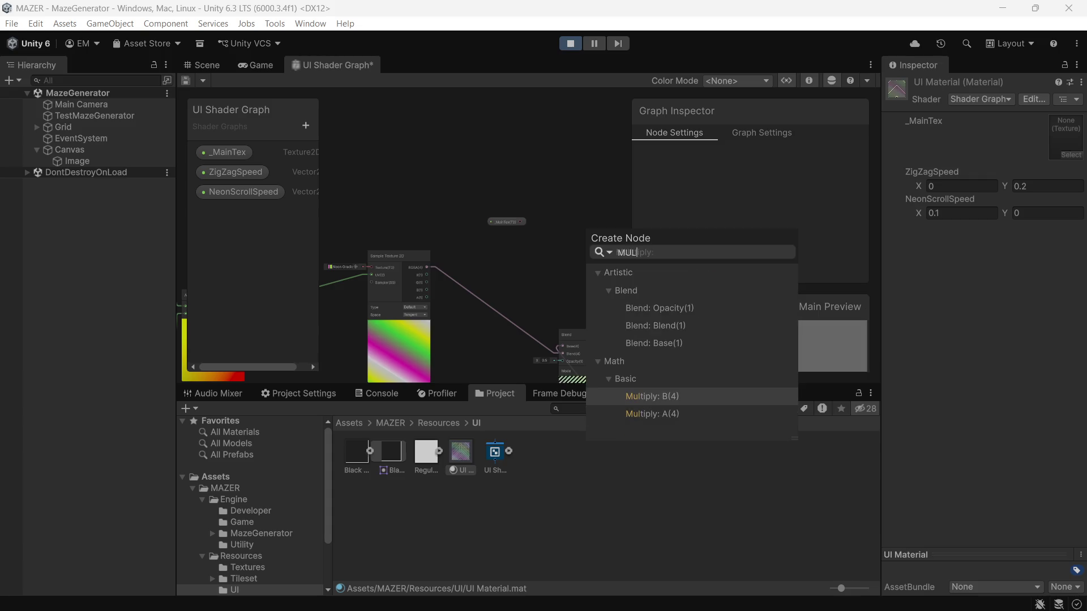
{"action": "key", "text": "BackSpace"}
{"action": "key", "text": "BackSpace"}
{"action": "key", "text": "BackSpace"}
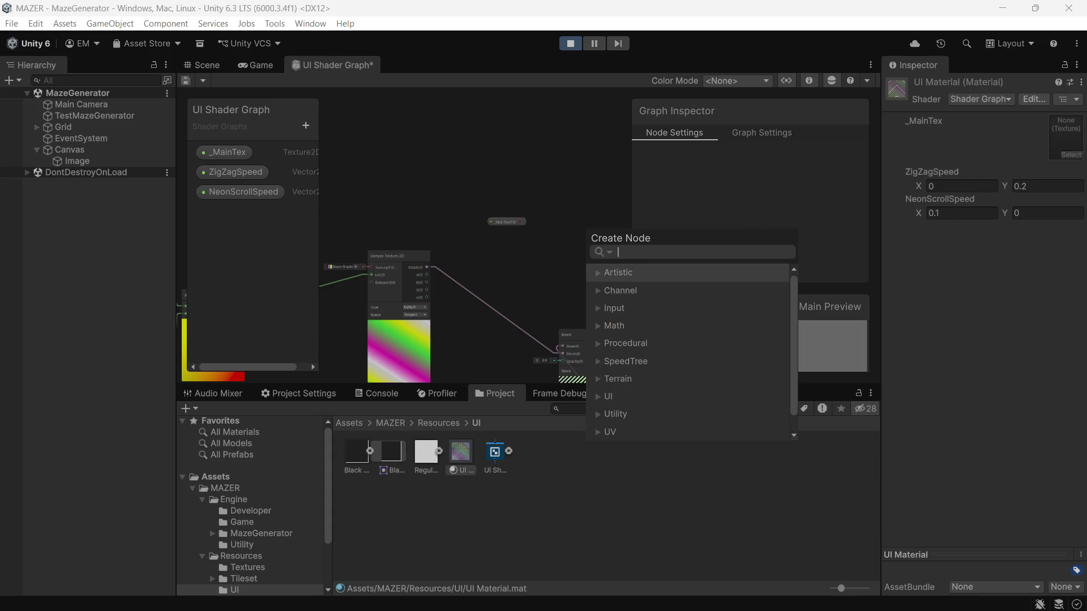
{"action": "type", "text": "mul"}
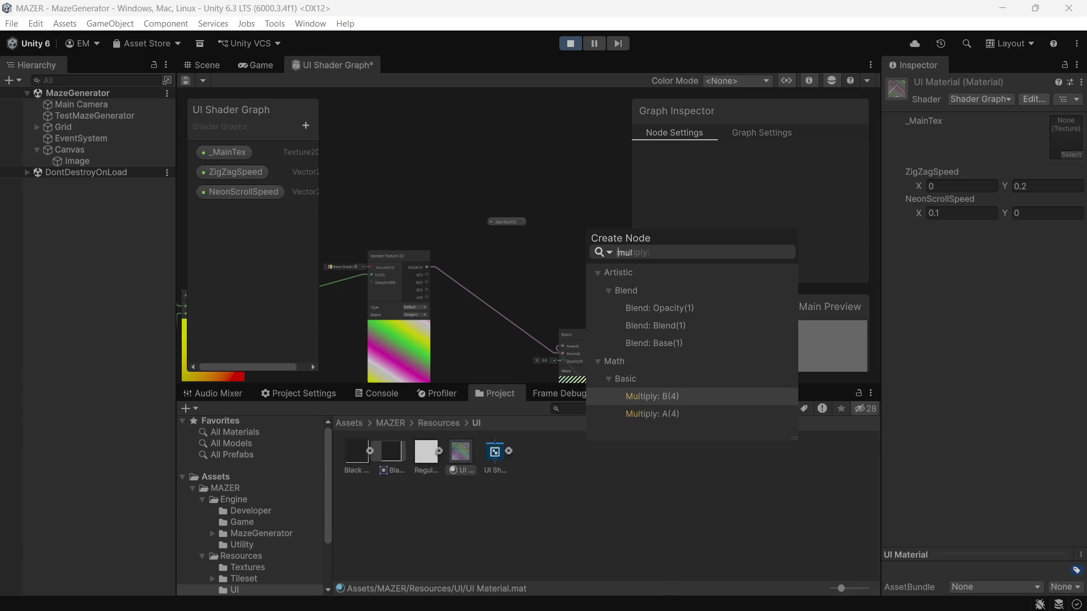
{"action": "key", "text": "Return"}
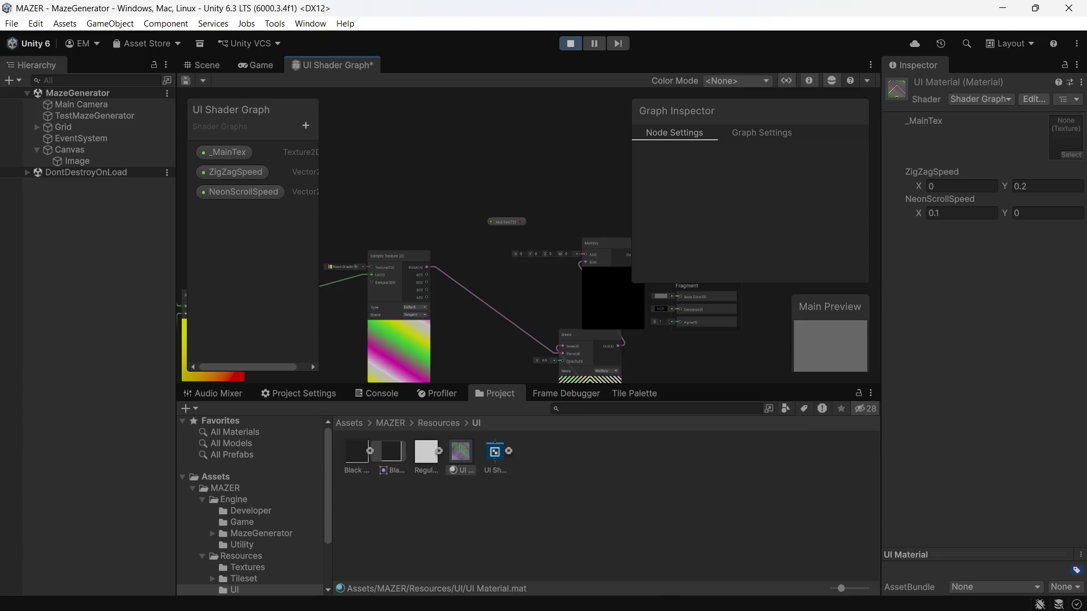
{"action": "left_click_drag", "start_coordinate": [585, 254], "coordinate": [519, 225]}
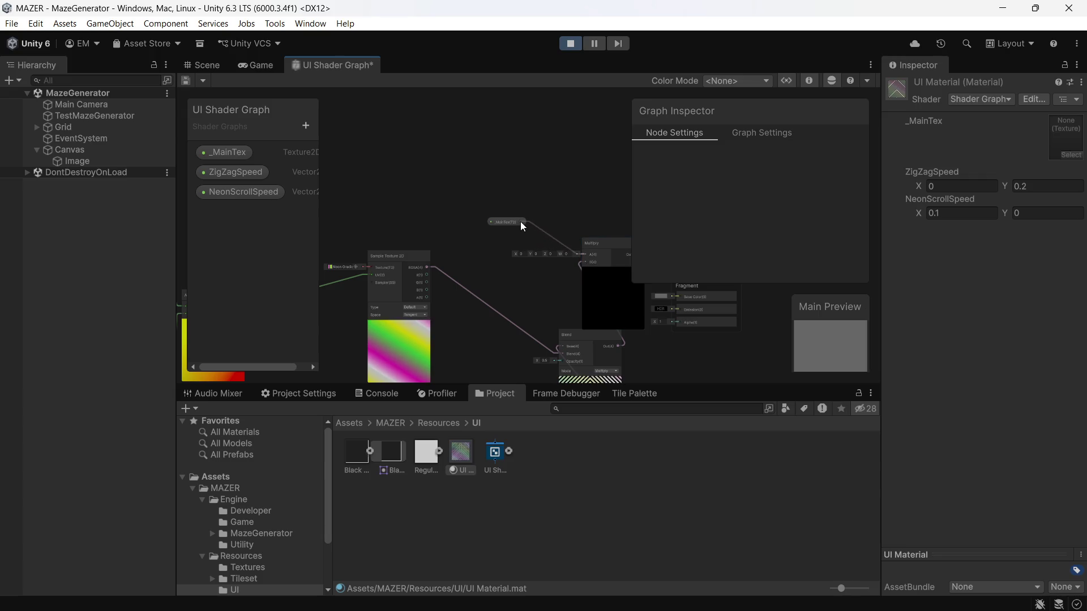
- Remove the _MainTex wire from Multiply and search 'sa' for a Sample Texture 2D node
{"action": "key", "text": "space"}
{"action": "key", "text": "Escape"}
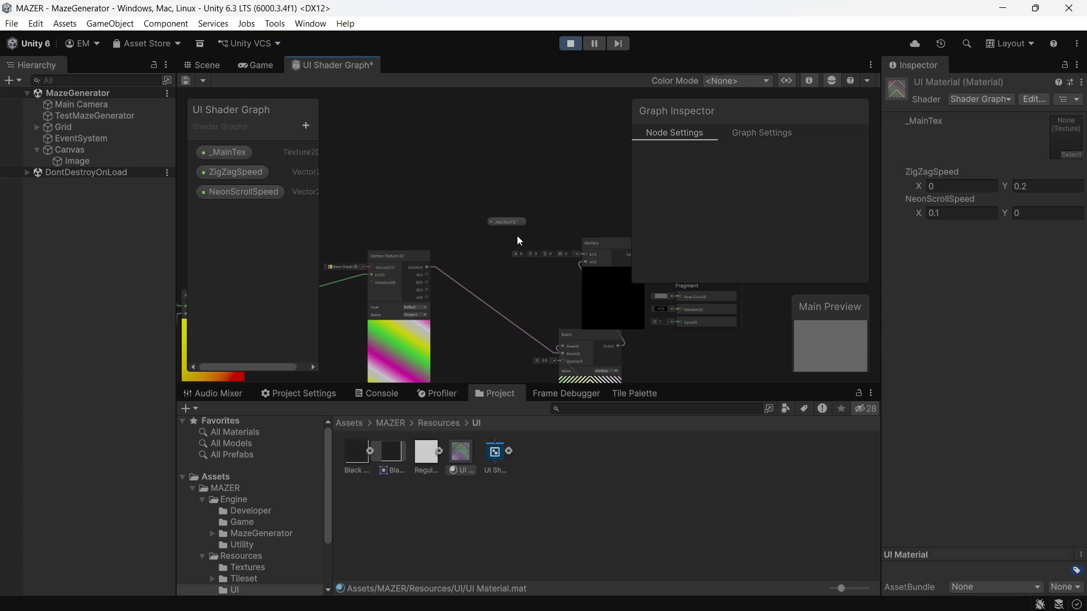
{"action": "mouse_move", "coordinate": [585, 256]}
{"action": "left_mouse_down"}
{"action": "mouse_move", "coordinate": [546, 189]}
{"action": "mouse_move", "coordinate": [606, 271]}
{"action": "mouse_move", "coordinate": [582, 251]}
{"action": "mouse_move", "coordinate": [565, 327]}
{"action": "mouse_move", "coordinate": [590, 317]}
{"action": "left_mouse_up"}
{"action": "left_click", "coordinate": [558, 269]}
{"action": "scroll", "coordinate": [558, 269], "scroll_direction": "up", "scroll_amount": 5}
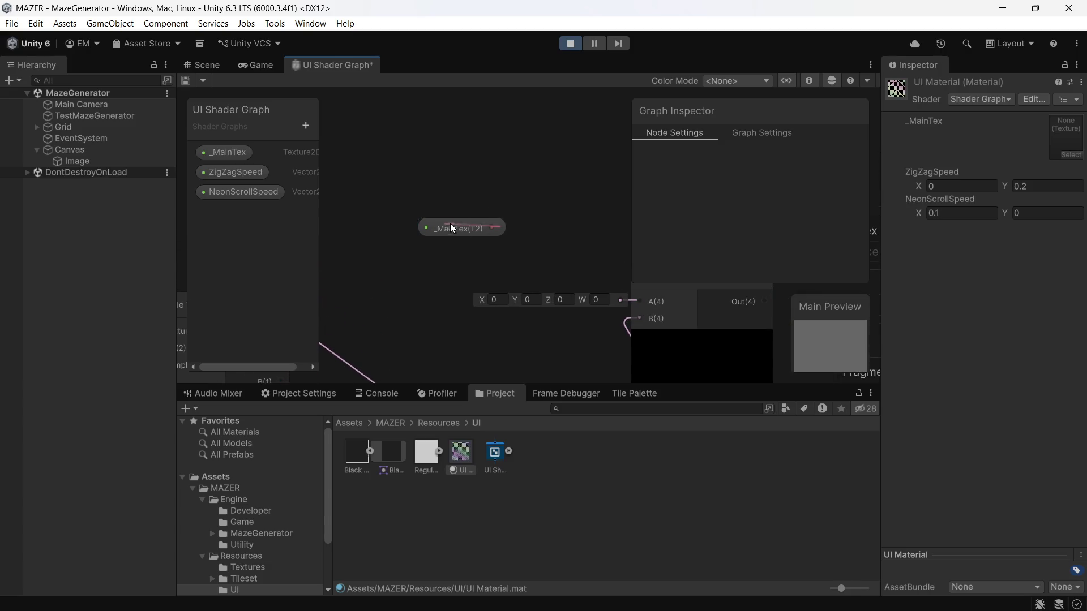
{"action": "key", "text": "space"}
{"action": "type", "text": "sa"}
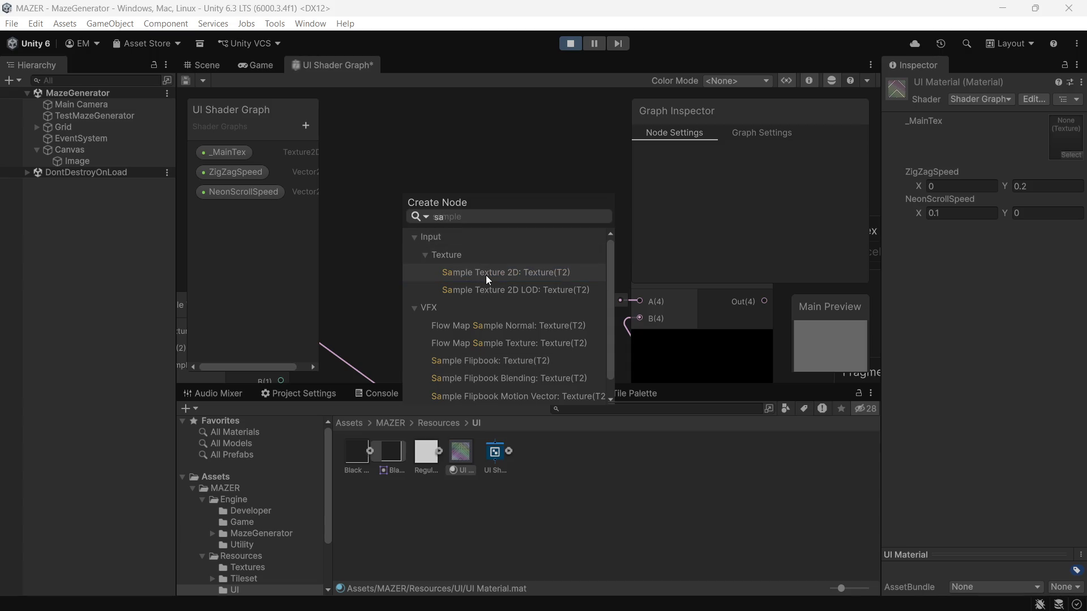
- Add a Sample Texture 2D node and place it beside the _MainTex property node
{"action": "left_click", "coordinate": [486, 275]}
{"action": "mouse_move", "coordinate": [474, 215]}
{"action": "left_mouse_down"}
{"action": "mouse_move", "coordinate": [607, 216]}
{"action": "mouse_move", "coordinate": [580, 113]}
{"action": "mouse_move", "coordinate": [621, 245]}
{"action": "left_mouse_up"}
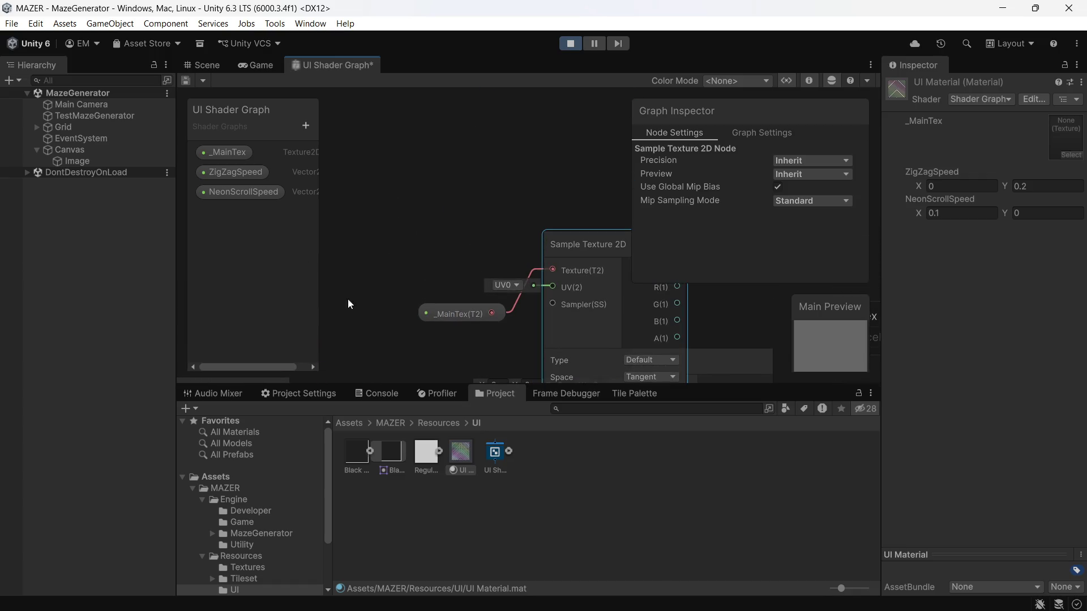
{"action": "left_click_drag", "start_coordinate": [428, 315], "coordinate": [386, 208]}
{"action": "left_click_drag", "start_coordinate": [552, 279], "coordinate": [403, 270]}
{"action": "scroll", "coordinate": [374, 320], "scroll_direction": "down", "scroll_amount": 5}
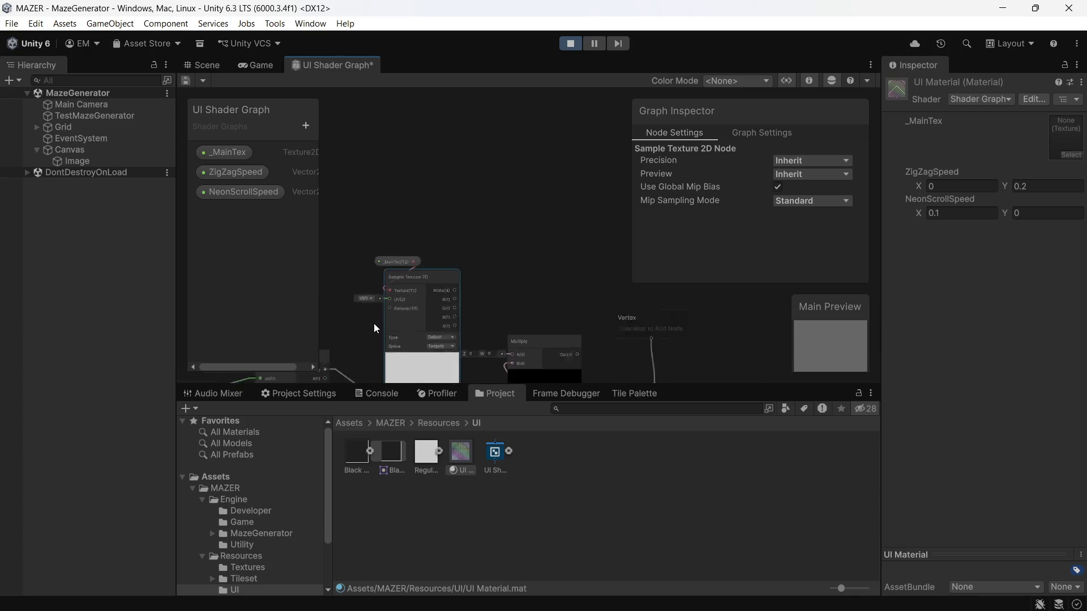
{"action": "left_click_drag", "start_coordinate": [456, 301], "coordinate": [529, 198]}
{"action": "left_click", "coordinate": [466, 187]}
{"action": "left_click_drag", "start_coordinate": [462, 186], "coordinate": [373, 136]}
{"action": "left_click", "coordinate": [479, 247]}
{"action": "left_click_drag", "start_coordinate": [478, 246], "coordinate": [429, 192]}
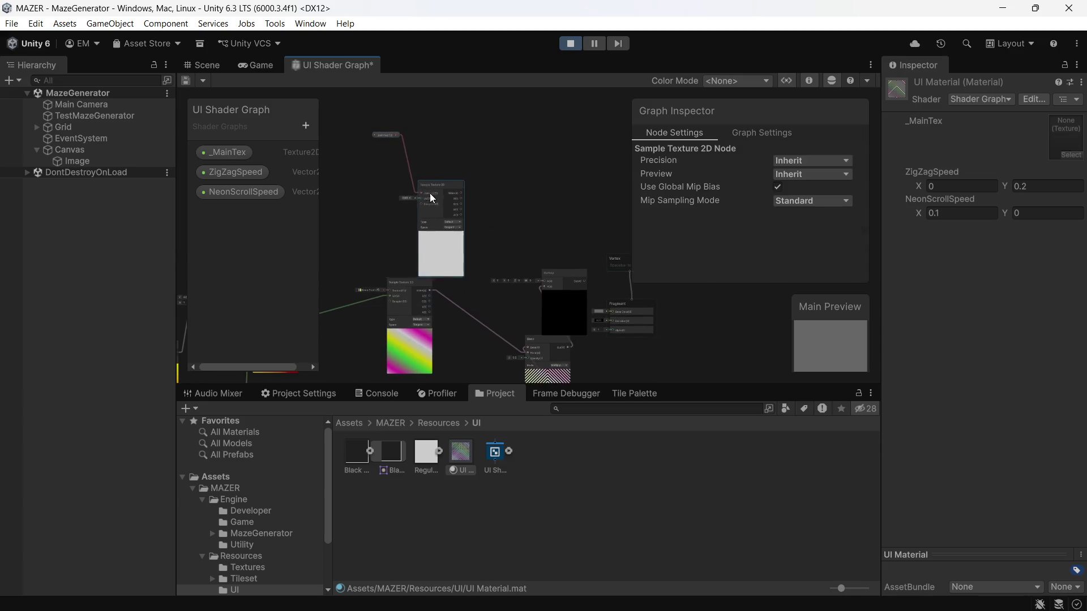
- Wire the sampled _MainTex RGBA into the Multiply node
{"action": "scroll", "coordinate": [476, 235], "scroll_direction": "up", "scroll_amount": 2}
{"action": "scroll", "coordinate": [445, 297], "scroll_direction": "up", "scroll_amount": 2}
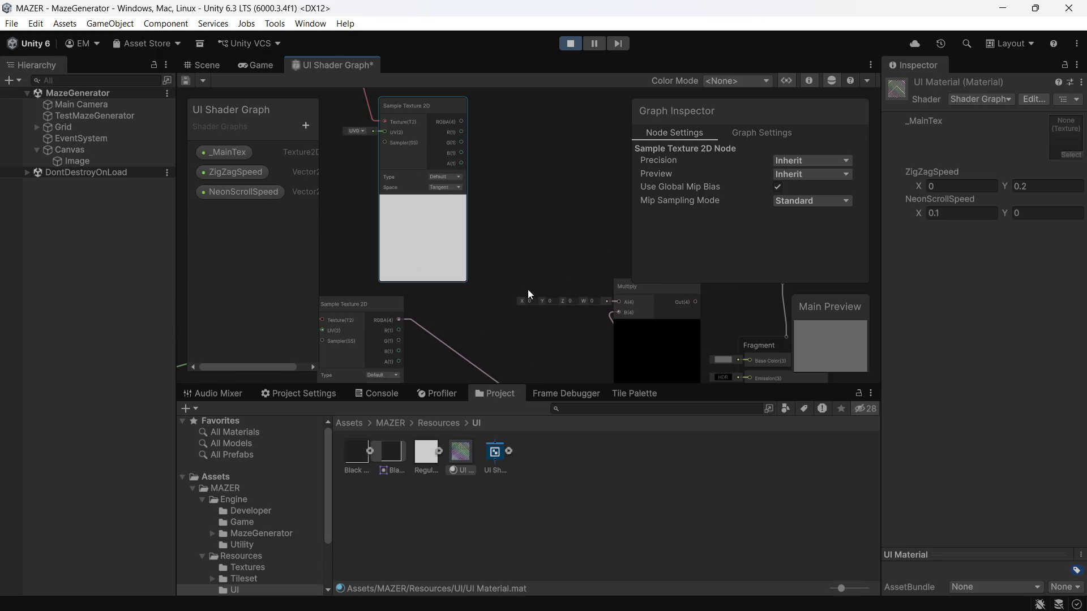
{"action": "mouse_move", "coordinate": [459, 122]}
{"action": "left_mouse_down"}
{"action": "mouse_move", "coordinate": [501, 190]}
{"action": "mouse_move", "coordinate": [623, 292]}
{"action": "mouse_move", "coordinate": [484, 195]}
{"action": "left_mouse_up"}
{"action": "scroll", "coordinate": [535, 365], "scroll_direction": "down", "scroll_amount": 2}
{"action": "left_click_drag", "start_coordinate": [415, 233], "coordinate": [501, 333]}
{"action": "left_click_drag", "start_coordinate": [468, 160], "coordinate": [510, 170]}
{"action": "left_click_drag", "start_coordinate": [497, 335], "coordinate": [328, 230]}
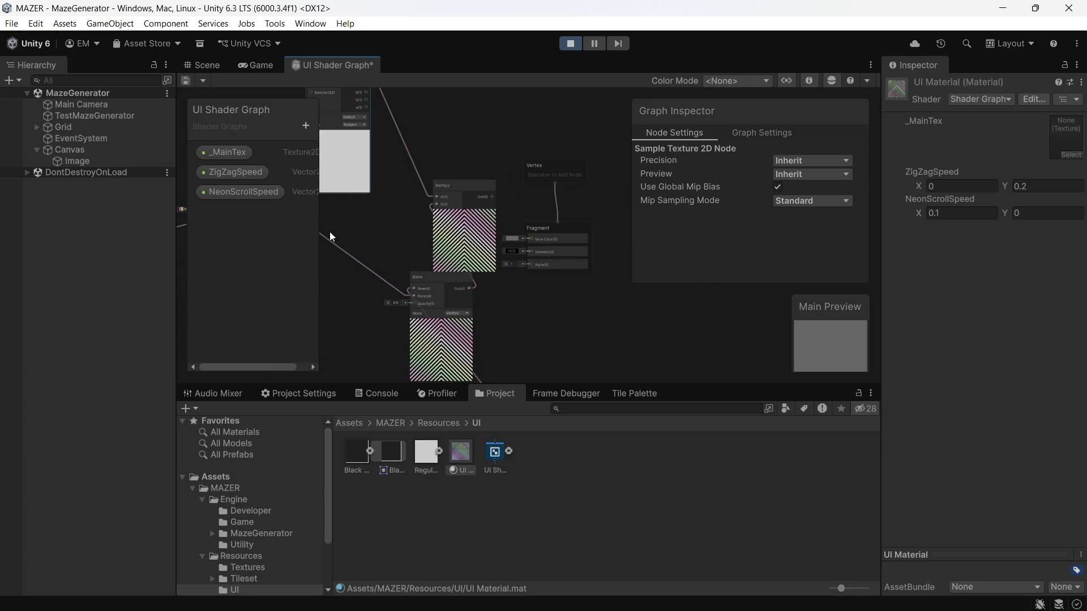
- Connect the Multiply output to Base Color and save the shader graph
{"action": "left_click_drag", "start_coordinate": [491, 196], "coordinate": [529, 239]}
{"action": "left_click", "coordinate": [596, 339]}
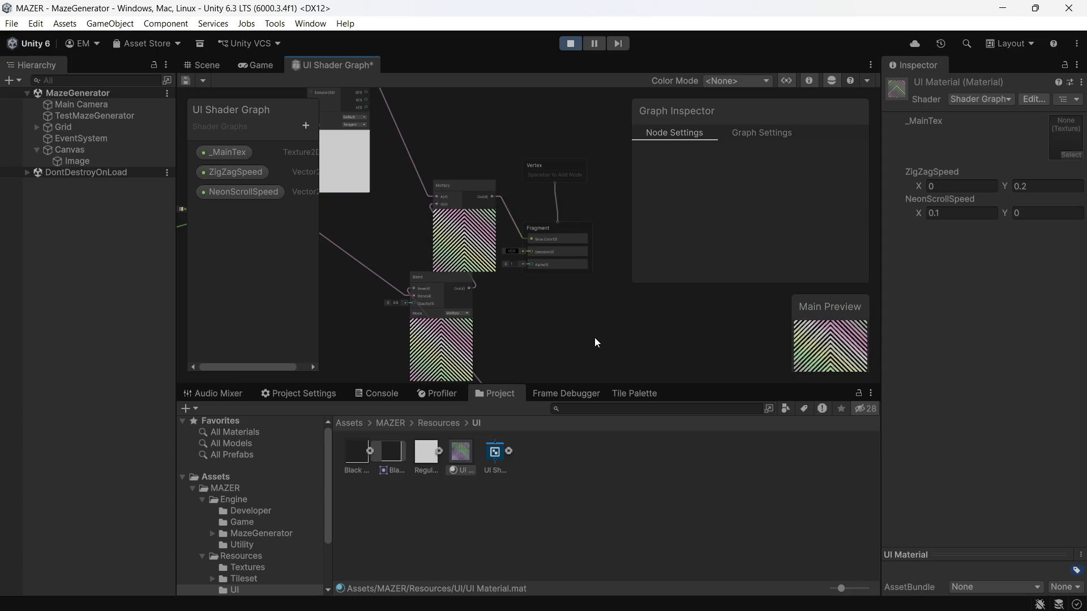
{"action": "key", "text": "ctrl+s"}
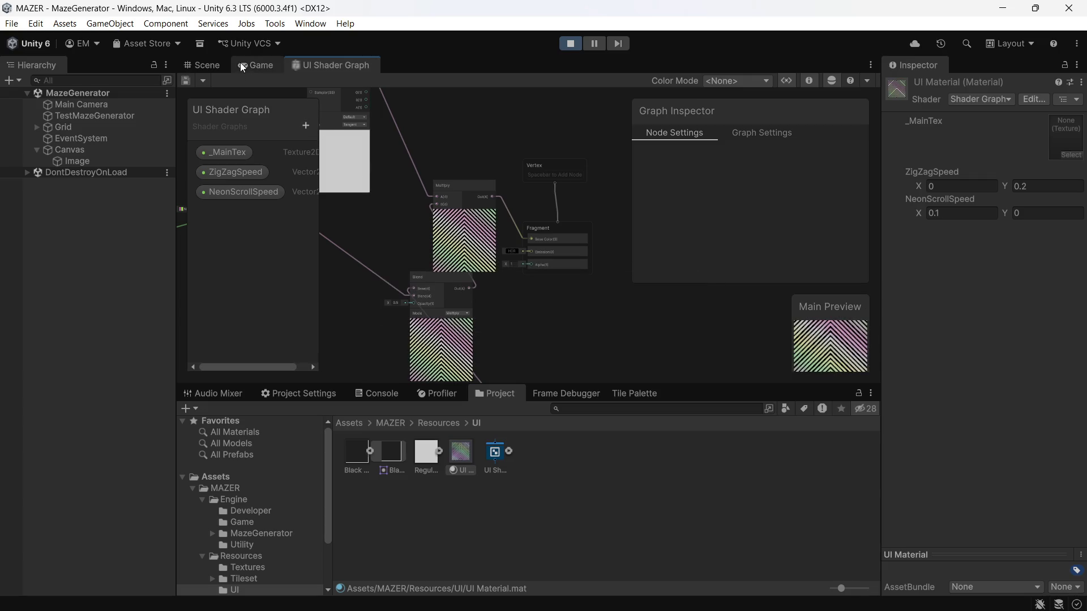
- In the Game view, select the Image object and open its Source Image sprite picker
{"action": "left_click", "coordinate": [252, 65]}
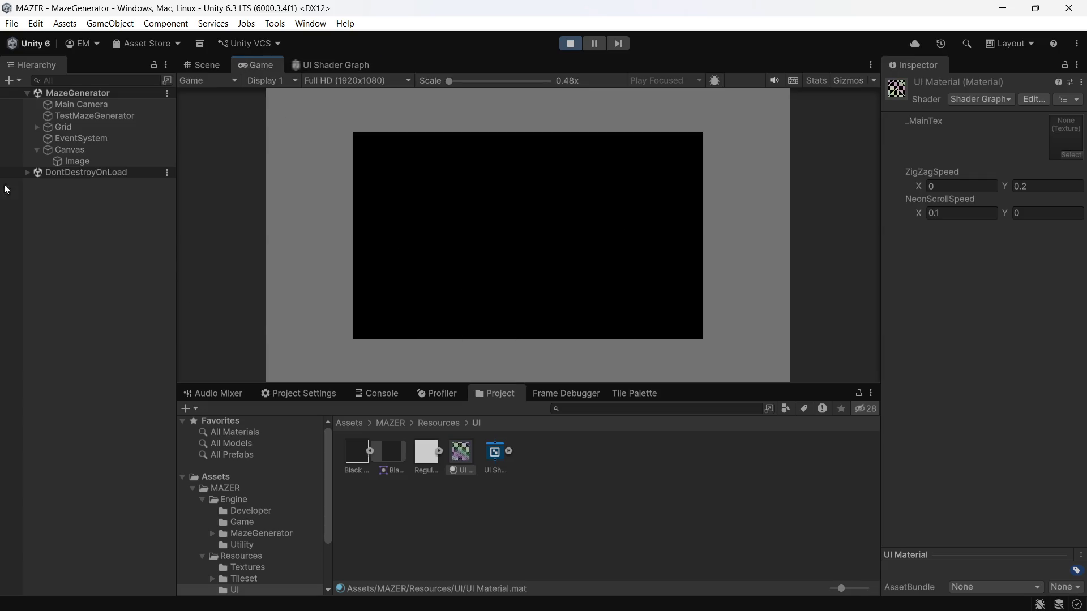
{"action": "left_click", "coordinate": [90, 160]}
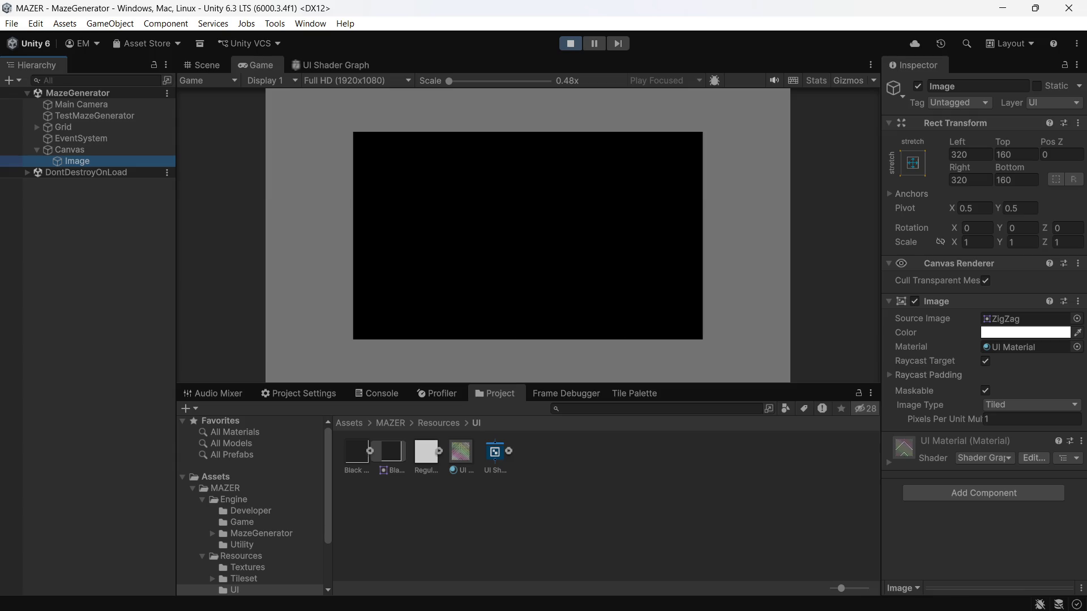
{"action": "left_click", "coordinate": [1076, 319]}
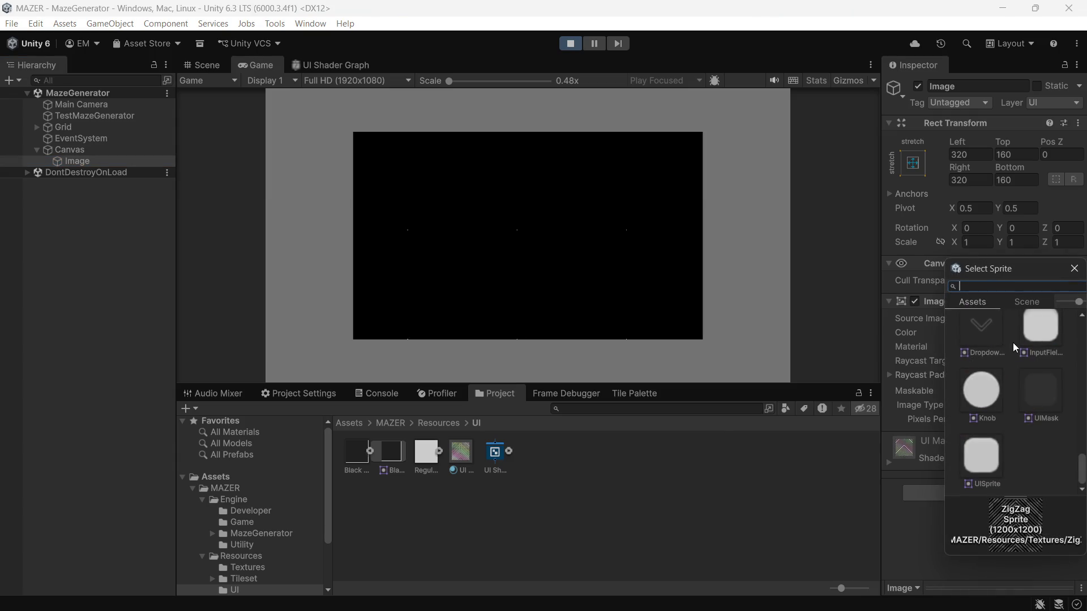
{"action": "scroll", "coordinate": [1013, 344], "scroll_direction": "up", "scroll_amount": 10}
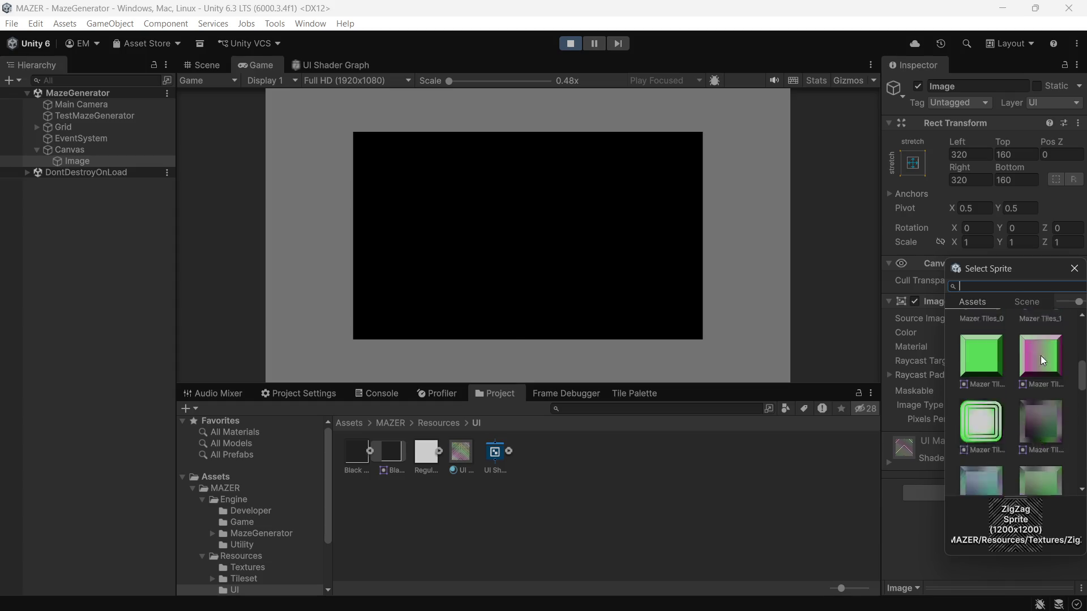
{"action": "scroll", "coordinate": [1037, 359], "scroll_direction": "up", "scroll_amount": 3}
{"action": "scroll", "coordinate": [1041, 362], "scroll_direction": "down", "scroll_amount": 4}
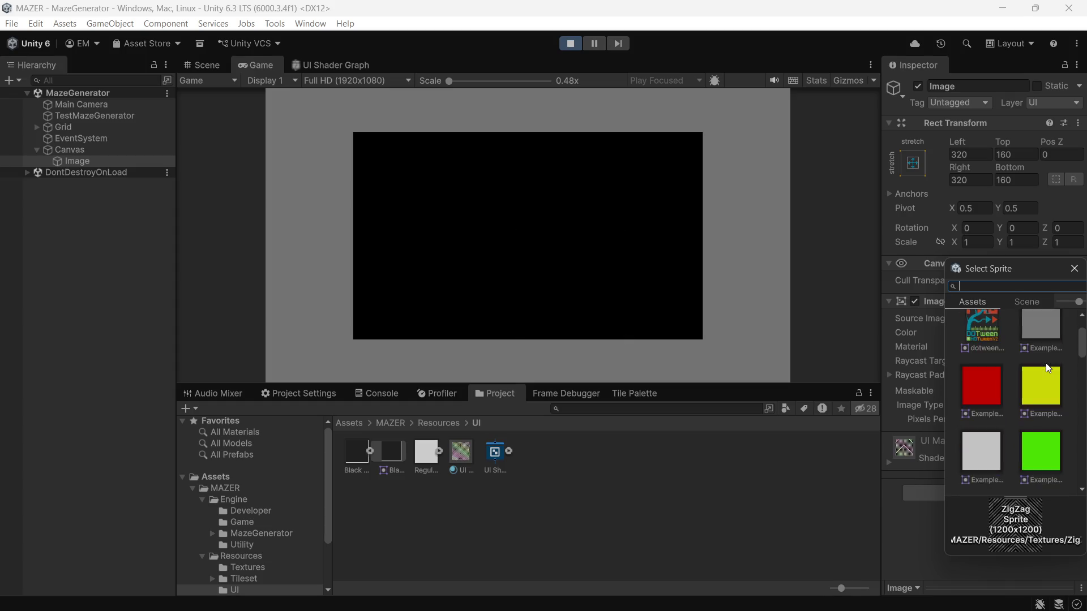
- Preview the magenta example sprite, Mazer Tiles_0 and Black UI Box on the Image
{"action": "left_click", "coordinate": [1045, 365]}
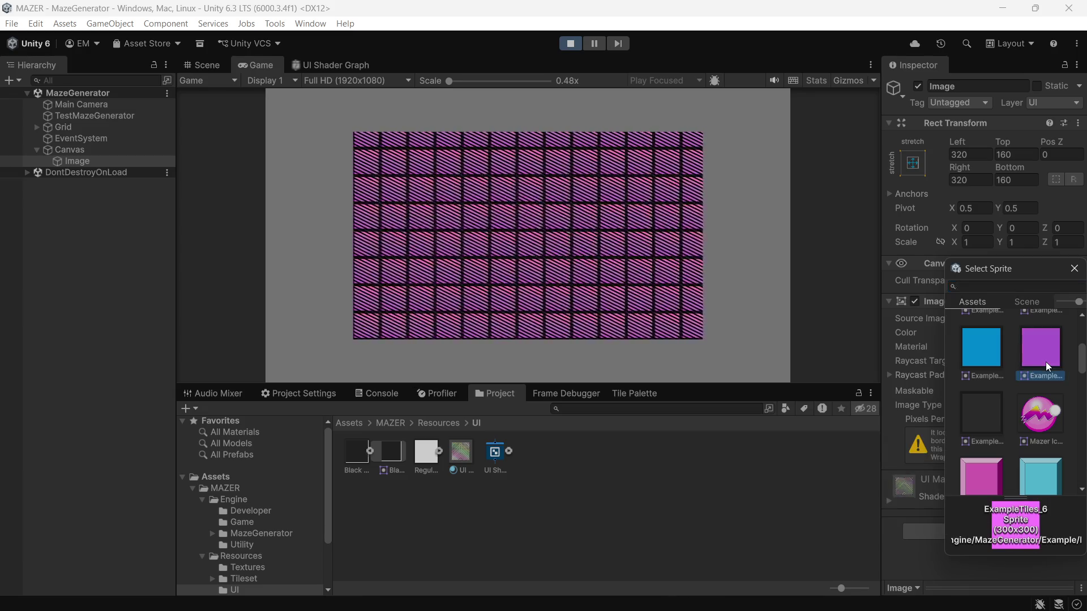
{"action": "left_click", "coordinate": [996, 473]}
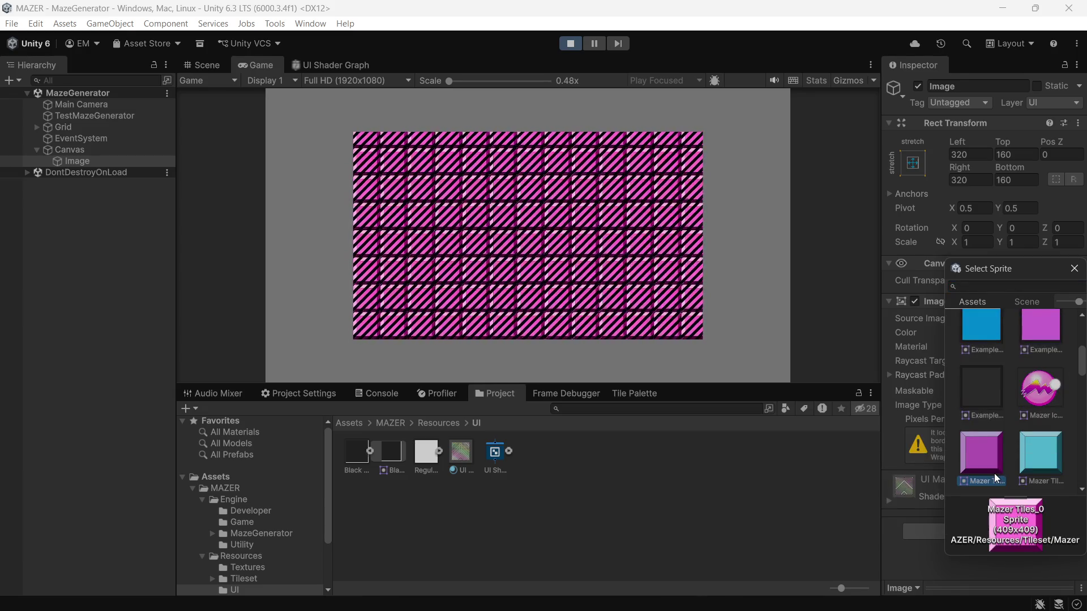
{"action": "scroll", "coordinate": [1036, 424], "scroll_direction": "up", "scroll_amount": 2}
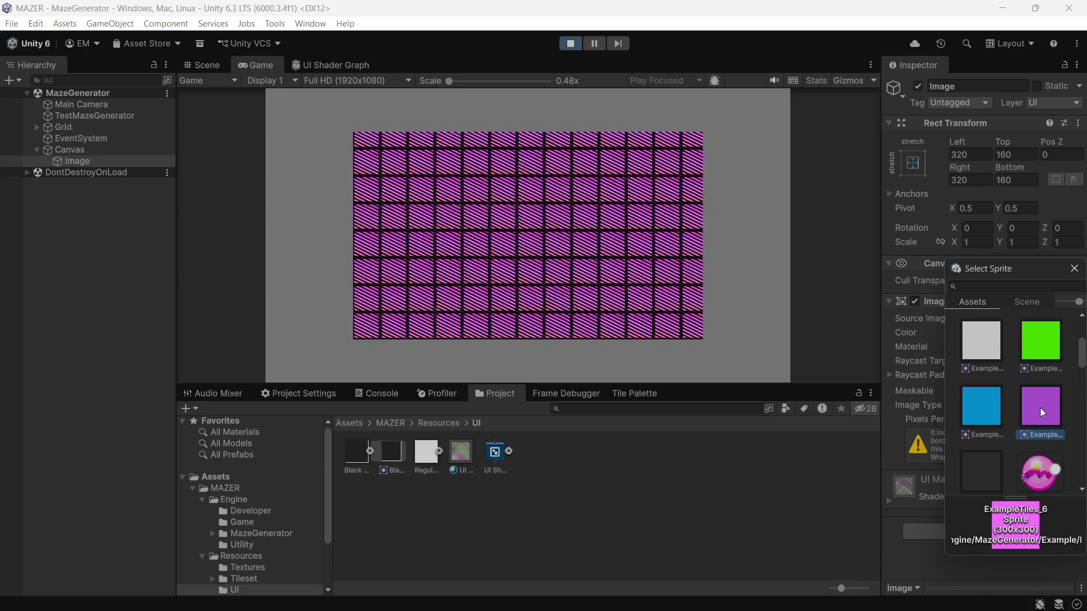
{"action": "scroll", "coordinate": [1040, 408], "scroll_direction": "up", "scroll_amount": 3}
{"action": "left_click", "coordinate": [1056, 344]}
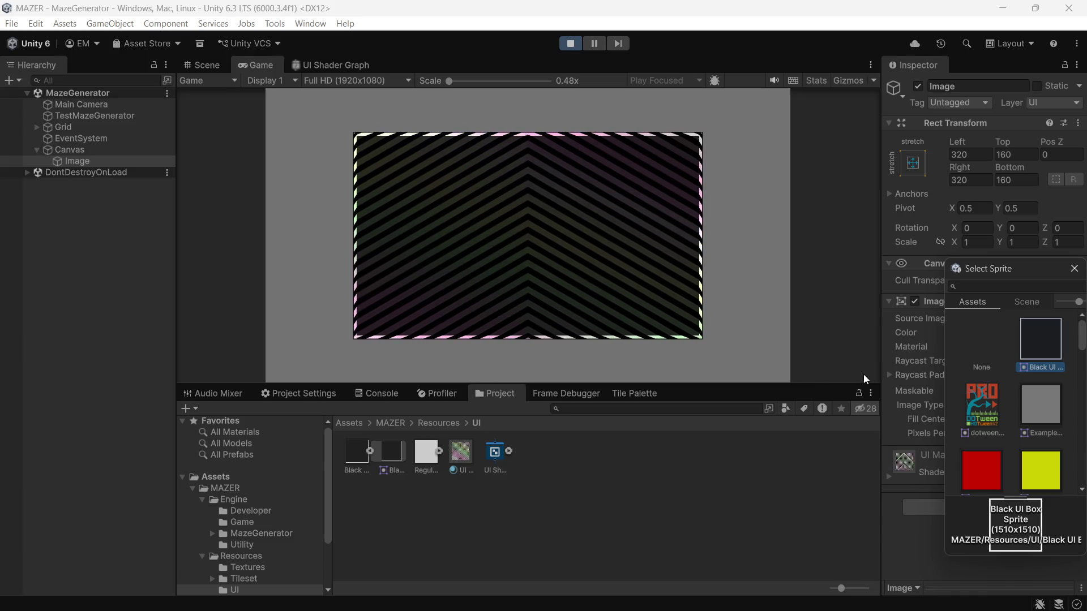
{"action": "scroll", "coordinate": [1052, 448], "scroll_direction": "down", "scroll_amount": 5}
{"action": "scroll", "coordinate": [1051, 443], "scroll_direction": "down", "scroll_amount": 3}
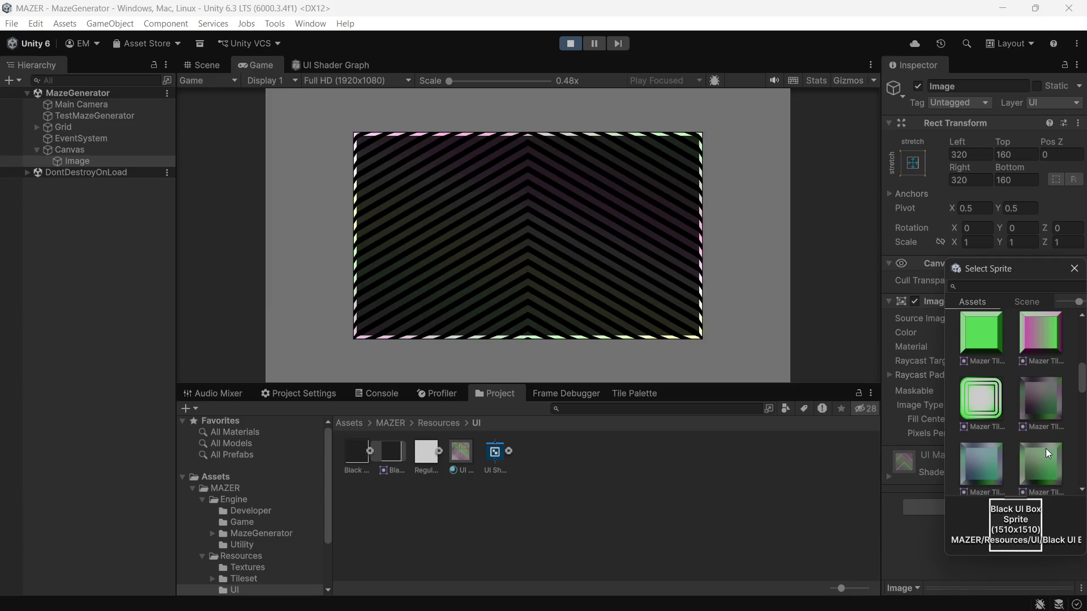
{"action": "scroll", "coordinate": [971, 455], "scroll_direction": "down", "scroll_amount": 6}
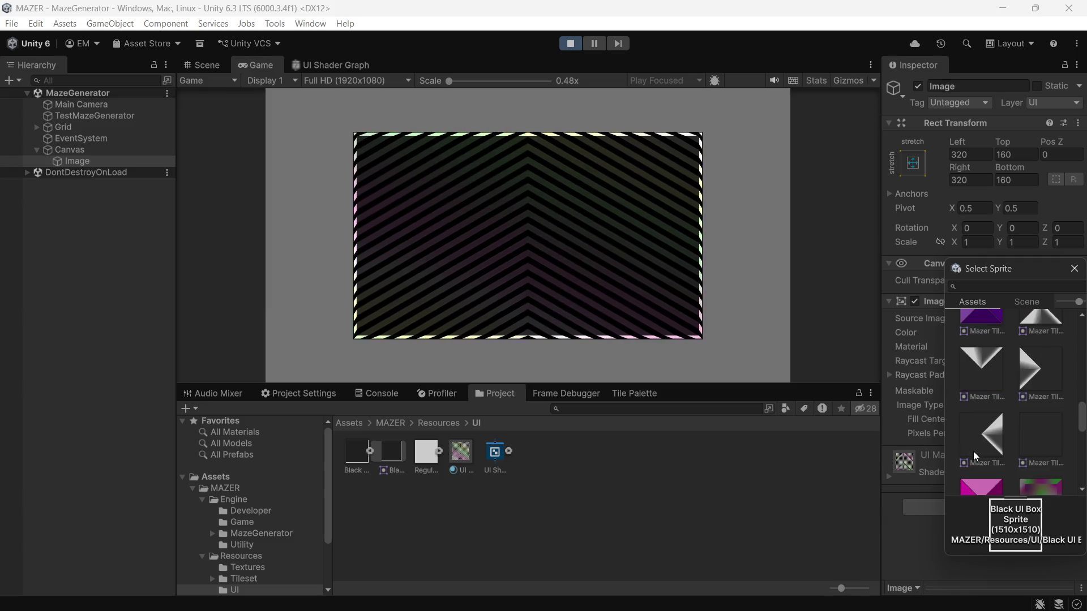
{"action": "scroll", "coordinate": [973, 450], "scroll_direction": "down", "scroll_amount": 3}
- Preview the magenta Mazer tile, Neon Gradient, Square, Scan Lines and purple Mazer tile sprites
{"action": "left_click", "coordinate": [976, 412]}
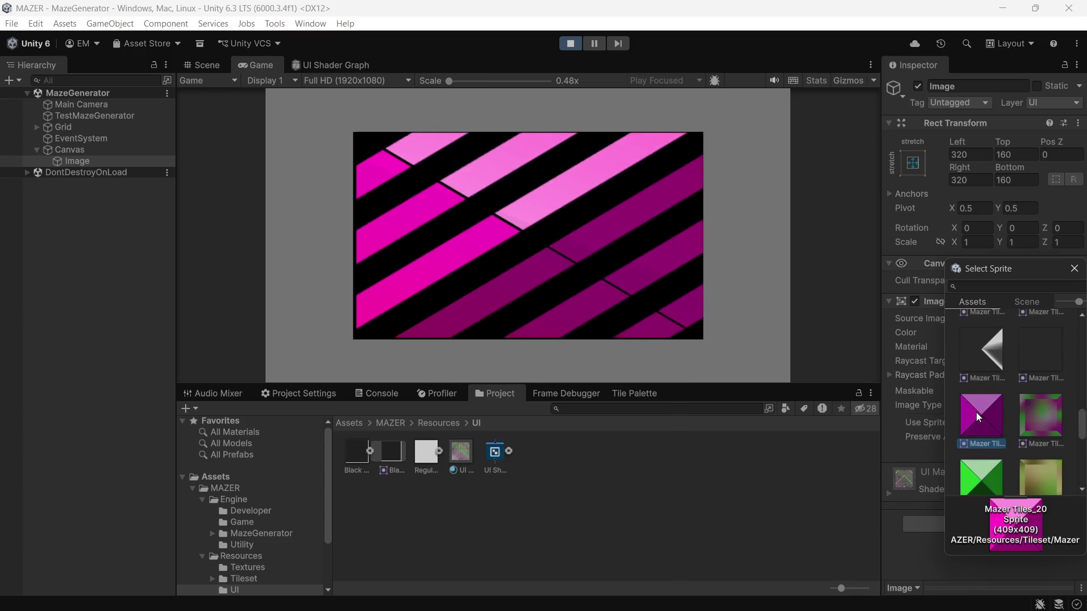
{"action": "scroll", "coordinate": [976, 413], "scroll_direction": "down", "scroll_amount": 2}
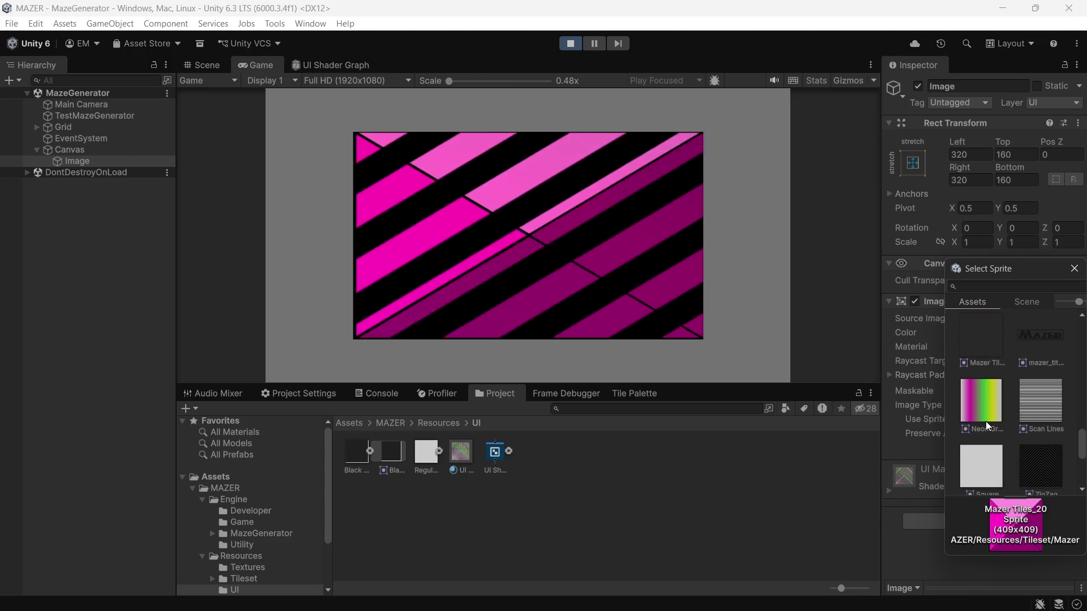
{"action": "left_click", "coordinate": [985, 419]}
{"action": "scroll", "coordinate": [986, 419], "scroll_direction": "down", "scroll_amount": 1}
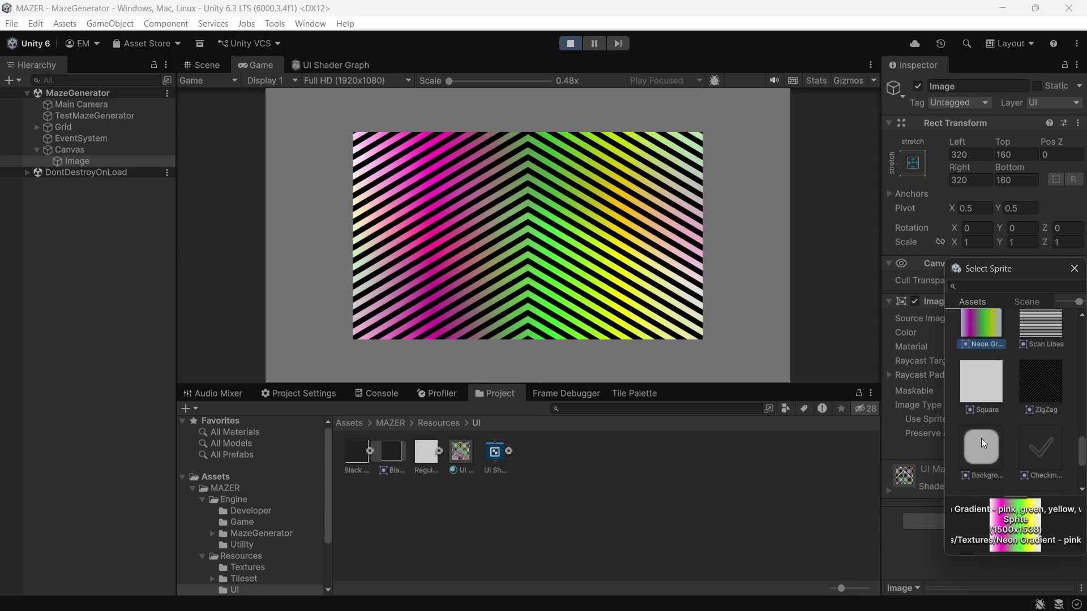
{"action": "left_click", "coordinate": [986, 389]}
{"action": "scroll", "coordinate": [1007, 391], "scroll_direction": "down", "scroll_amount": 5}
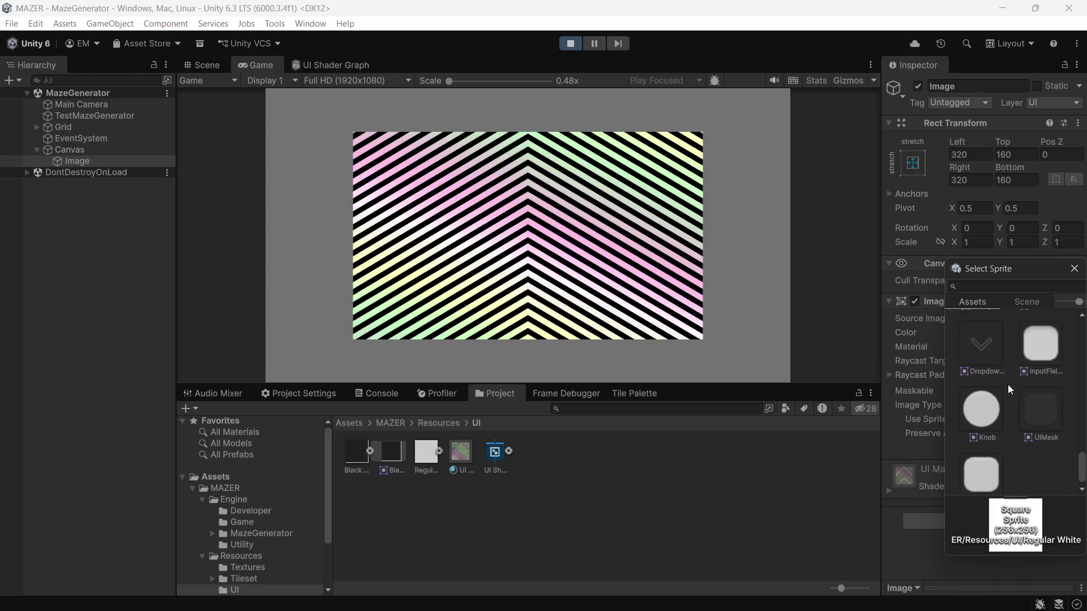
{"action": "scroll", "coordinate": [1019, 413], "scroll_direction": "up", "scroll_amount": 3}
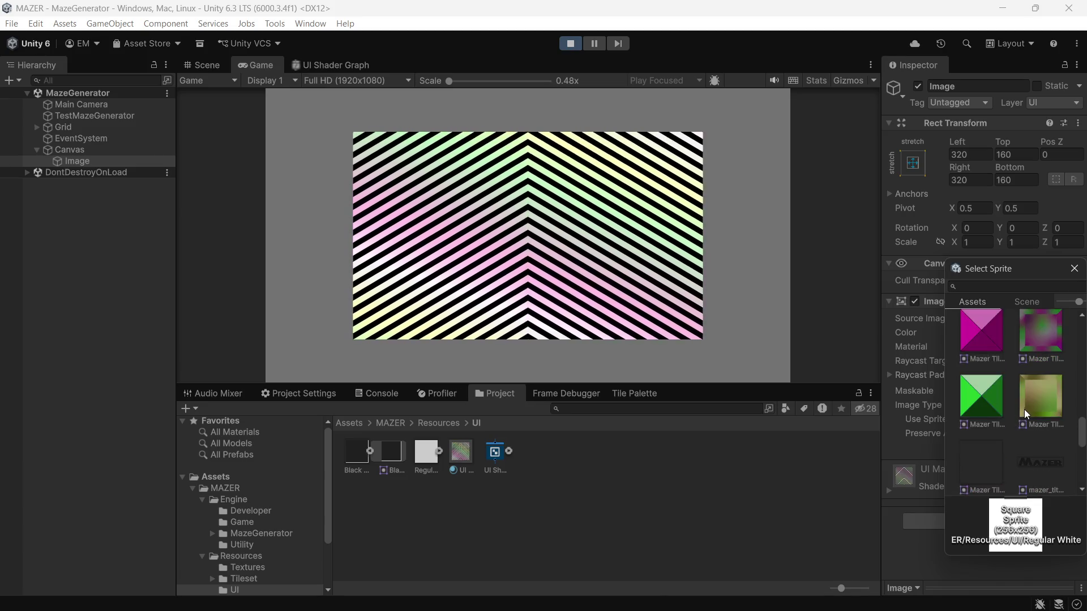
{"action": "left_click", "coordinate": [1028, 433]}
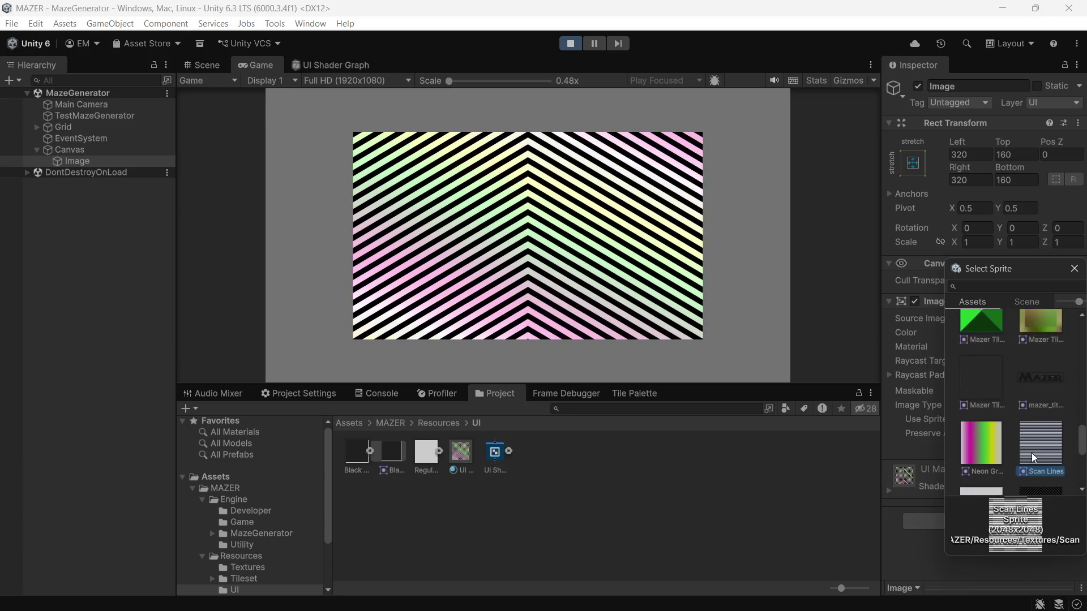
{"action": "scroll", "coordinate": [1035, 445], "scroll_direction": "up", "scroll_amount": 3}
{"action": "scroll", "coordinate": [1027, 445], "scroll_direction": "up", "scroll_amount": 3}
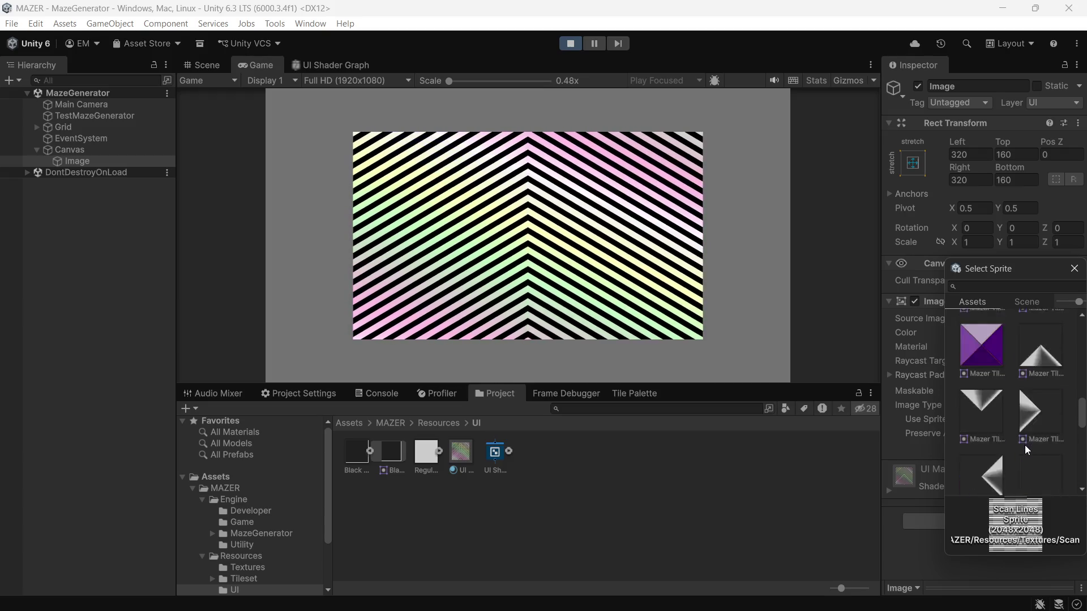
{"action": "left_click", "coordinate": [994, 392]}
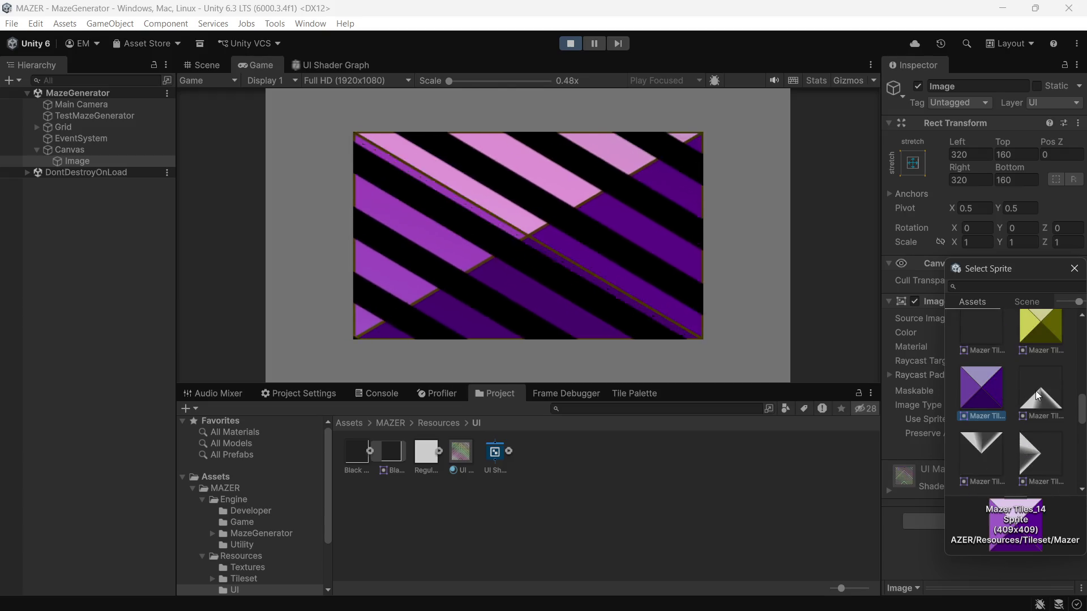
{"action": "left_click", "coordinate": [1034, 391]}
- Preview Mazer Tiles_11, the blue-grey tile, Mazer Tiles_4, Mazer Tiles_0 and ExampleTiles_3
{"action": "scroll", "coordinate": [1035, 391], "scroll_direction": "up", "scroll_amount": 1}
{"action": "left_click", "coordinate": [1034, 391]}
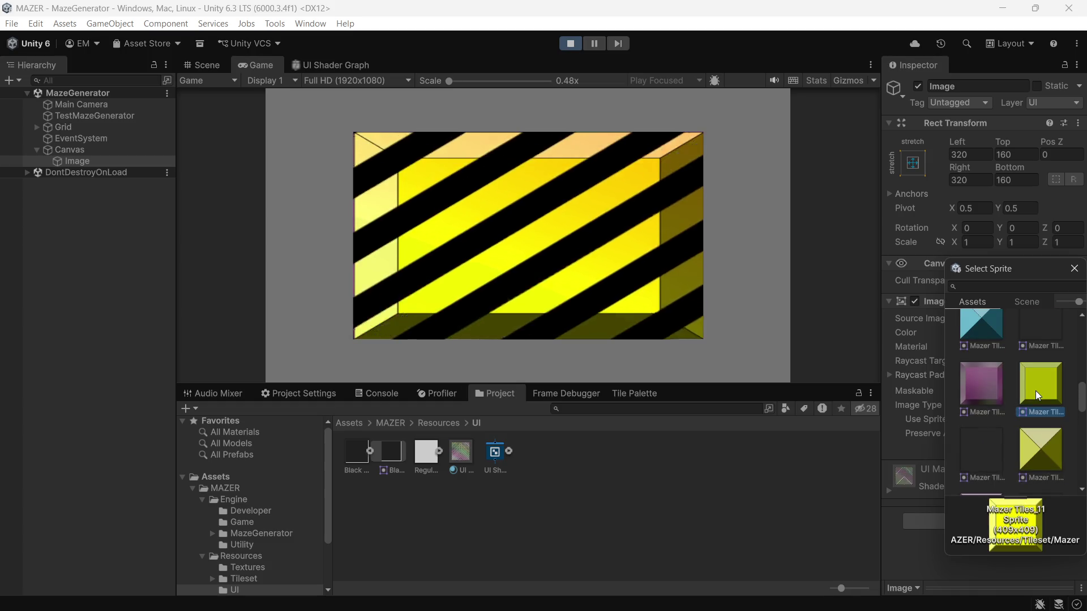
{"action": "scroll", "coordinate": [1034, 391], "scroll_direction": "up", "scroll_amount": 2}
{"action": "left_click", "coordinate": [993, 384]}
{"action": "scroll", "coordinate": [1002, 384], "scroll_direction": "up", "scroll_amount": 2}
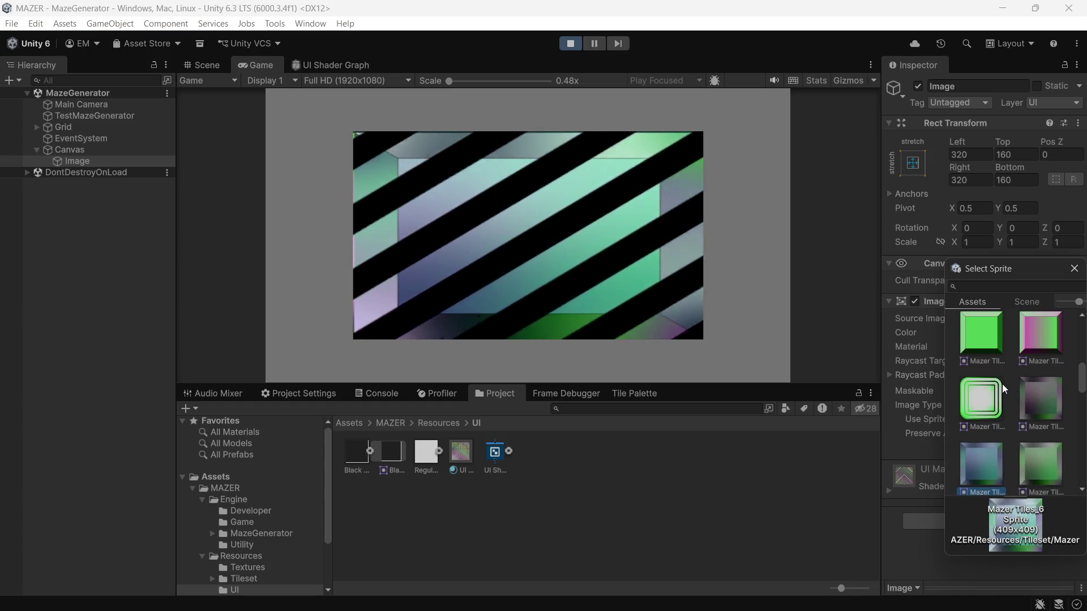
{"action": "left_click", "coordinate": [1005, 387]}
{"action": "scroll", "coordinate": [1007, 388], "scroll_direction": "up", "scroll_amount": 2}
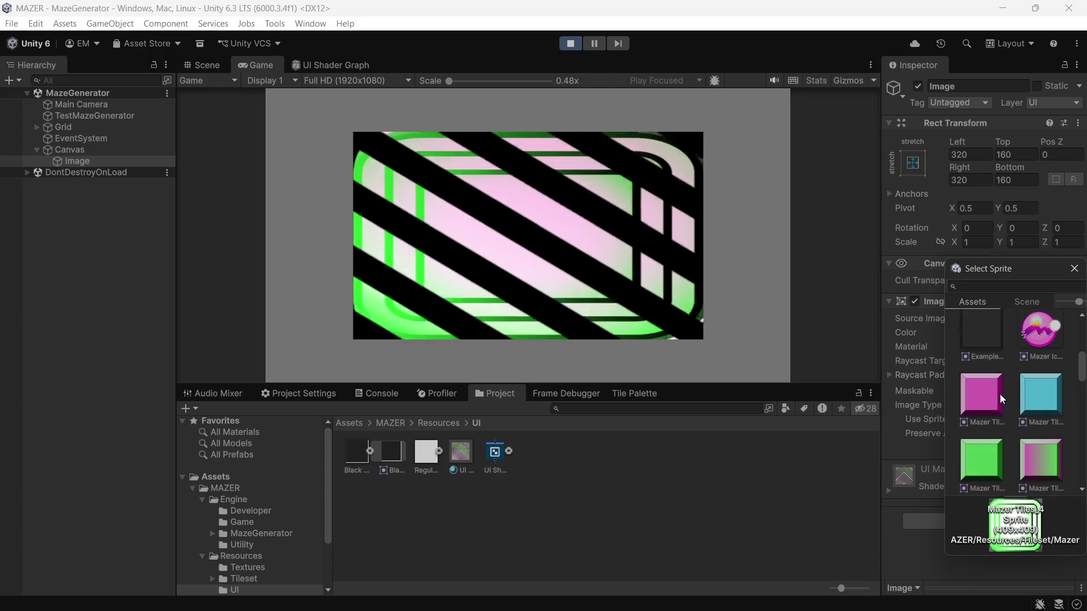
{"action": "left_click", "coordinate": [998, 396]}
{"action": "scroll", "coordinate": [996, 398], "scroll_direction": "up", "scroll_amount": 2}
{"action": "scroll", "coordinate": [1007, 399], "scroll_direction": "up", "scroll_amount": 2}
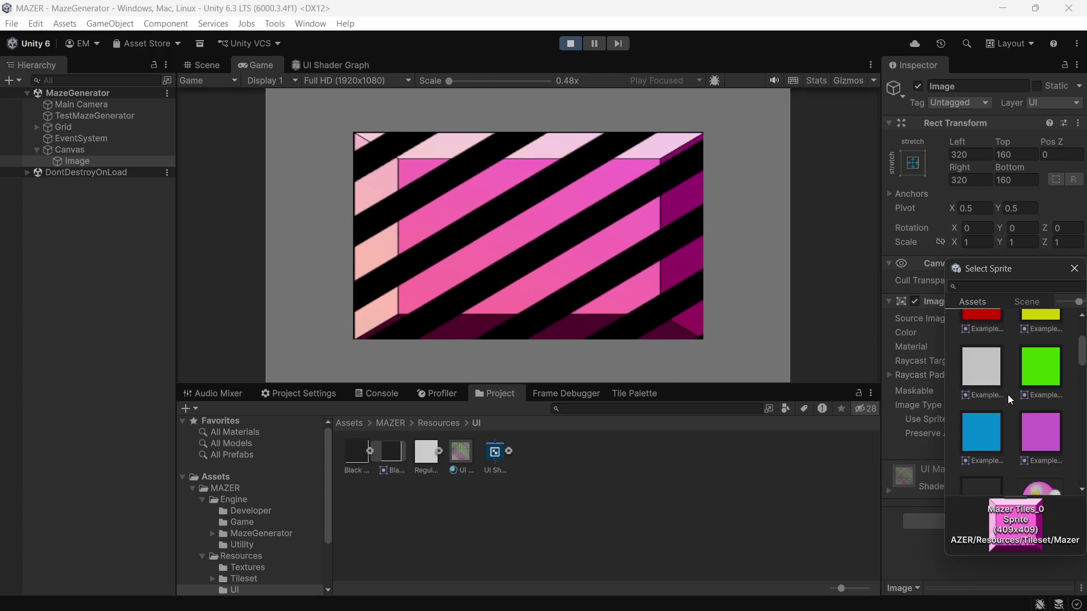
{"action": "left_click", "coordinate": [994, 365]}
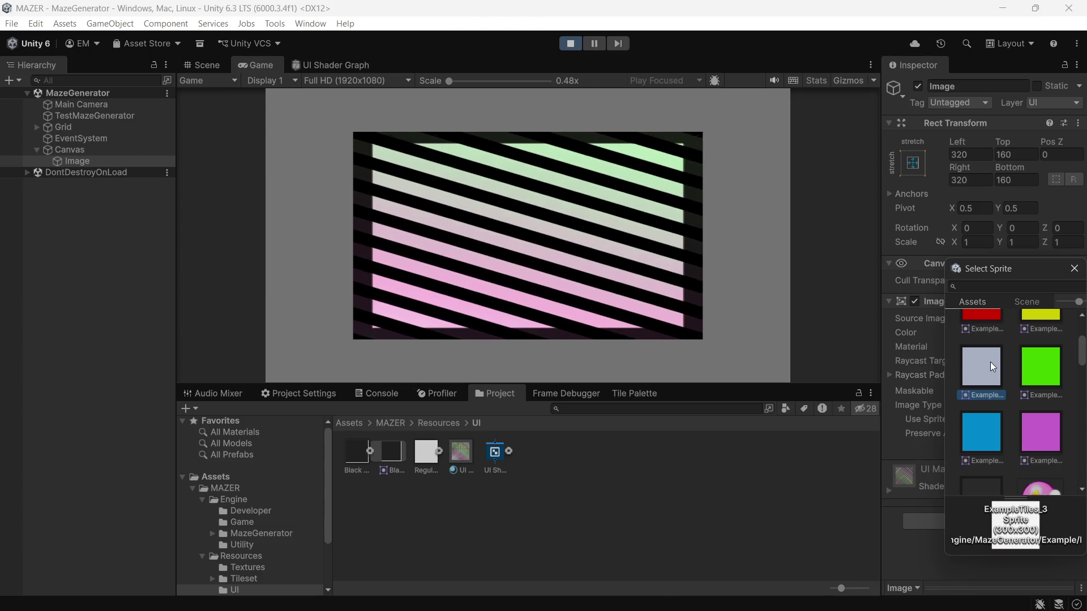
{"action": "scroll", "coordinate": [983, 356], "scroll_direction": "up", "scroll_amount": 3}
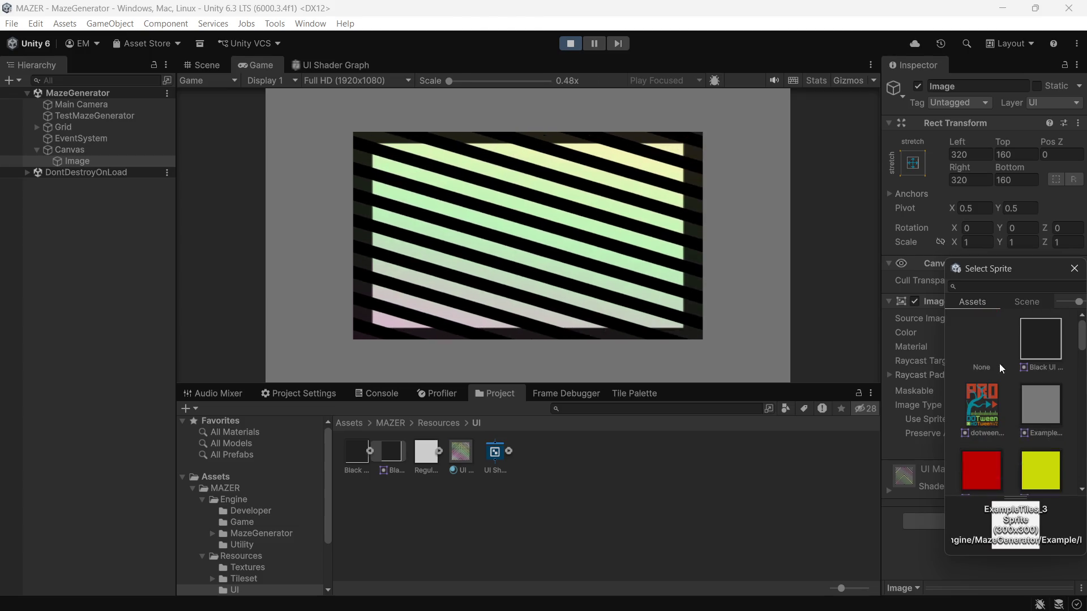
- Settle on Black UI Box as the Image's source sprite and close the picker
{"action": "left_click", "coordinate": [1023, 342]}
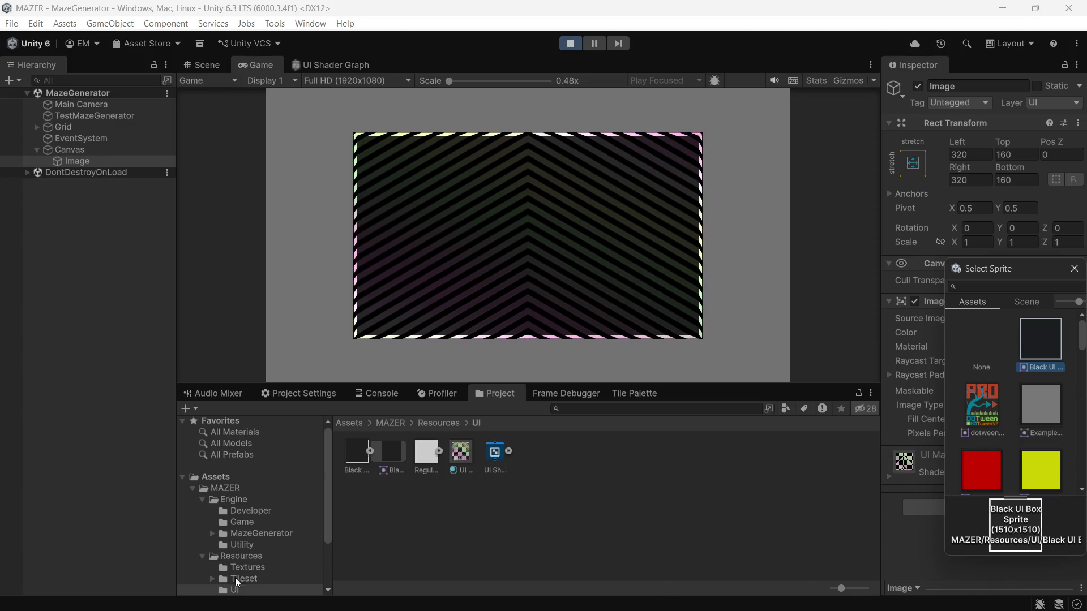
{"action": "left_click", "coordinate": [515, 526]}
{"action": "left_click", "coordinate": [467, 460]}
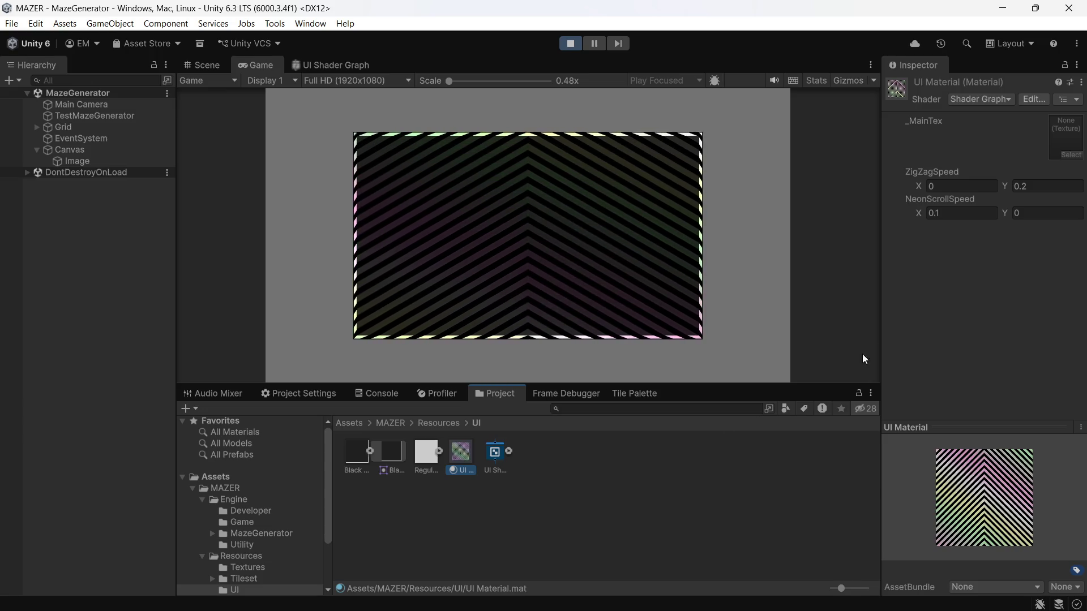
- Set UI Material's ZigZagSpeed Y to 0.001 and NeonScrollSpeed X to 0.2
{"action": "left_click", "coordinate": [1037, 189]}
{"action": "type", "text": "0."}
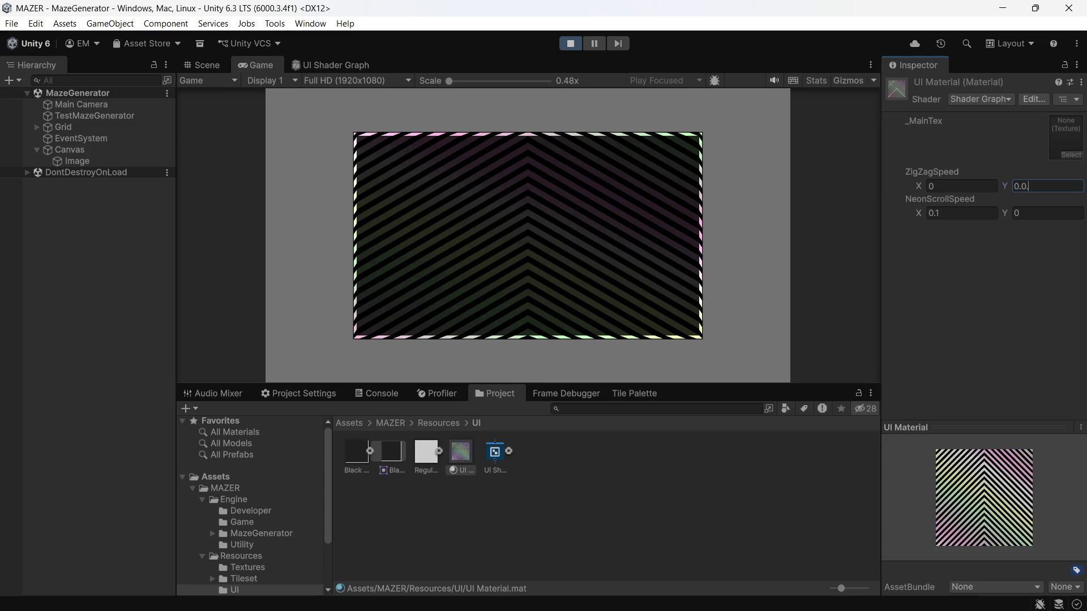
{"action": "type", "text": "0"}
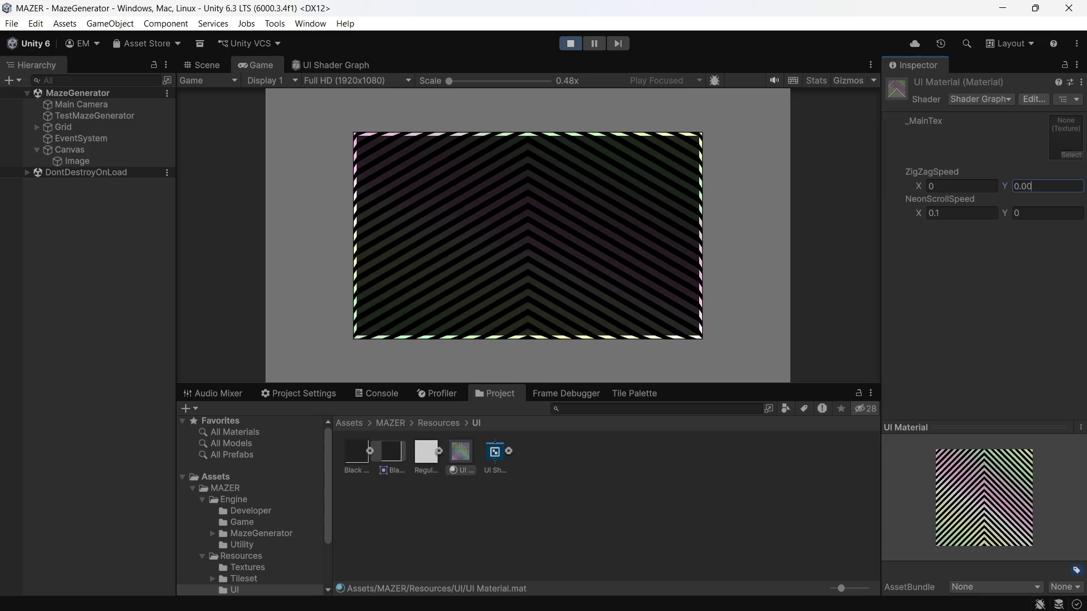
{"action": "type", "text": "1"}
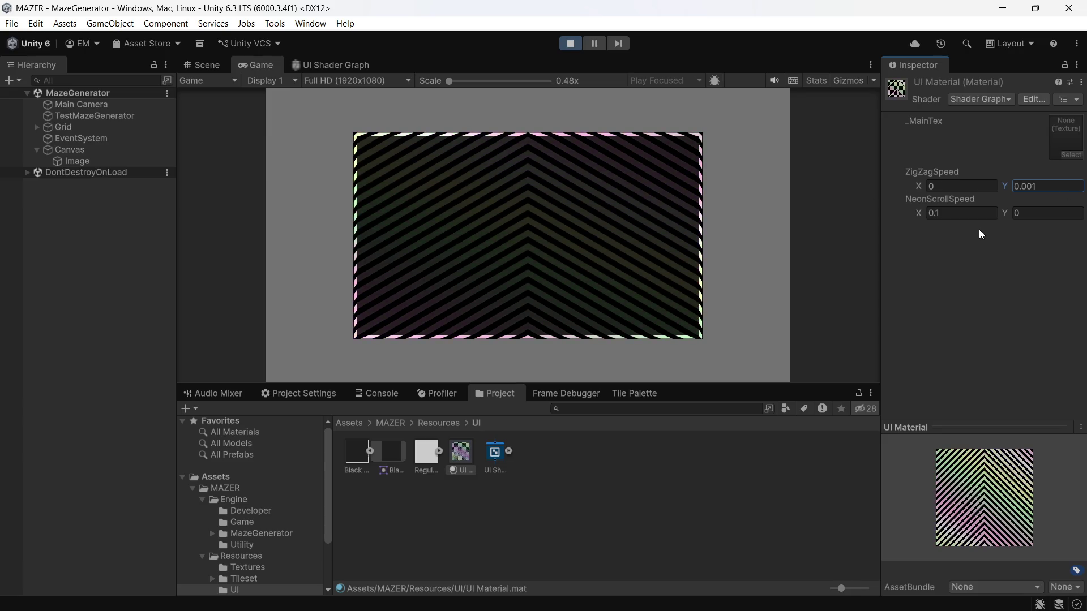
{"action": "left_click", "coordinate": [972, 210]}
{"action": "type", "text": "0.2"}
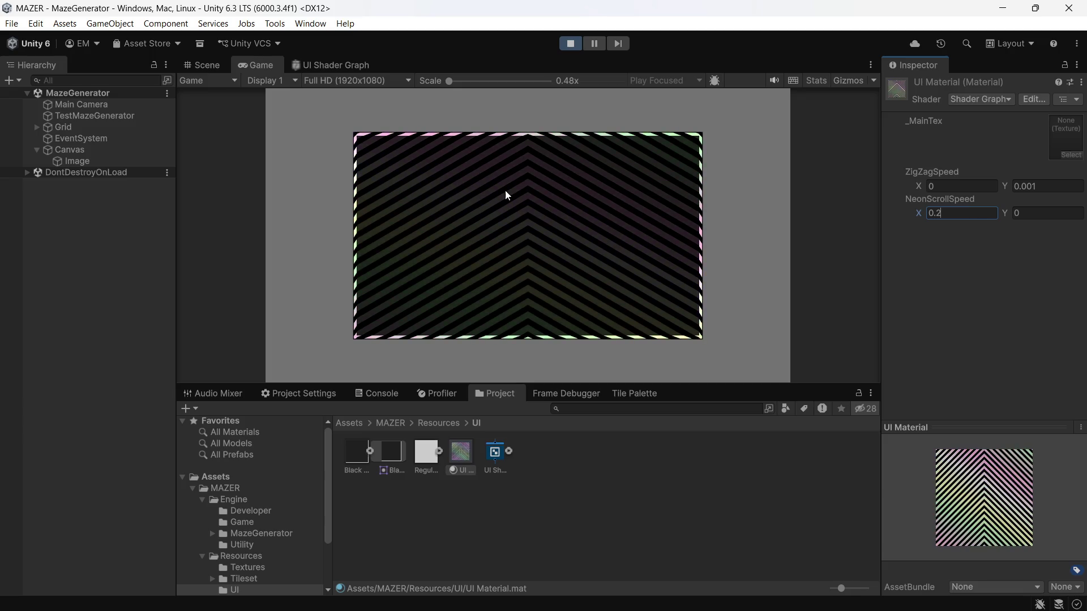
{"action": "left_click", "coordinate": [343, 66]}
- Delete the Multiply node and move the Blend node below the texture node
{"action": "left_click_drag", "start_coordinate": [450, 325], "coordinate": [473, 294]}
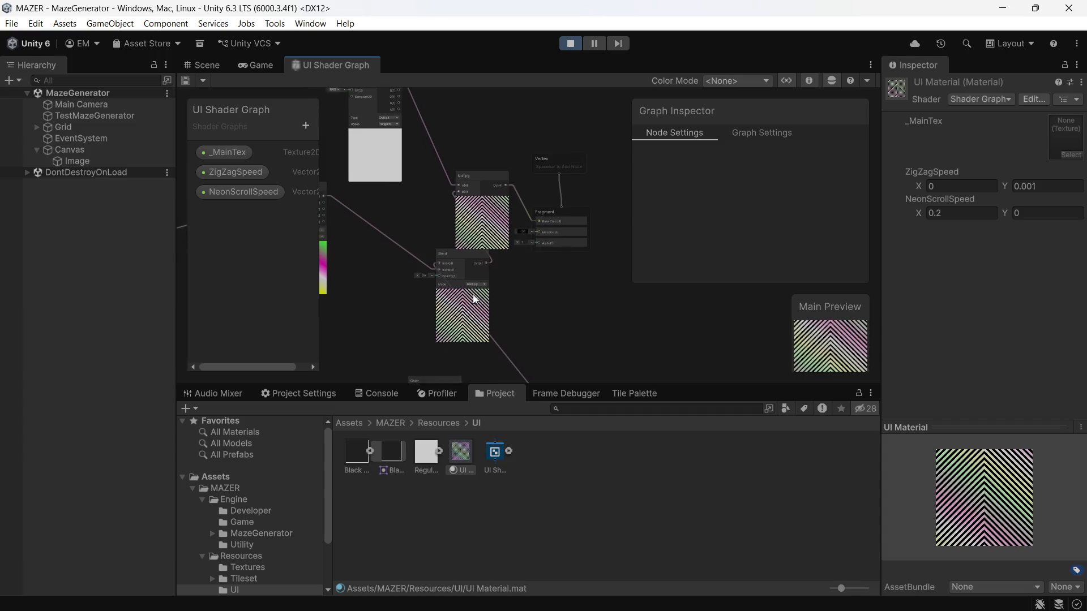
{"action": "scroll", "coordinate": [517, 232], "scroll_direction": "up", "scroll_amount": 3}
{"action": "scroll", "coordinate": [439, 215], "scroll_direction": "up", "scroll_amount": 5}
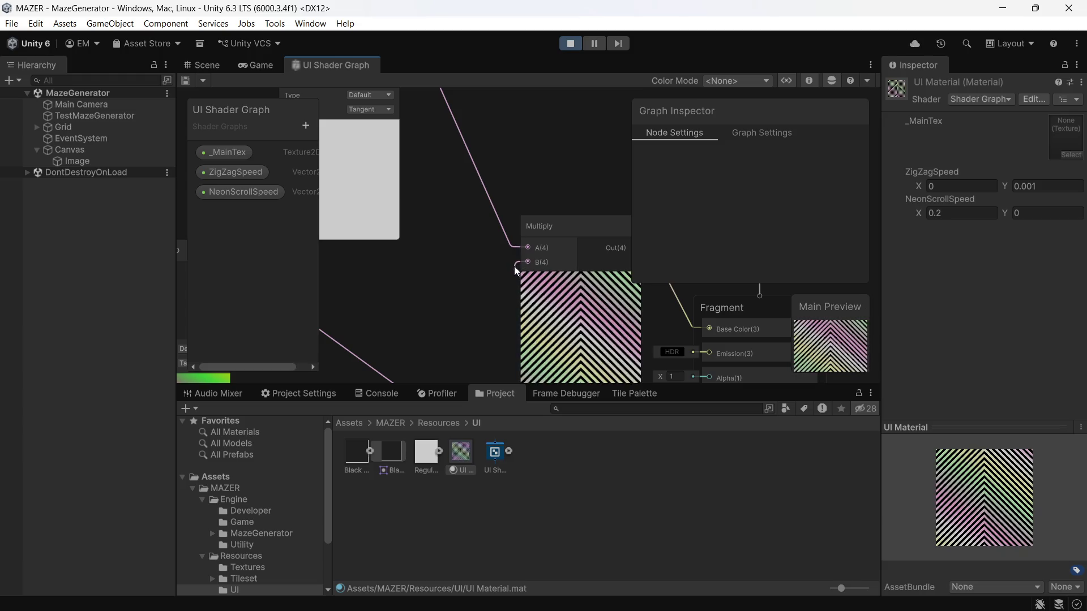
{"action": "right_click", "coordinate": [546, 243]}
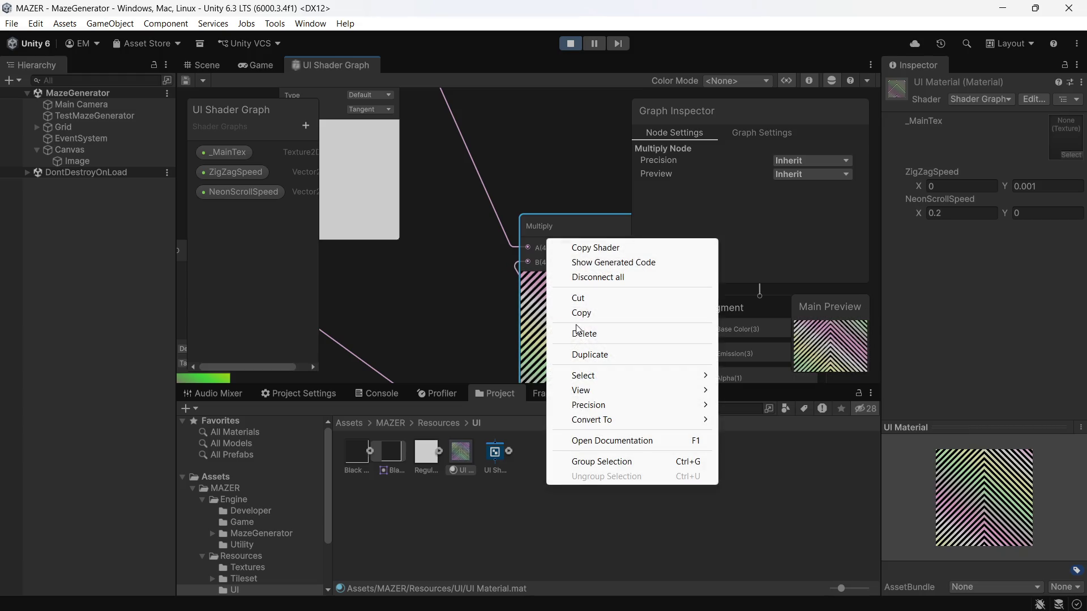
{"action": "left_click", "coordinate": [583, 334]}
{"action": "scroll", "coordinate": [524, 253], "scroll_direction": "down", "scroll_amount": 3}
{"action": "scroll", "coordinate": [524, 252], "scroll_direction": "down", "scroll_amount": 1}
{"action": "mouse_move", "coordinate": [528, 314]}
{"action": "left_mouse_down"}
{"action": "mouse_move", "coordinate": [486, 276]}
{"action": "mouse_move", "coordinate": [439, 260]}
{"action": "mouse_move", "coordinate": [457, 255]}
{"action": "left_mouse_up"}
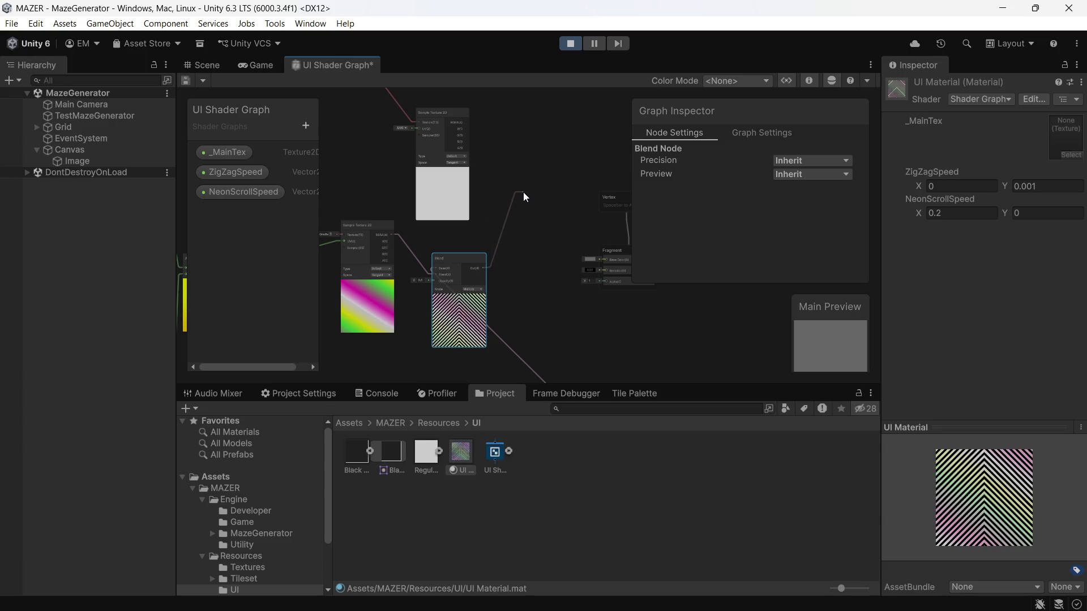
- Add a second Blend node and connect the texture sample to its Base input
{"action": "key", "text": "space"}
{"action": "type", "text": "b"}
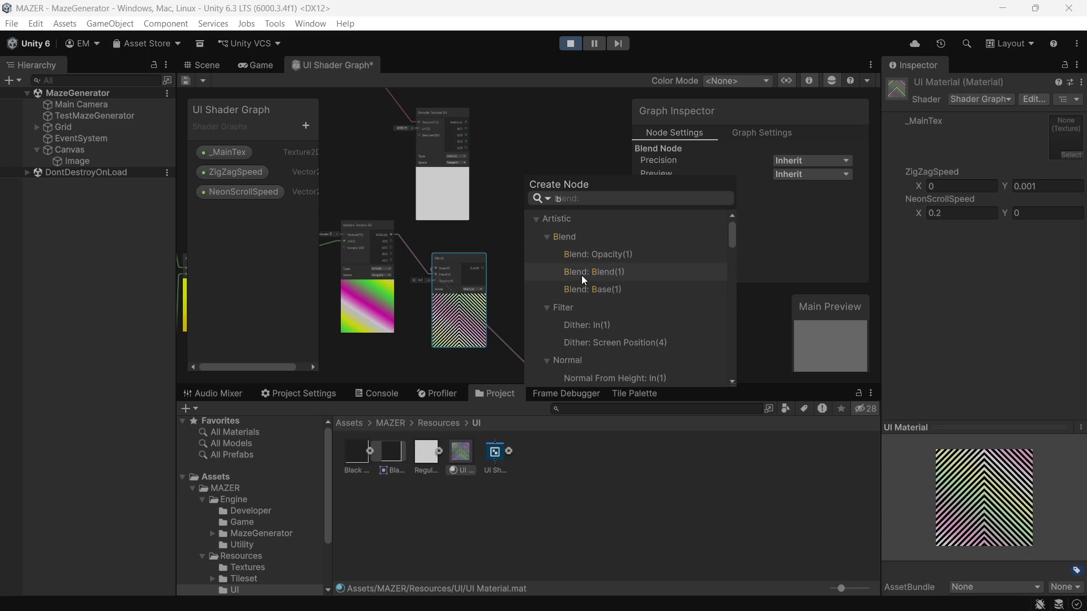
{"action": "left_click", "coordinate": [582, 275]}
{"action": "scroll", "coordinate": [506, 208], "scroll_direction": "up", "scroll_amount": 2}
{"action": "scroll", "coordinate": [506, 208], "scroll_direction": "up", "scroll_amount": 3}
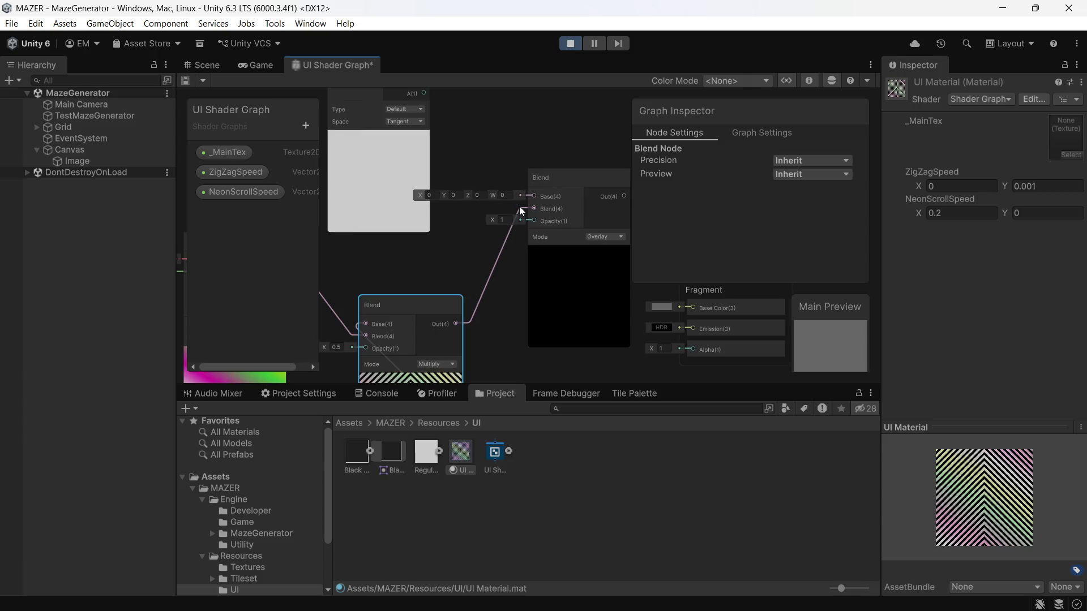
{"action": "left_click_drag", "start_coordinate": [463, 153], "coordinate": [440, 239]}
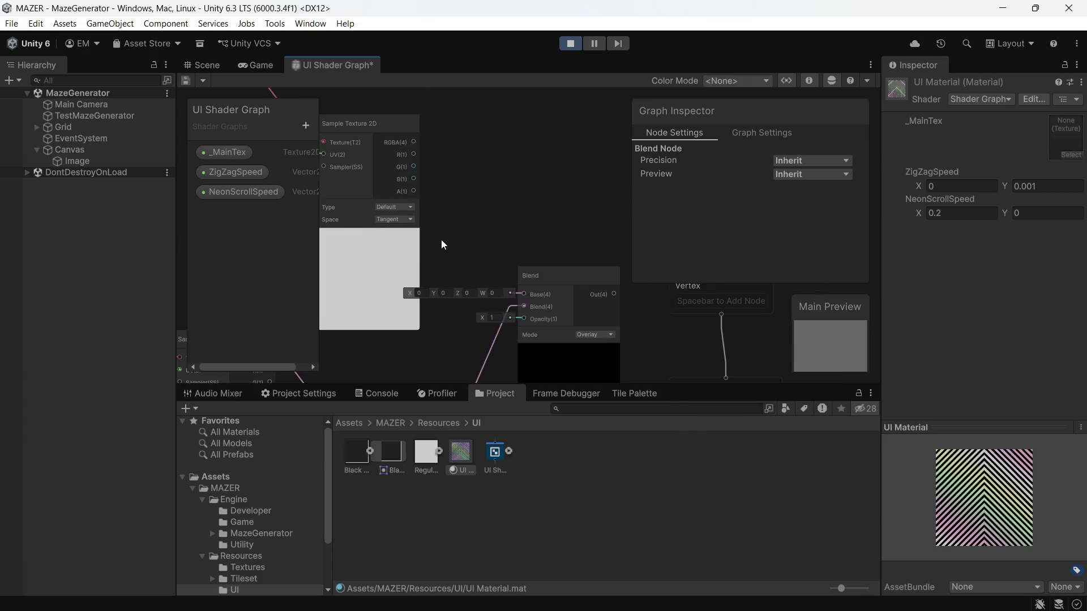
{"action": "mouse_move", "coordinate": [519, 295]}
{"action": "left_mouse_down"}
{"action": "mouse_move", "coordinate": [473, 263]}
{"action": "mouse_move", "coordinate": [421, 168]}
{"action": "mouse_move", "coordinate": [405, 168]}
{"action": "mouse_move", "coordinate": [412, 199]}
{"action": "left_mouse_up"}
- Set the new Blend node to Multiply mode with 0.5 opacity and save the graph
{"action": "mouse_move", "coordinate": [611, 370]}
{"action": "left_mouse_down"}
{"action": "mouse_move", "coordinate": [560, 266]}
{"action": "mouse_move", "coordinate": [481, 151]}
{"action": "mouse_move", "coordinate": [514, 178]}
{"action": "mouse_move", "coordinate": [555, 269]}
{"action": "mouse_move", "coordinate": [554, 253]}
{"action": "left_mouse_up"}
{"action": "mouse_move", "coordinate": [473, 288]}
{"action": "left_mouse_down"}
{"action": "mouse_move", "coordinate": [496, 237]}
{"action": "mouse_move", "coordinate": [508, 255]}
{"action": "mouse_move", "coordinate": [490, 248]}
{"action": "left_mouse_up"}
{"action": "left_click", "coordinate": [580, 236]}
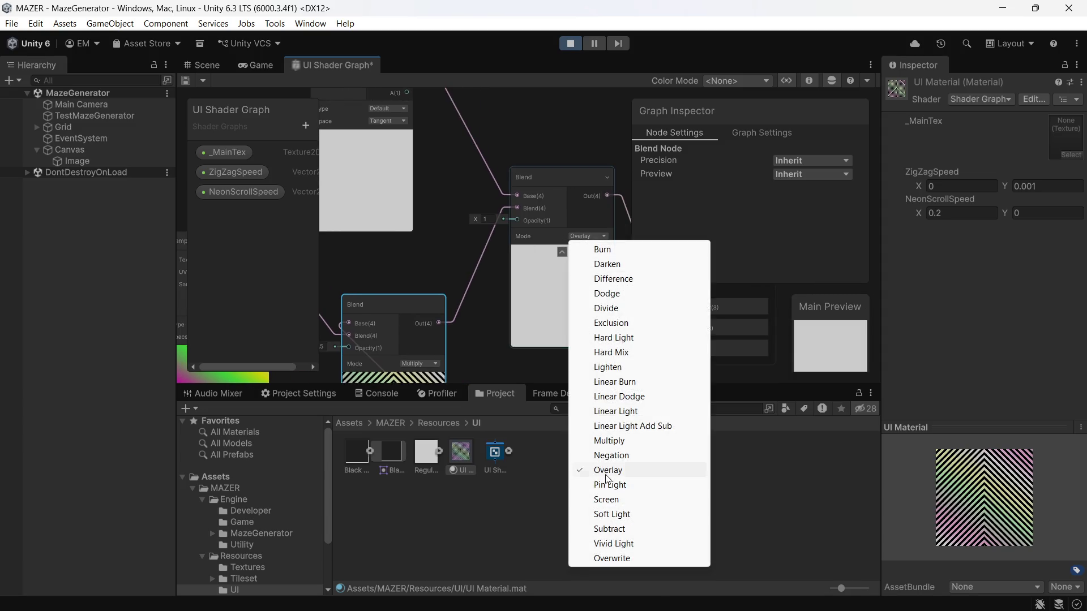
{"action": "left_click", "coordinate": [634, 446]}
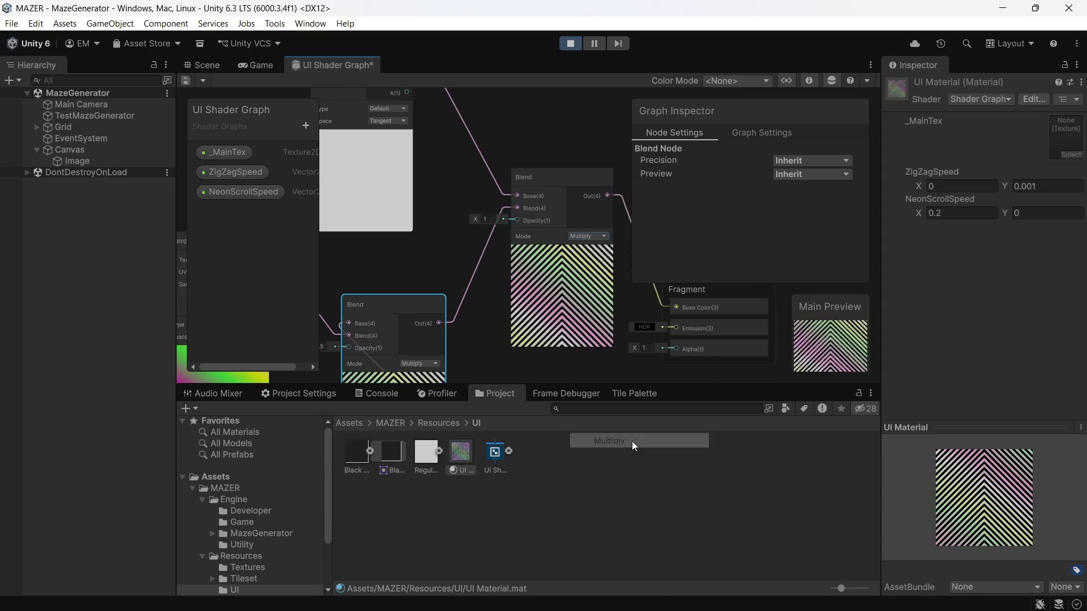
{"action": "left_click", "coordinate": [490, 219]}
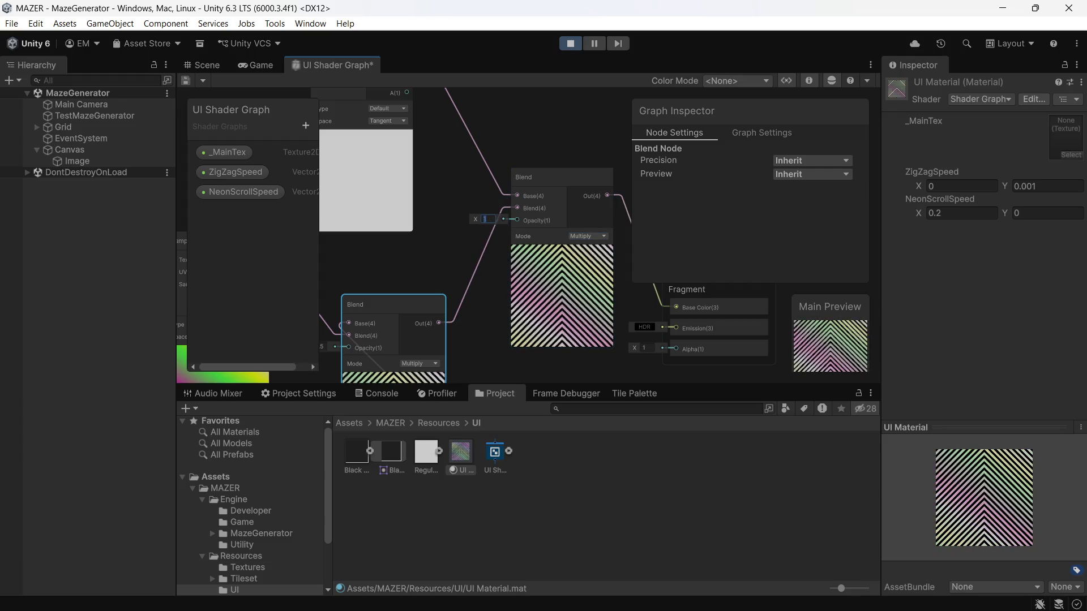
{"action": "type", "text": "0.5"}
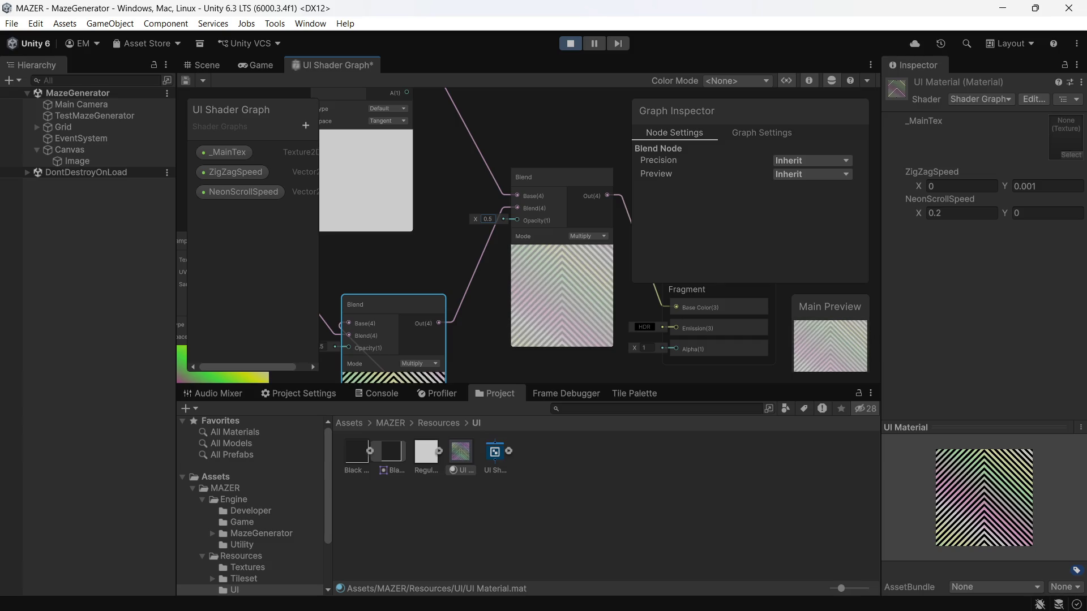
{"action": "key", "text": "ctrl+s"}
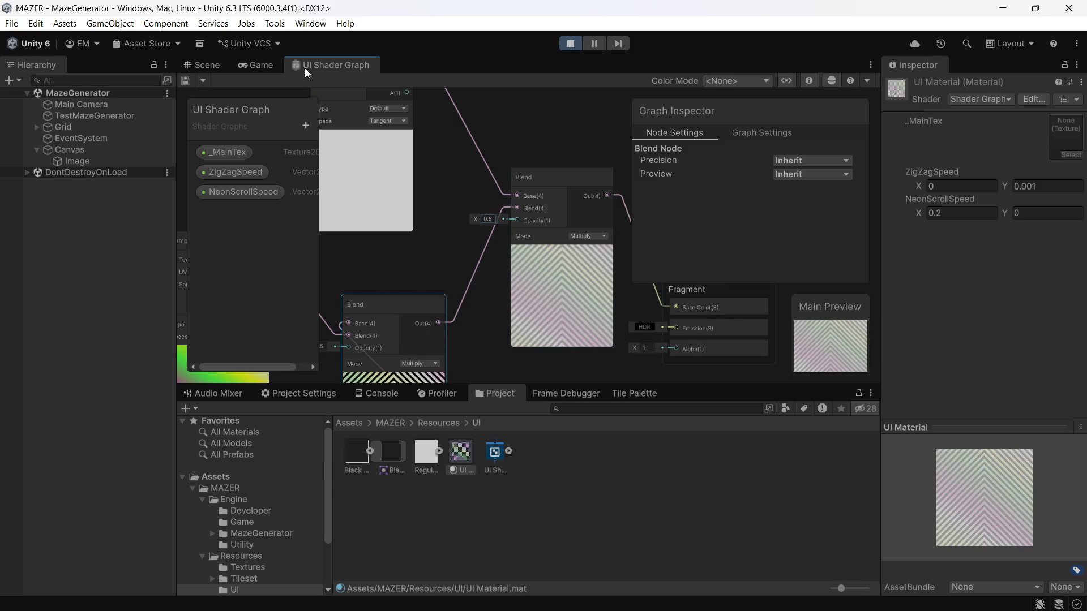
{"action": "left_click", "coordinate": [259, 66]}
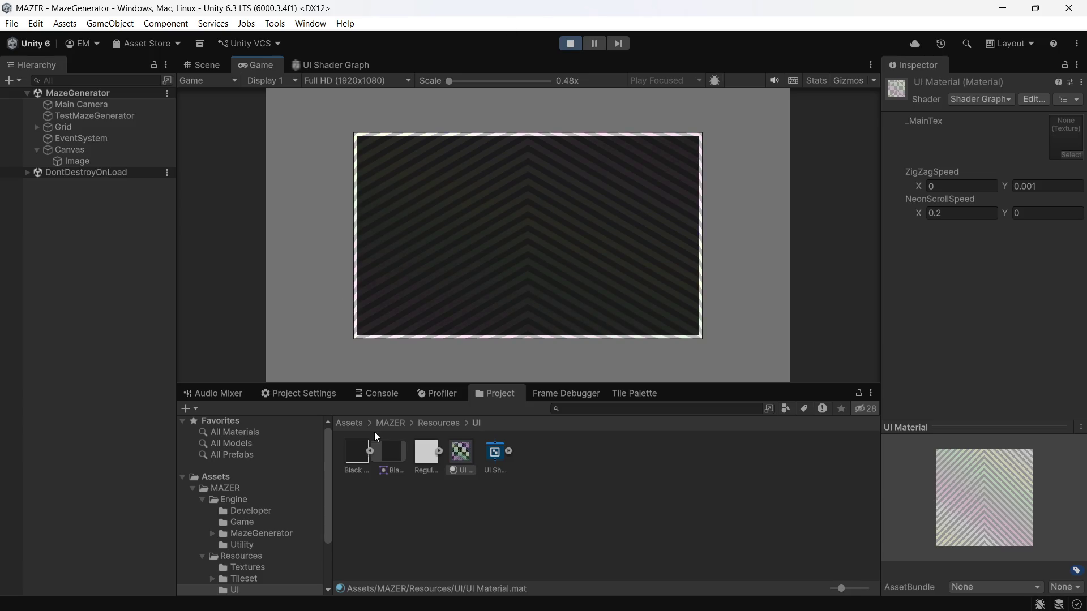
- Change the Blend node's opacity from 0.5 to 0.8 in the shader graph
{"action": "left_click", "coordinate": [956, 214]}
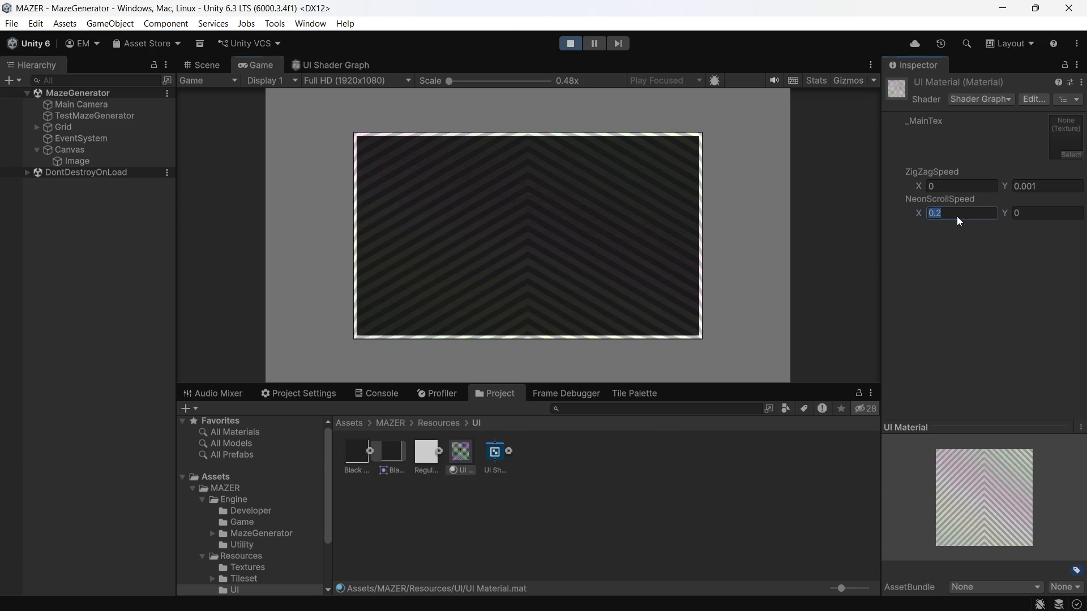
{"action": "left_click", "coordinate": [333, 65]}
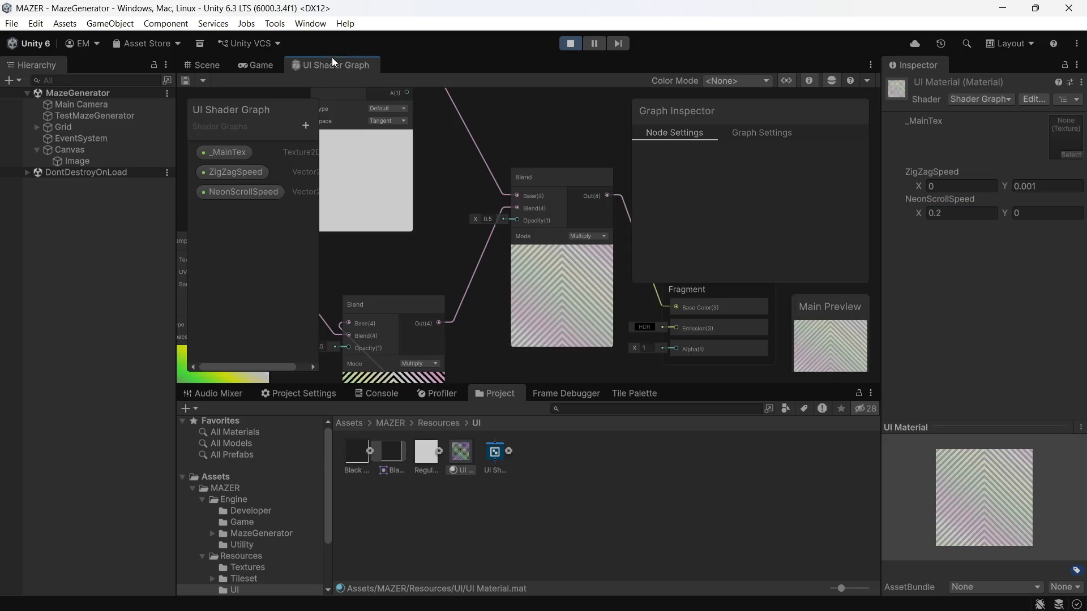
{"action": "left_click", "coordinate": [487, 219]}
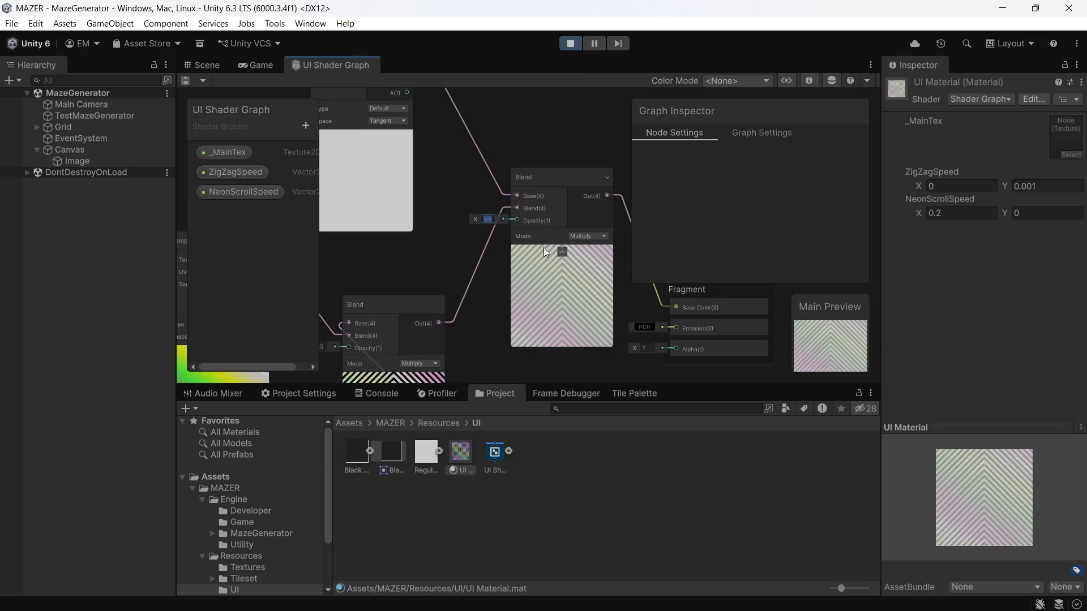
{"action": "key", "text": "BackSpace"}
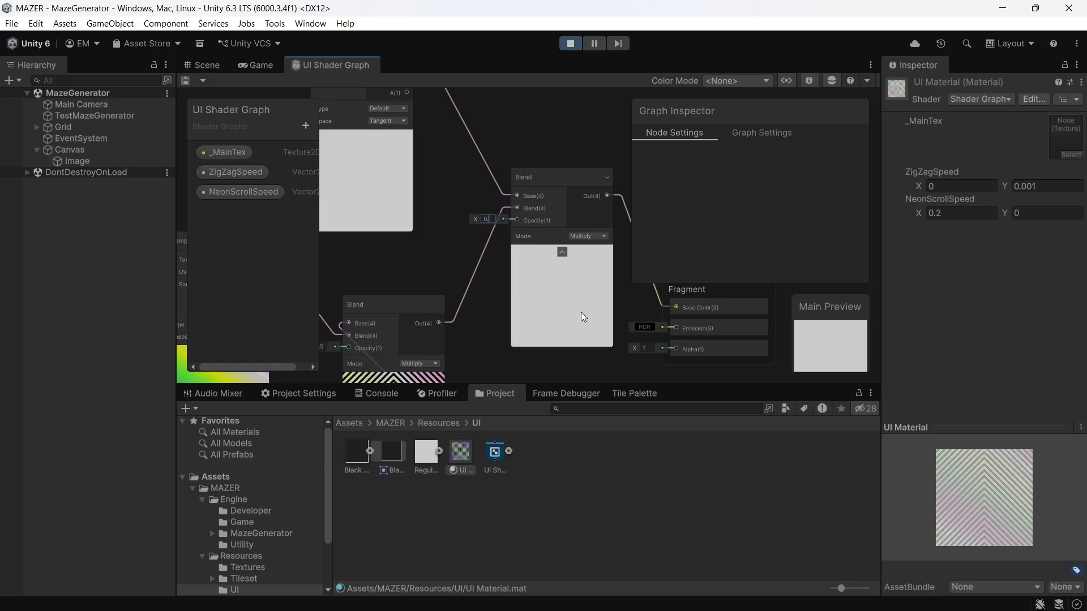
{"action": "type", "text": "8"}
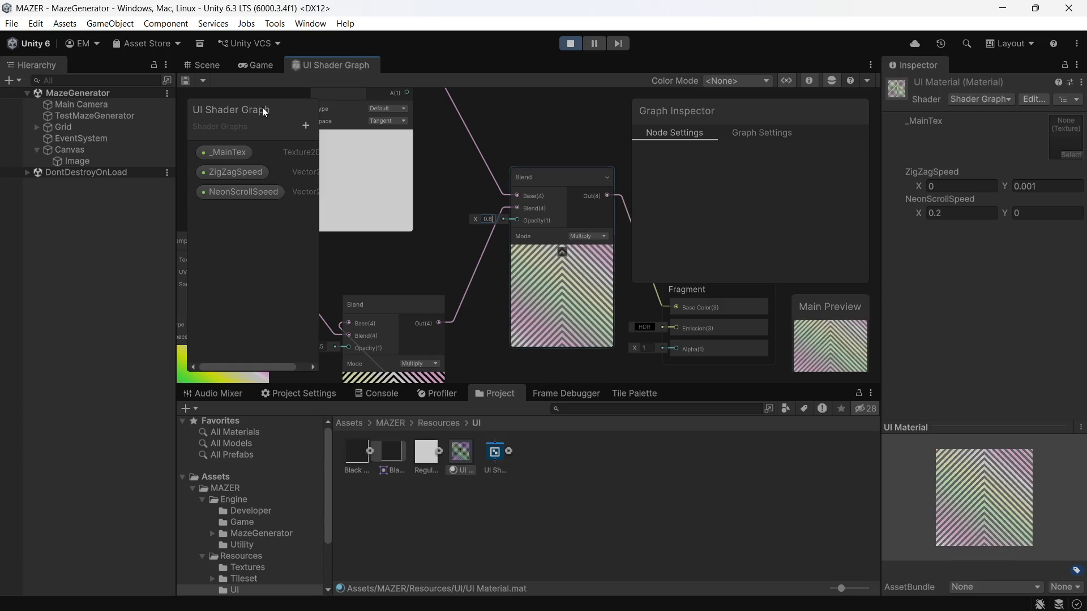
- With the Game view showing, set ZigZagSpeed Y to 0.02
{"action": "left_click", "coordinate": [259, 67]}
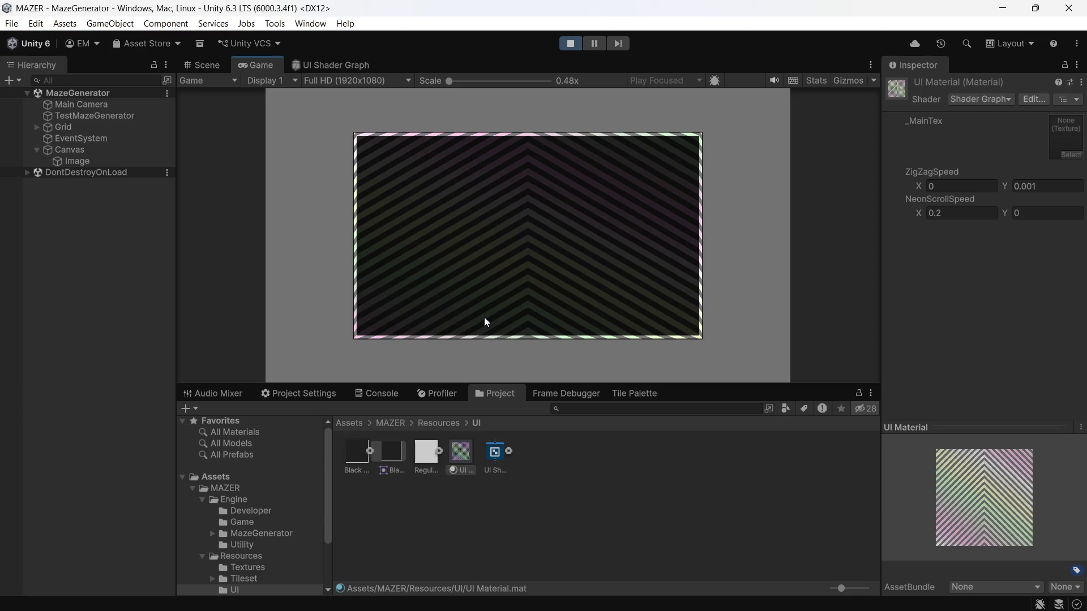
{"action": "left_click", "coordinate": [1029, 186]}
{"action": "type", "text": "0.02"}
{"action": "key", "text": "Tab"}
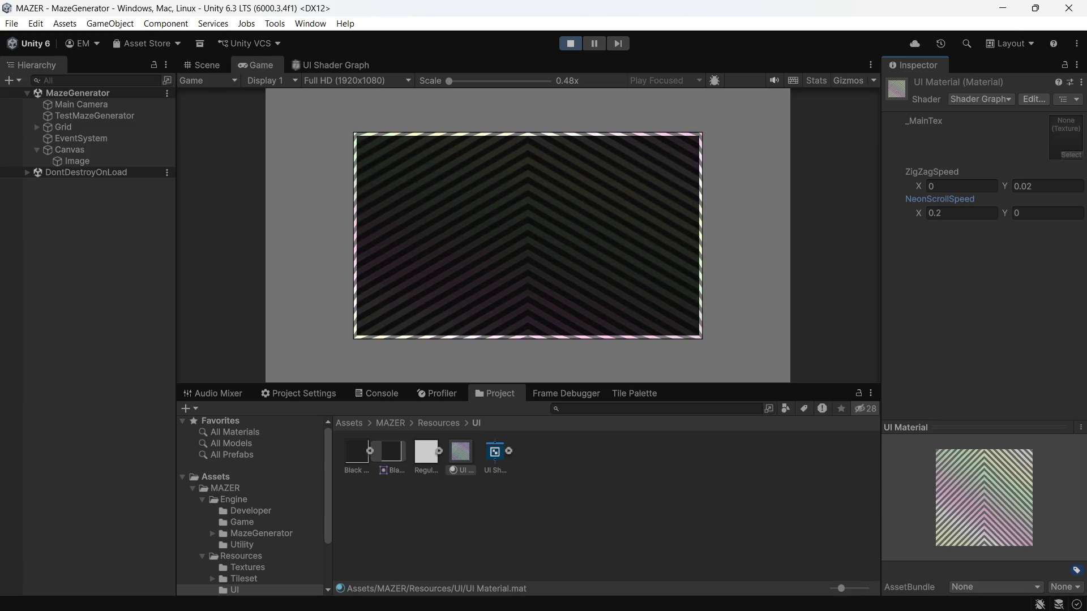
- In UI Shader Graph, change the Blend node's Opacity from 0.5 to 0.8, then view the Game tab
{"action": "left_click", "coordinate": [333, 64]}
{"action": "scroll", "coordinate": [501, 340], "scroll_direction": "up", "scroll_amount": 3}
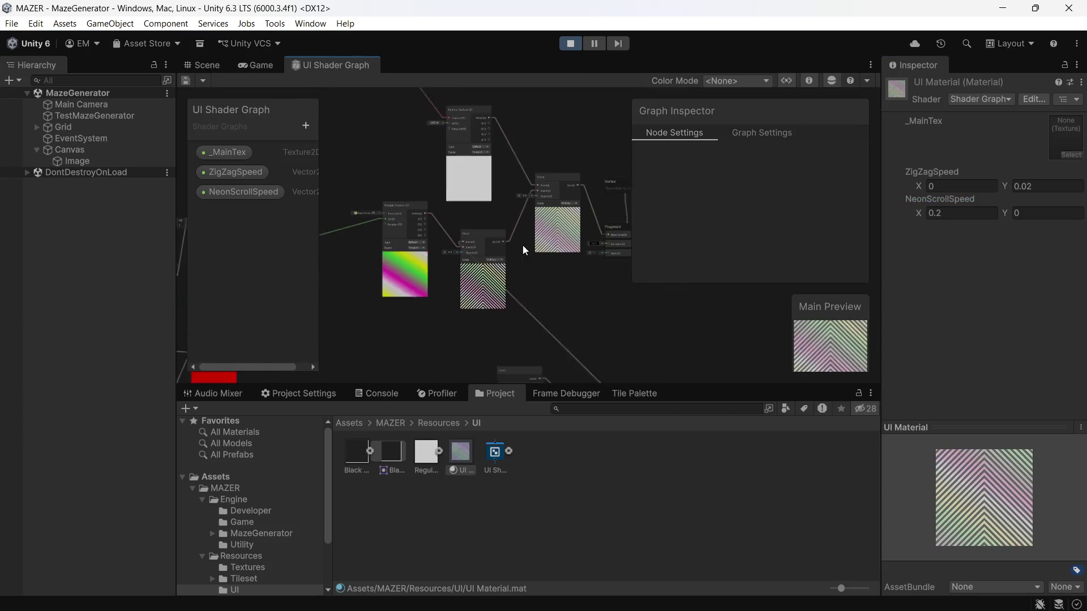
{"action": "scroll", "coordinate": [538, 262], "scroll_direction": "down", "scroll_amount": 4}
{"action": "scroll", "coordinate": [522, 173], "scroll_direction": "up", "scroll_amount": 5}
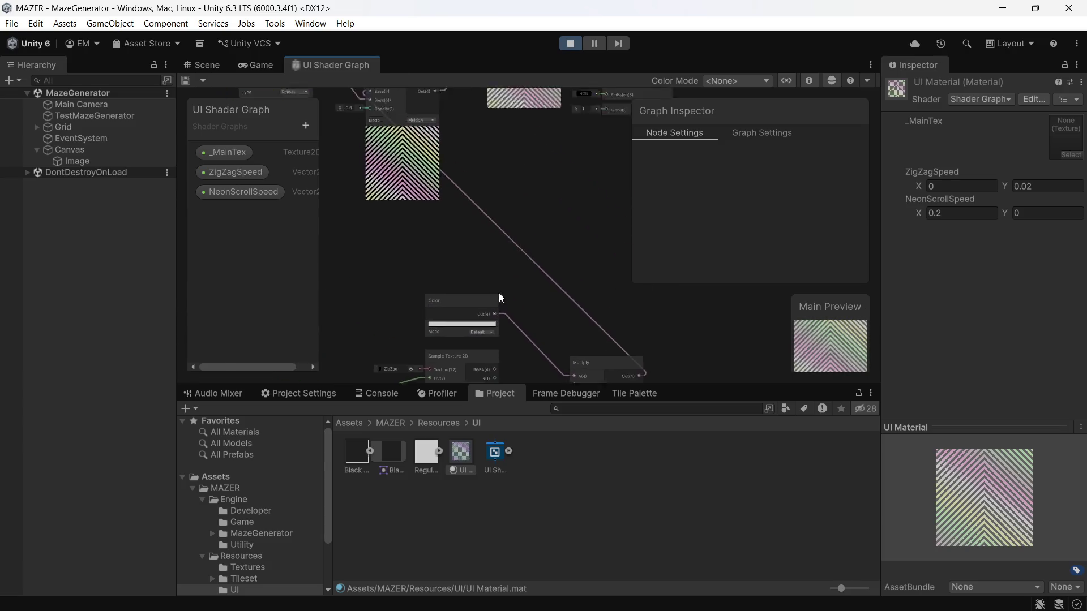
{"action": "scroll", "coordinate": [498, 293], "scroll_direction": "down", "scroll_amount": 2}
{"action": "scroll", "coordinate": [504, 276], "scroll_direction": "up", "scroll_amount": 4}
{"action": "scroll", "coordinate": [428, 227], "scroll_direction": "up", "scroll_amount": 5}
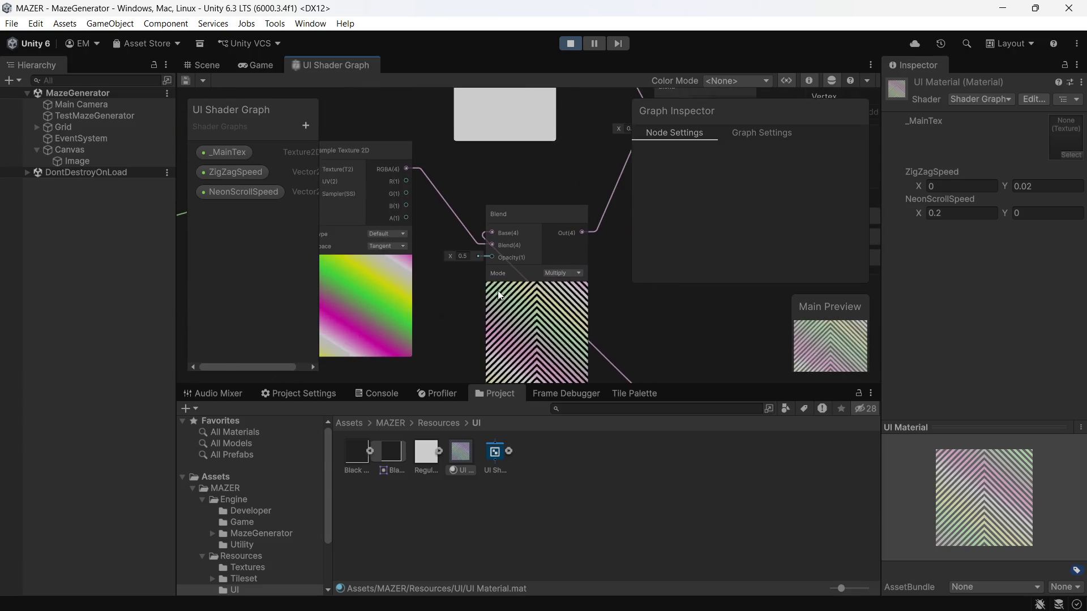
{"action": "left_click", "coordinate": [414, 214]}
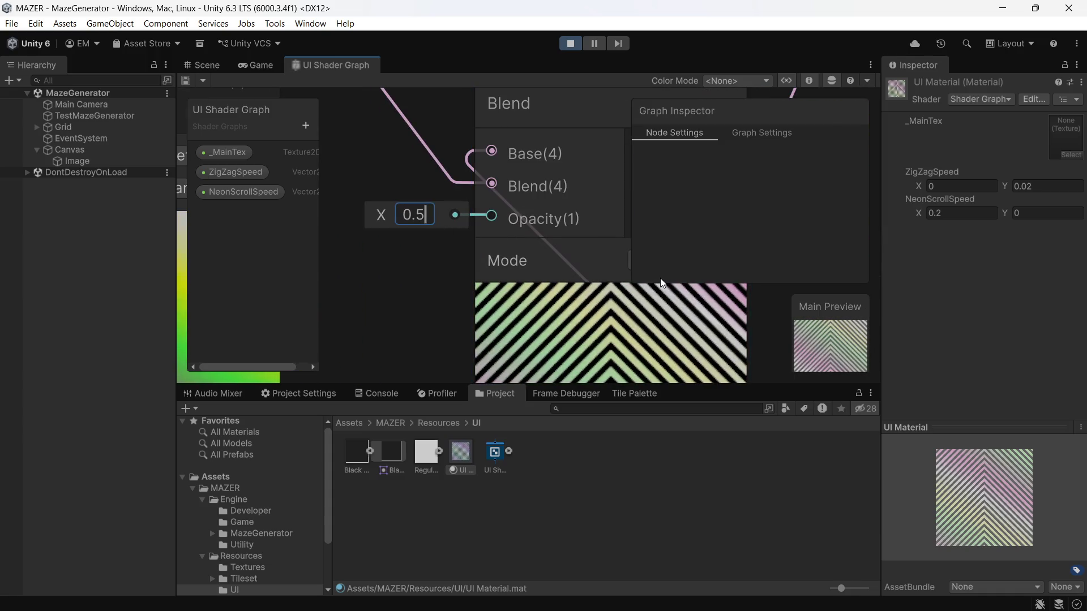
{"action": "key", "text": "BackSpace"}
{"action": "type", "text": "8"}
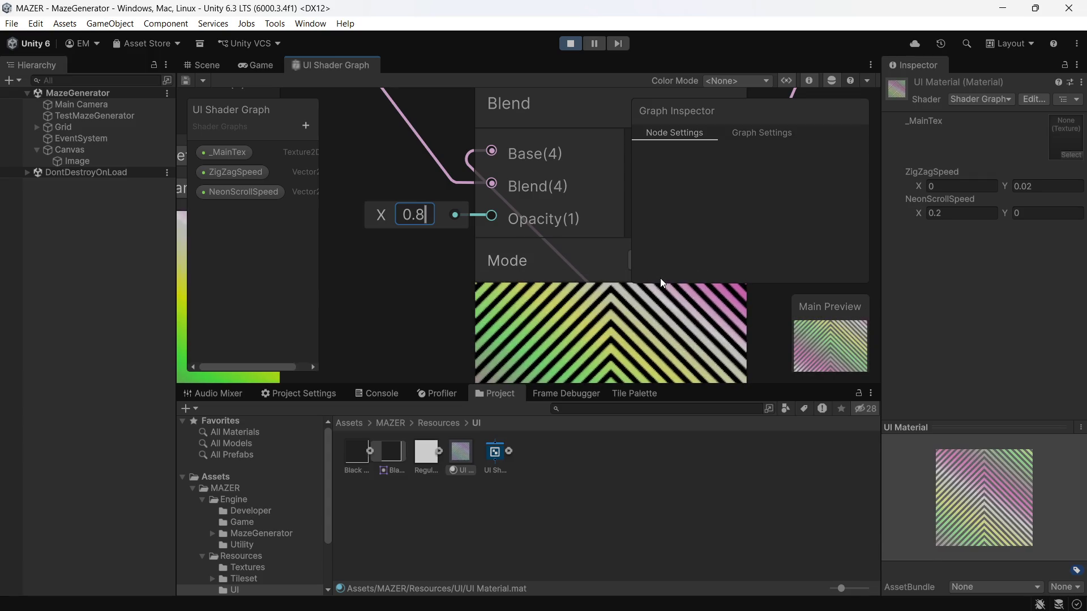
{"action": "left_click", "coordinate": [258, 65]}
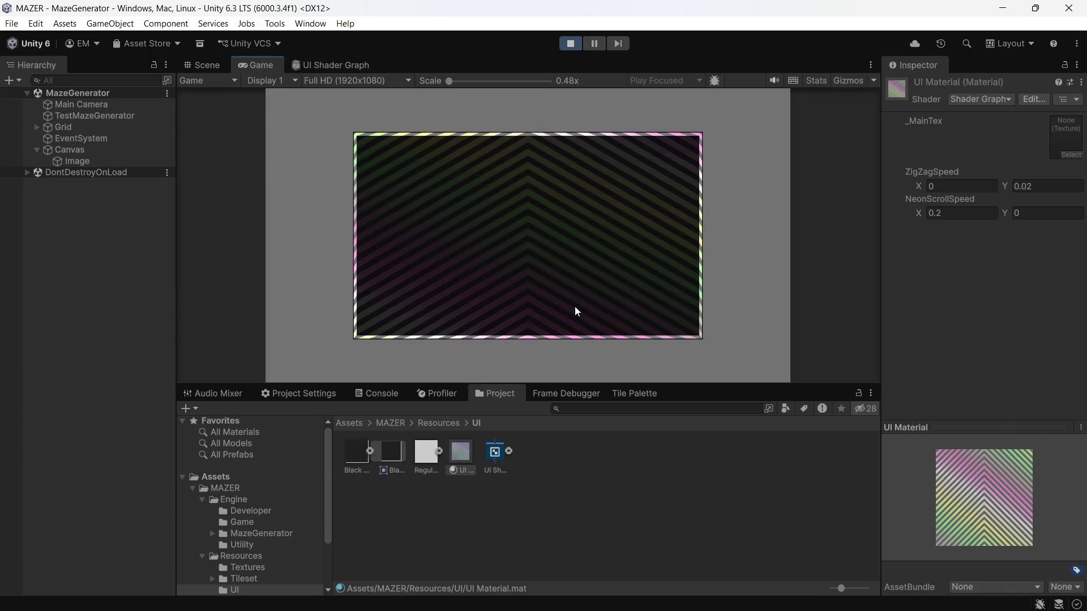
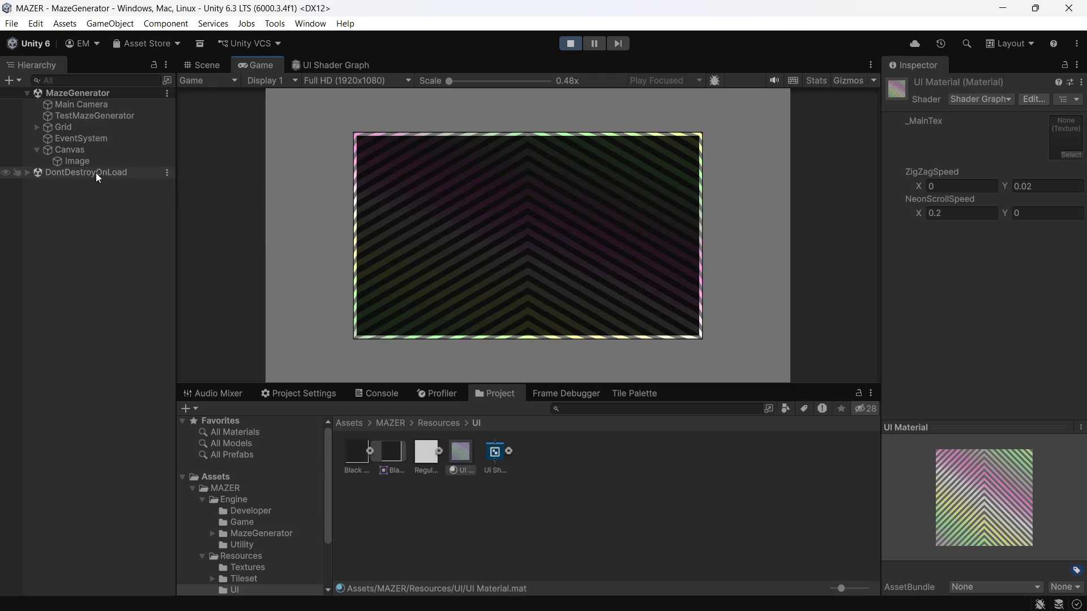
- Select the Canvas Image and try Mazer Tiles_5 as its source sprite
{"action": "left_click", "coordinate": [84, 150]}
{"action": "left_click", "coordinate": [69, 160]}
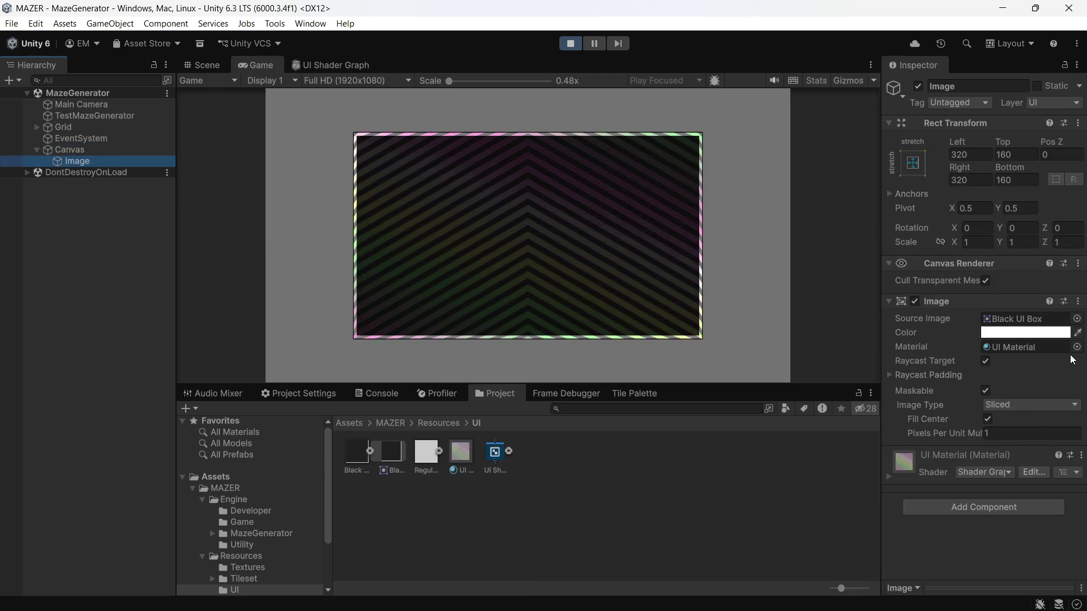
{"action": "left_click", "coordinate": [1076, 319]}
{"action": "scroll", "coordinate": [1012, 437], "scroll_direction": "down", "scroll_amount": 6}
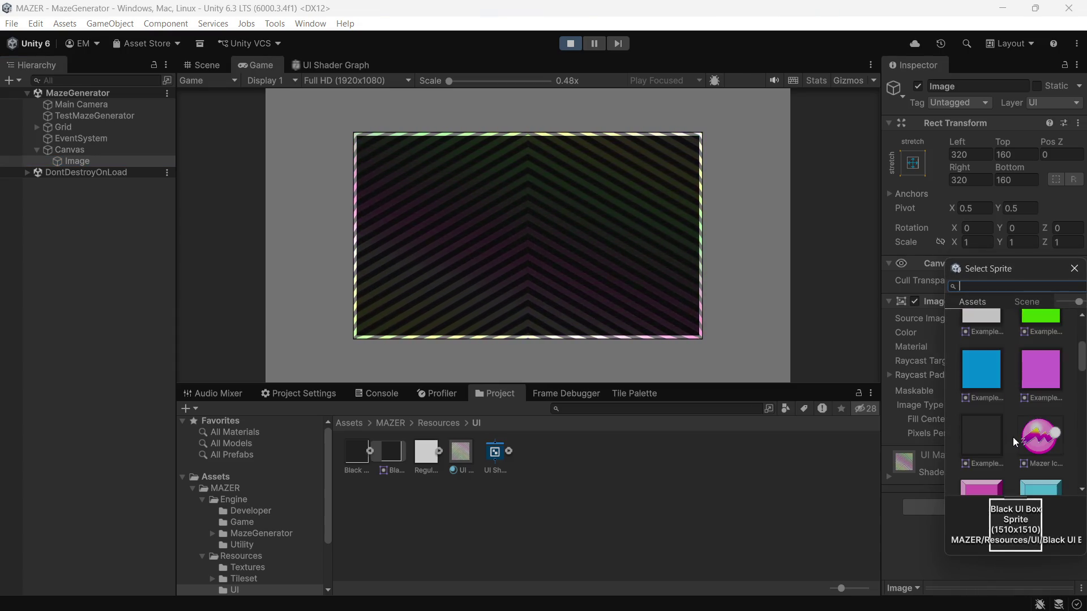
{"action": "left_click", "coordinate": [1038, 429]}
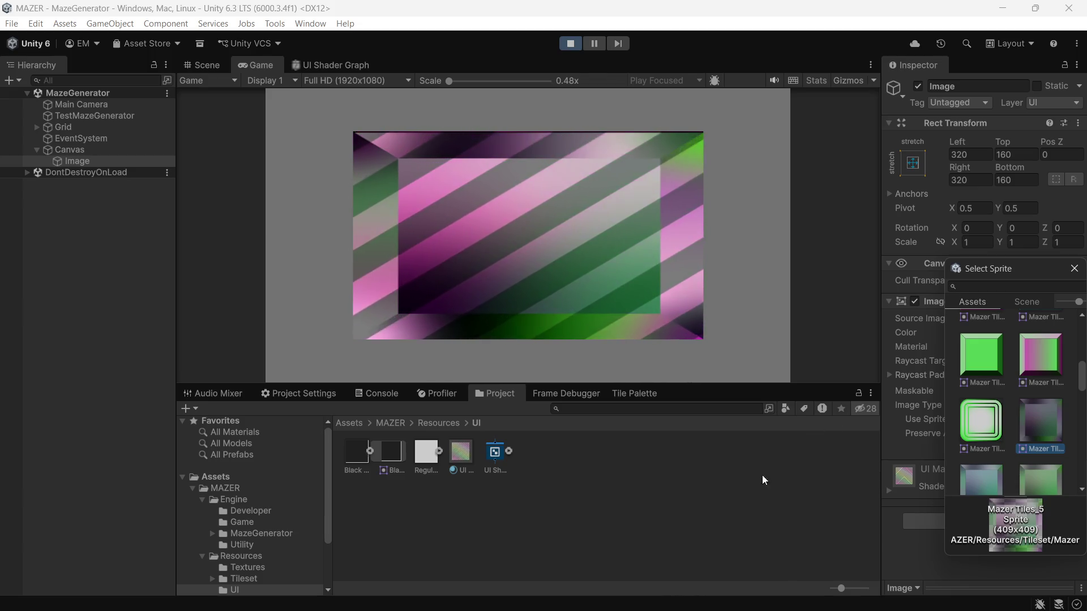
- Switch the Image's sprite to Mazer Tiles_6, keep it, and stop play mode
{"action": "scroll", "coordinate": [978, 408], "scroll_direction": "down", "scroll_amount": 1}
{"action": "left_click", "coordinate": [975, 454]}
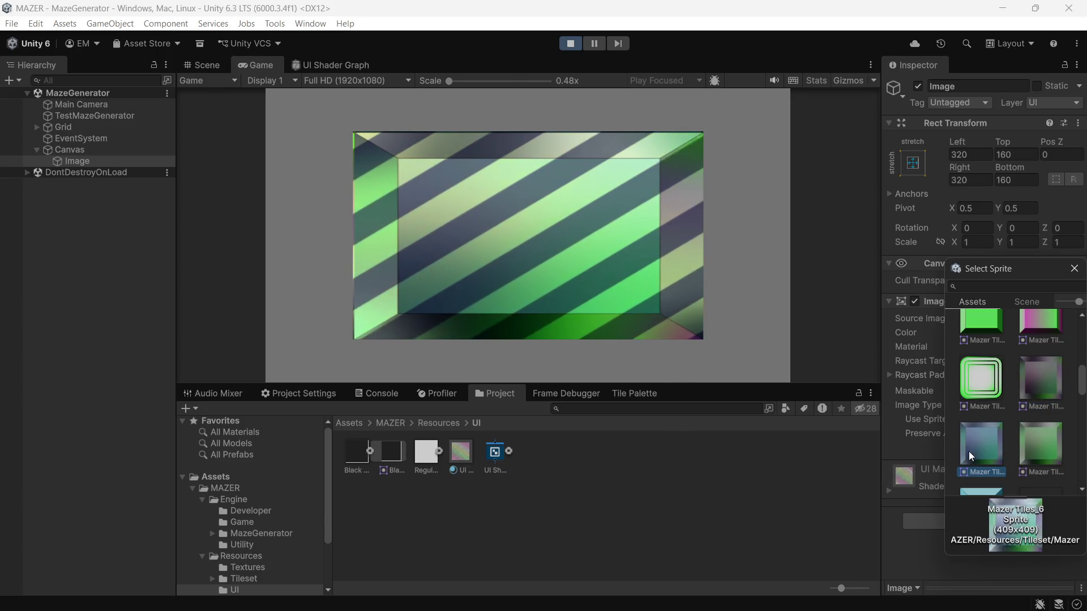
{"action": "scroll", "coordinate": [1005, 418], "scroll_direction": "up", "scroll_amount": 1}
{"action": "scroll", "coordinate": [1003, 418], "scroll_direction": "up", "scroll_amount": 3}
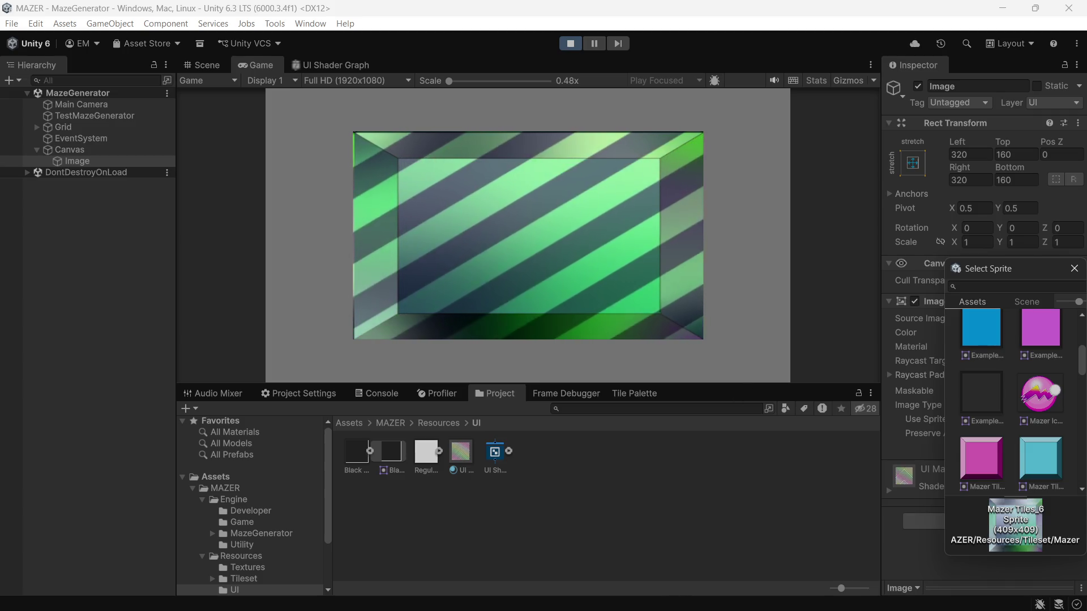
{"action": "left_click", "coordinate": [620, 512]}
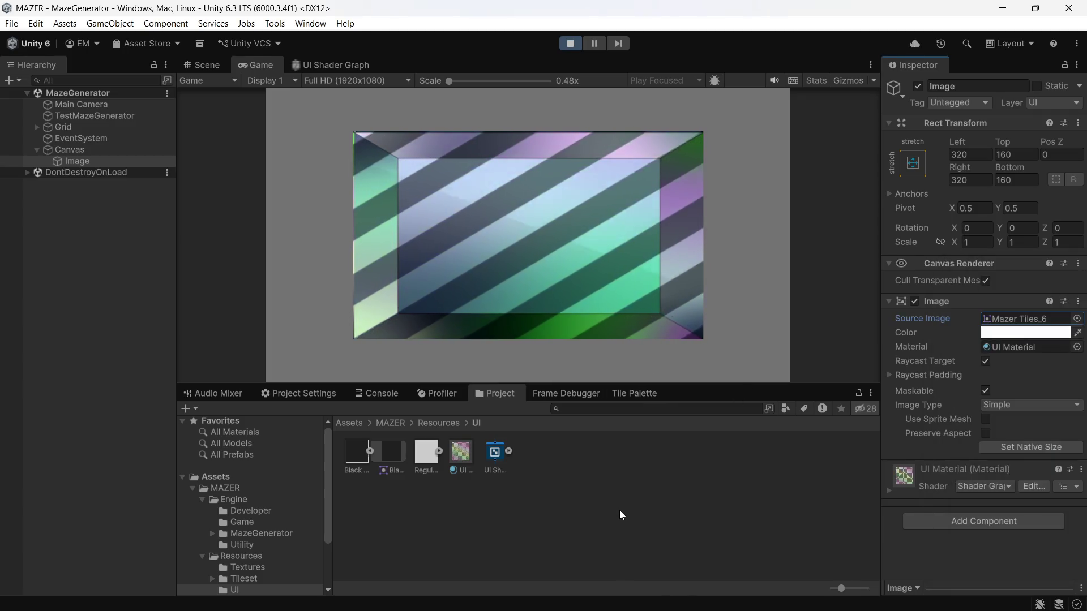
{"action": "left_click", "coordinate": [571, 43]}
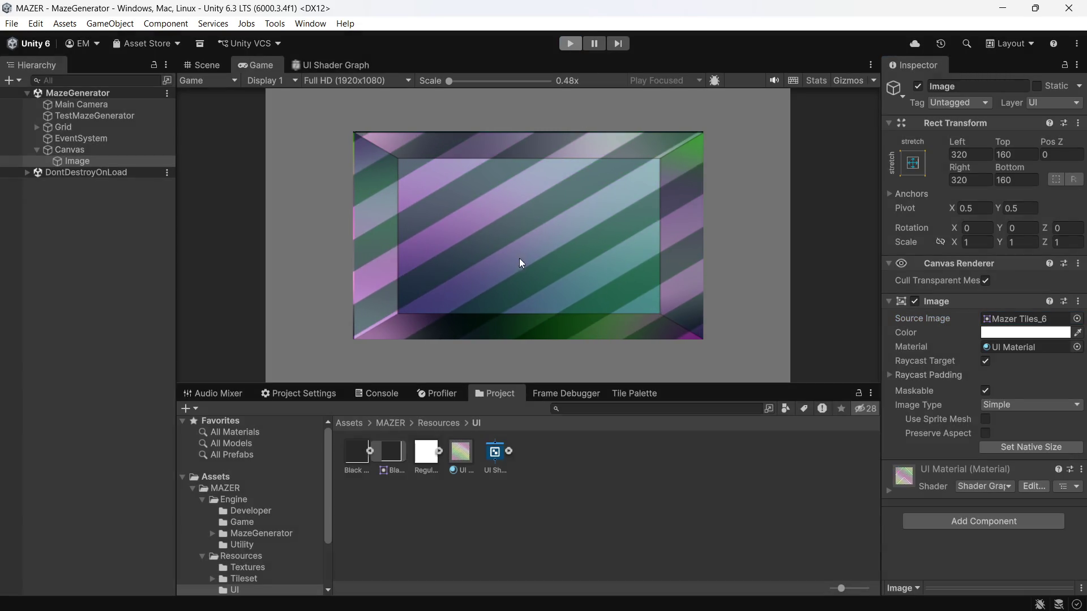
{"action": "left_click", "coordinate": [63, 150]}
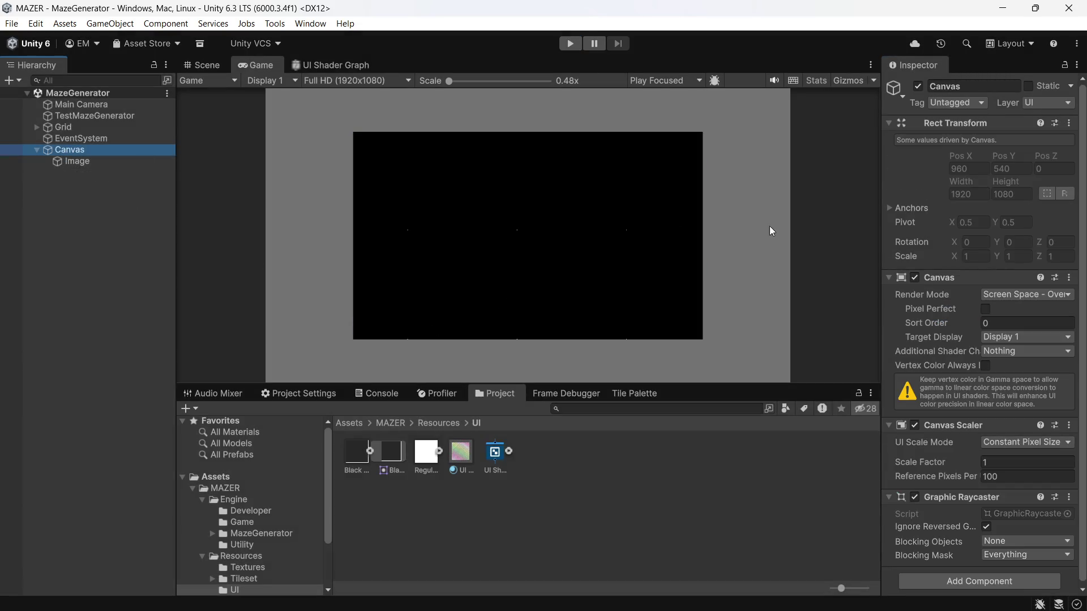
- Search 'ui' in the sprite picker and assign Black UI Box as the Image's source sprite
{"action": "left_click", "coordinate": [125, 164]}
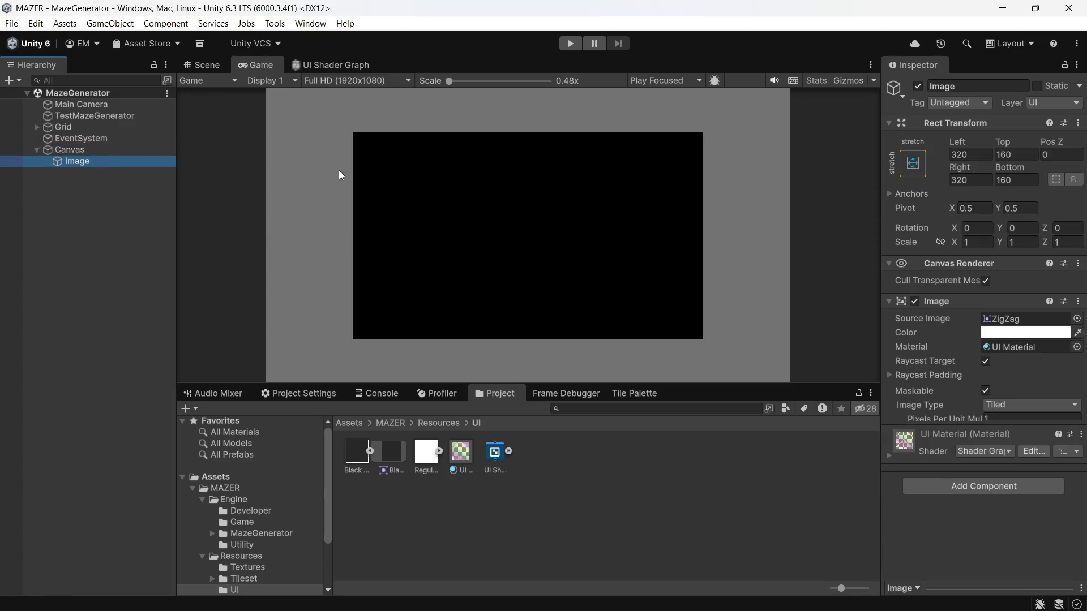
{"action": "left_click", "coordinate": [1079, 318]}
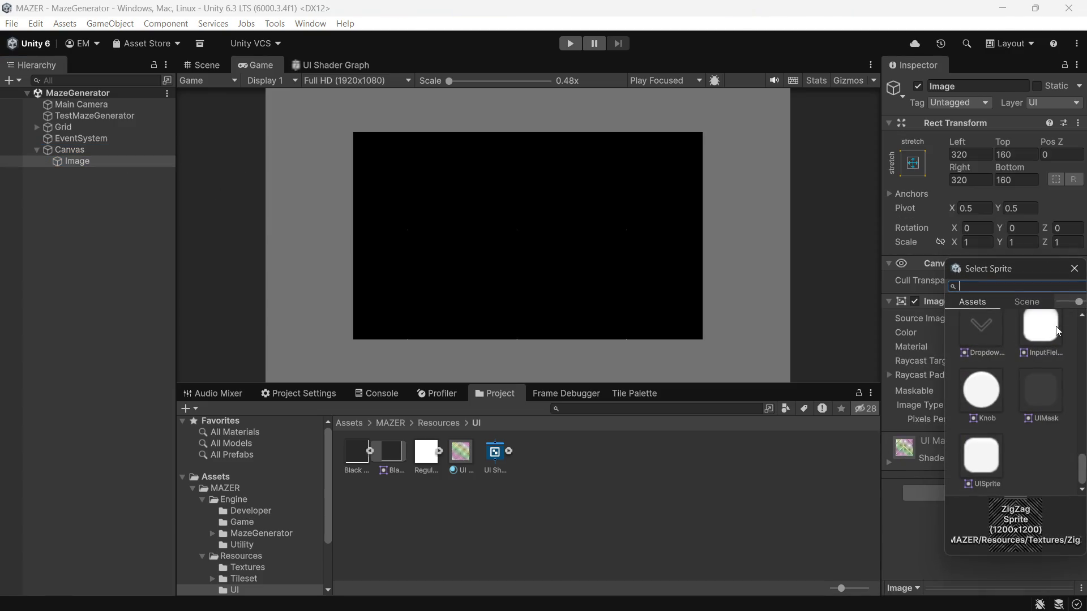
{"action": "scroll", "coordinate": [1040, 412], "scroll_direction": "up", "scroll_amount": 5}
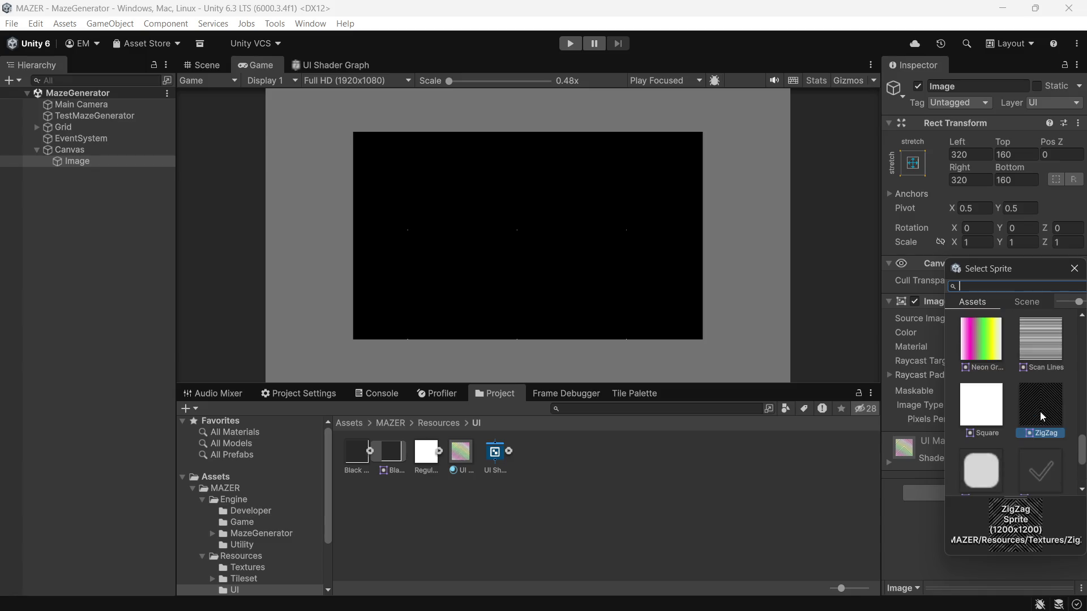
{"action": "scroll", "coordinate": [1036, 413], "scroll_direction": "up", "scroll_amount": 5}
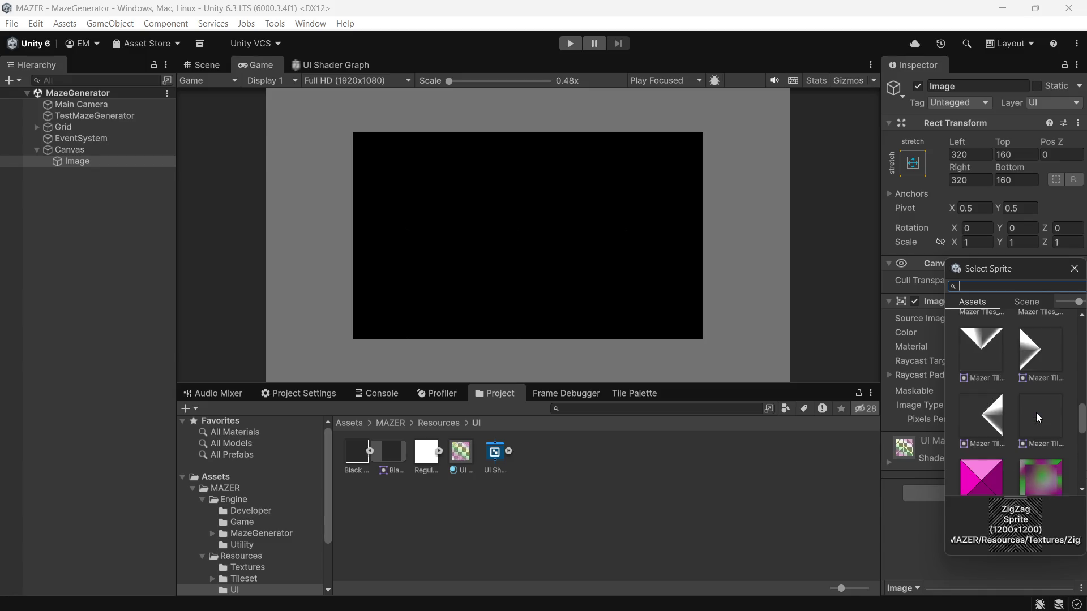
{"action": "scroll", "coordinate": [1035, 417], "scroll_direction": "up", "scroll_amount": 1}
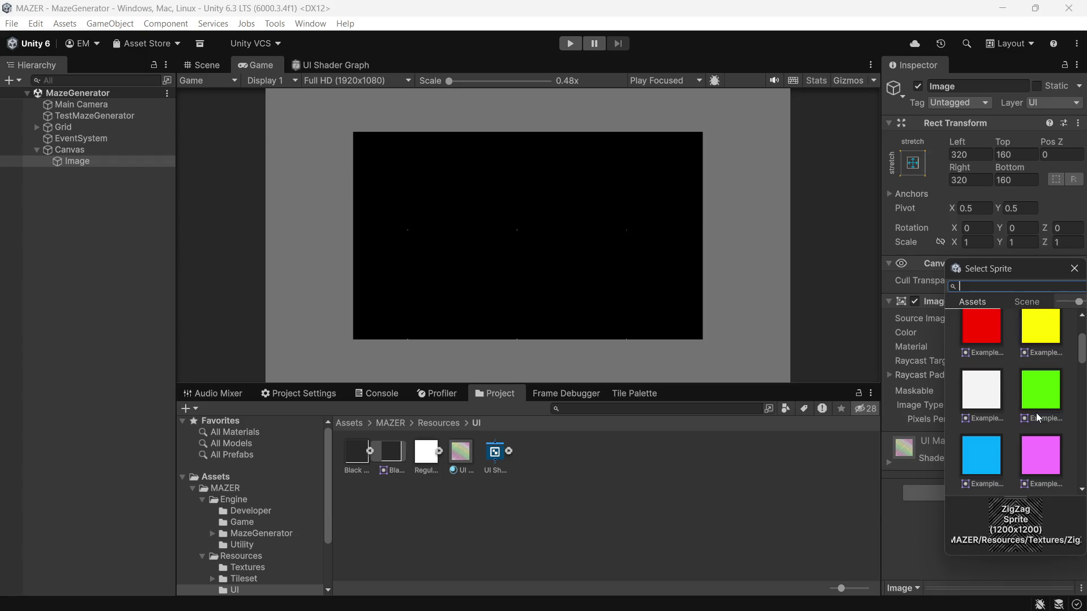
{"action": "type", "text": "ui"}
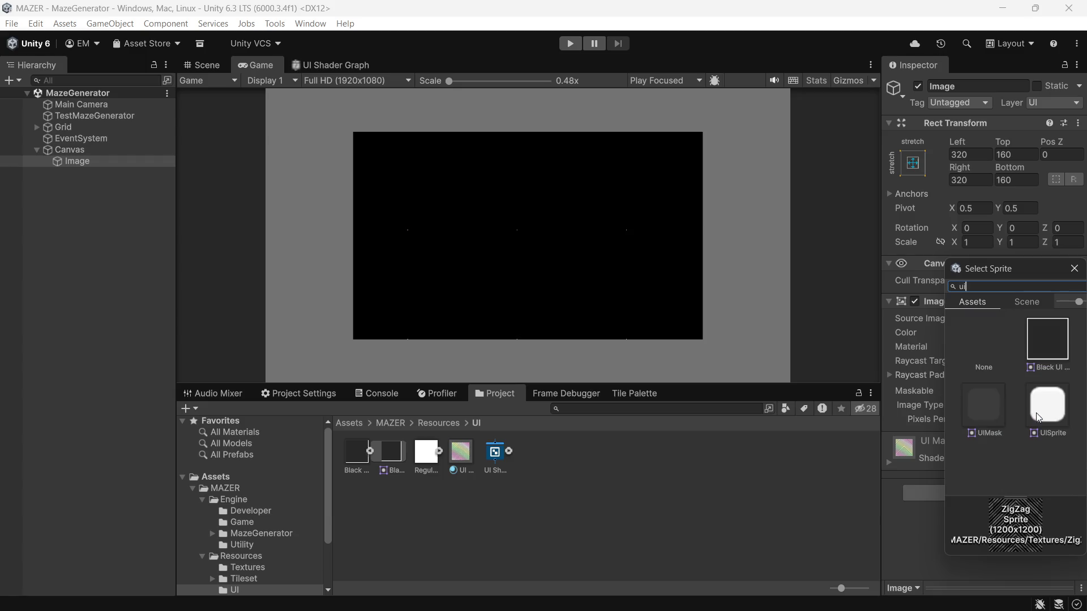
{"action": "key", "text": "Return"}
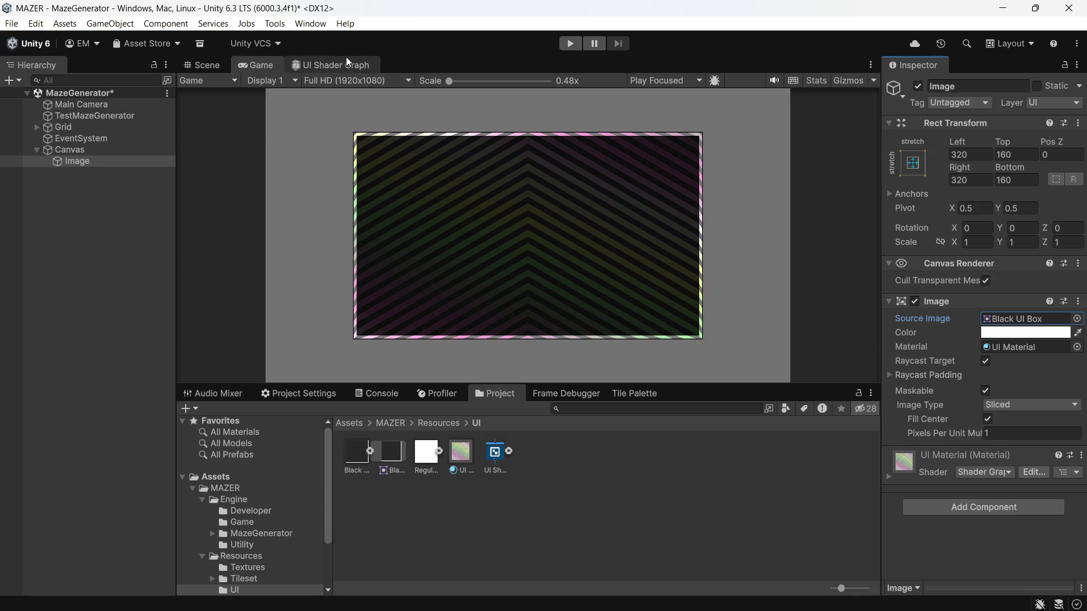
{"action": "left_click", "coordinate": [327, 68]}
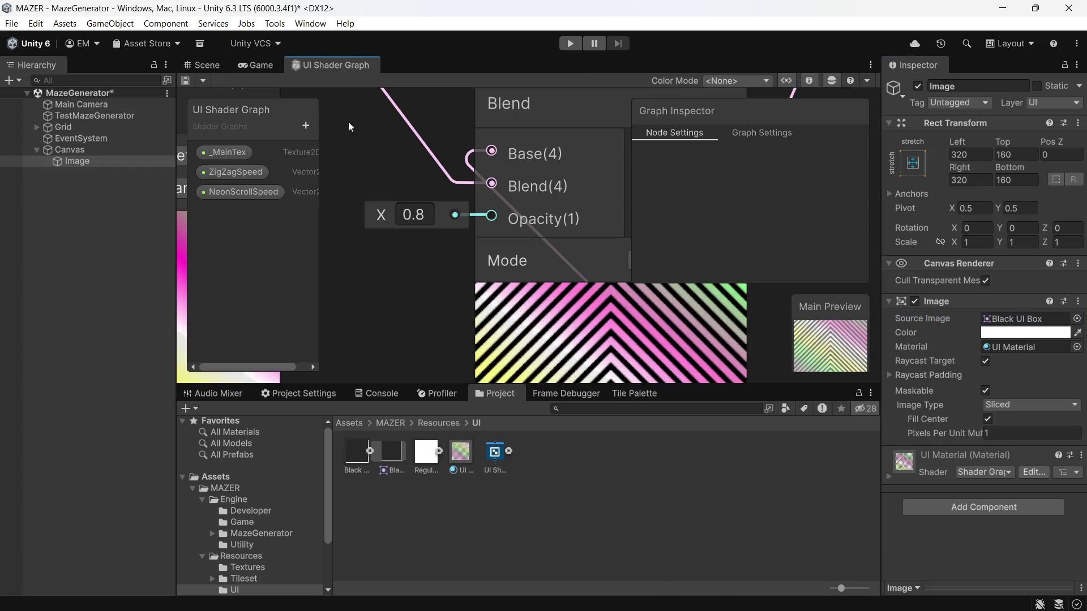
- Create a Global Volume in the scene from the Hierarchy's Volume menu
{"action": "scroll", "coordinate": [651, 337], "scroll_direction": "down", "scroll_amount": 5}
{"action": "scroll", "coordinate": [715, 326], "scroll_direction": "down", "scroll_amount": 2}
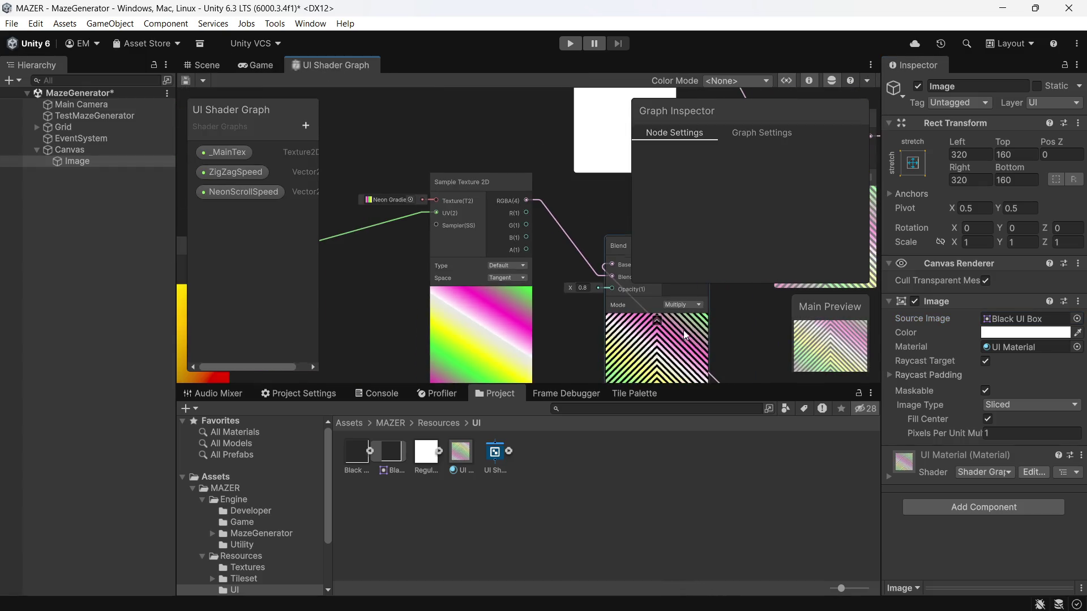
{"action": "left_click_drag", "start_coordinate": [693, 322], "coordinate": [549, 317]}
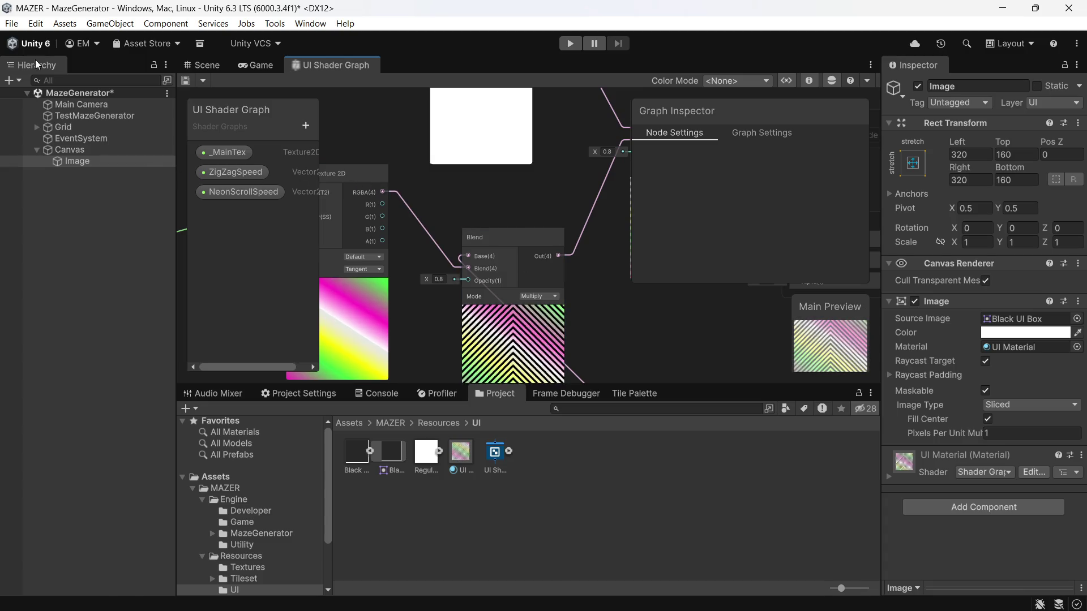
{"action": "right_click", "coordinate": [48, 202]}
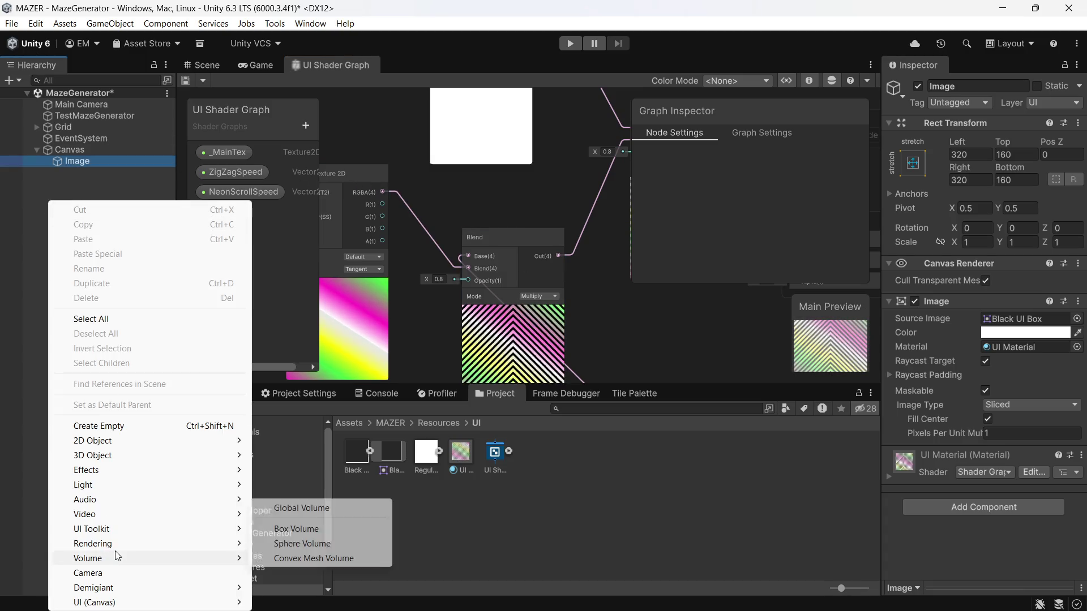
{"action": "mouse_move", "coordinate": [126, 590]}
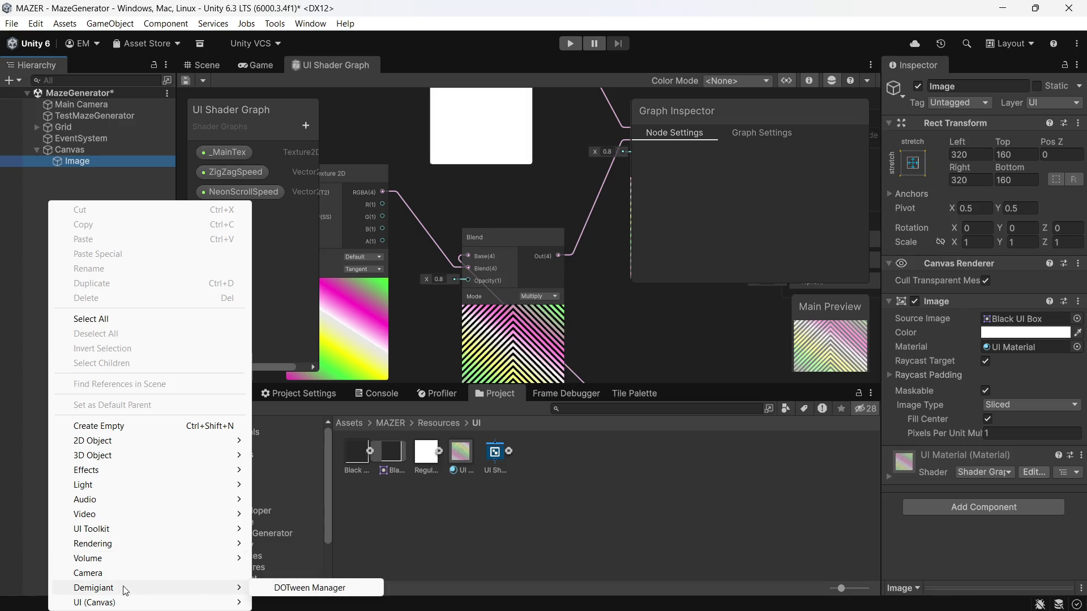
{"action": "mouse_move", "coordinate": [176, 440]}
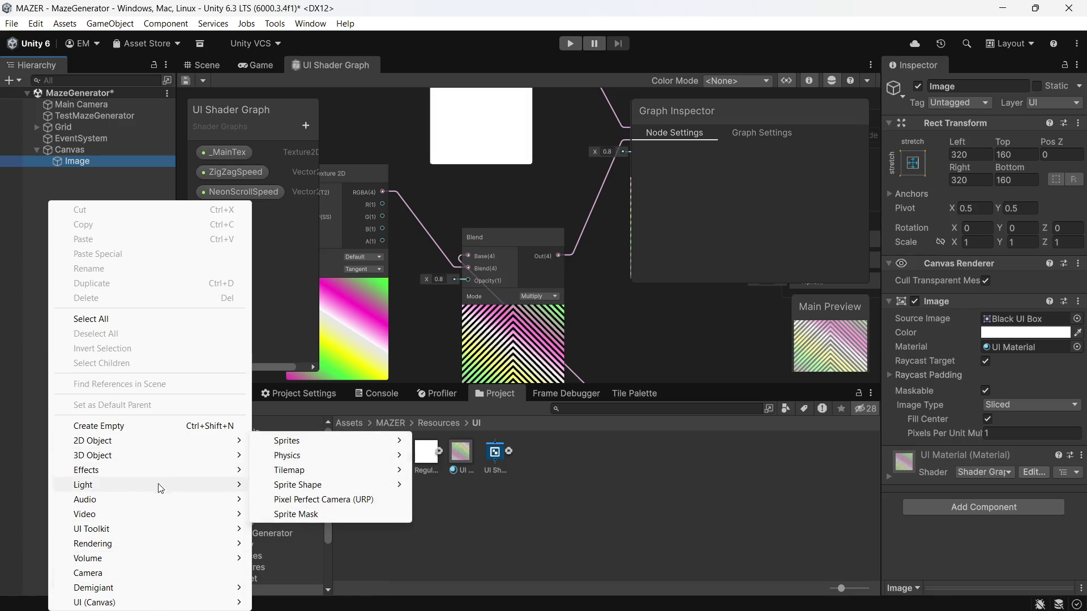
{"action": "mouse_move", "coordinate": [196, 563]}
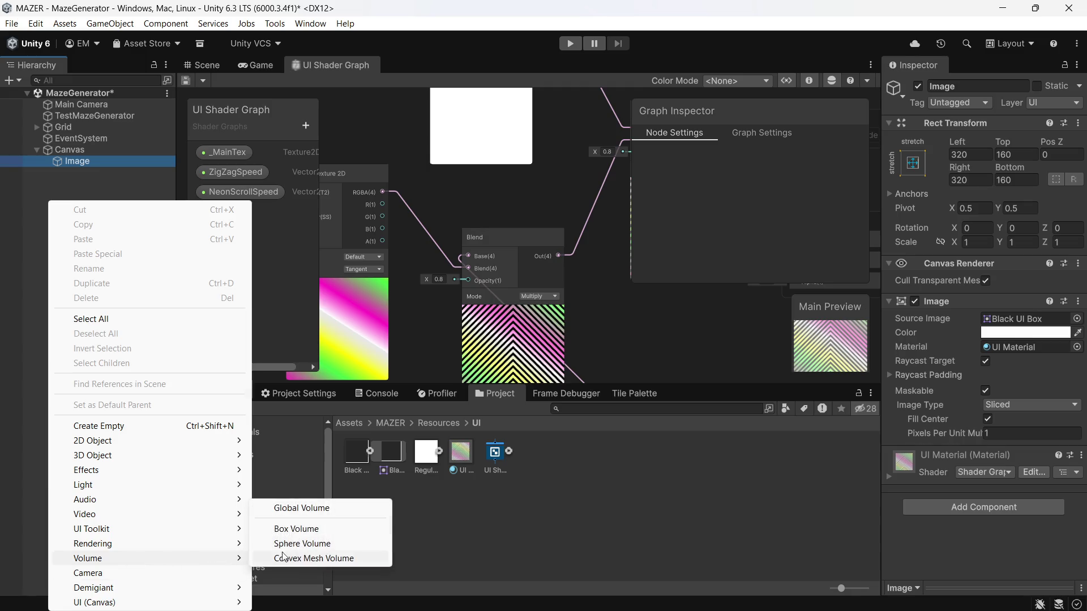
{"action": "left_click", "coordinate": [305, 508]}
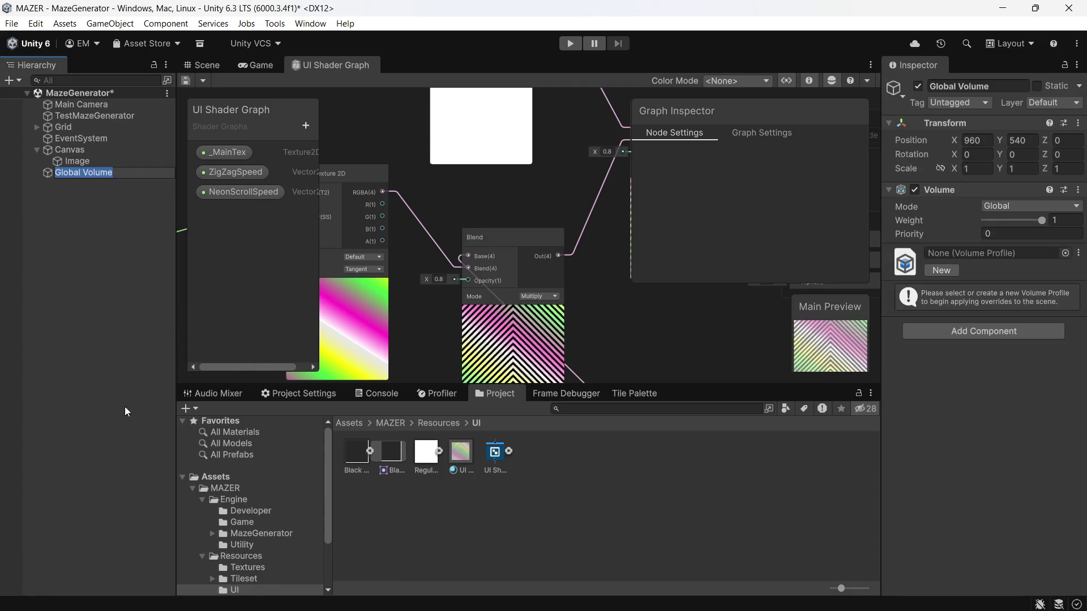
{"action": "left_click", "coordinate": [124, 347]}
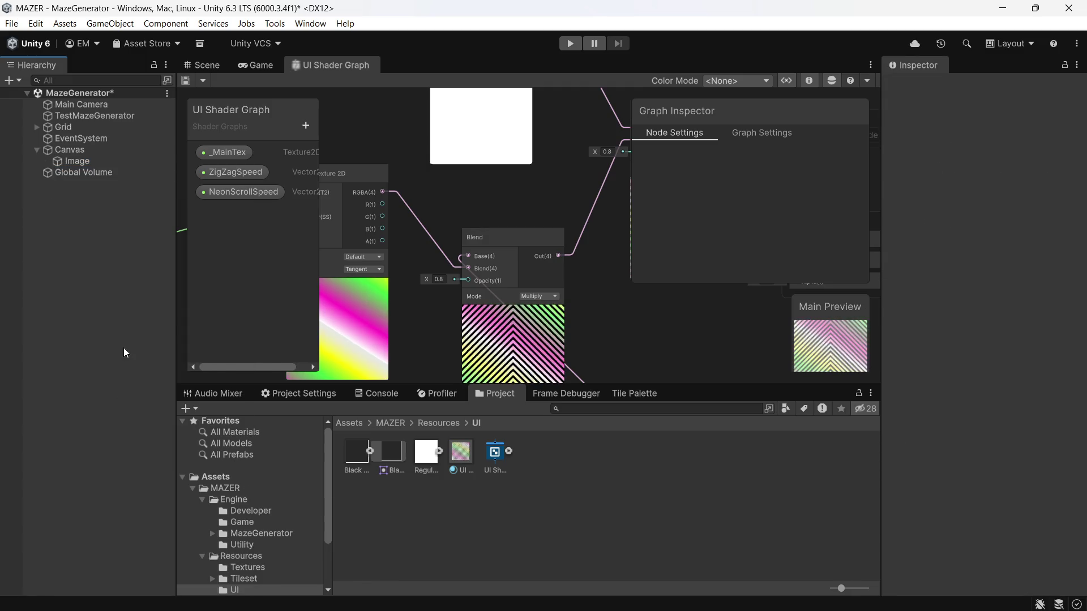
- Enable Post Processing in the Main Camera's Rendering settings
{"action": "left_click", "coordinate": [85, 103]}
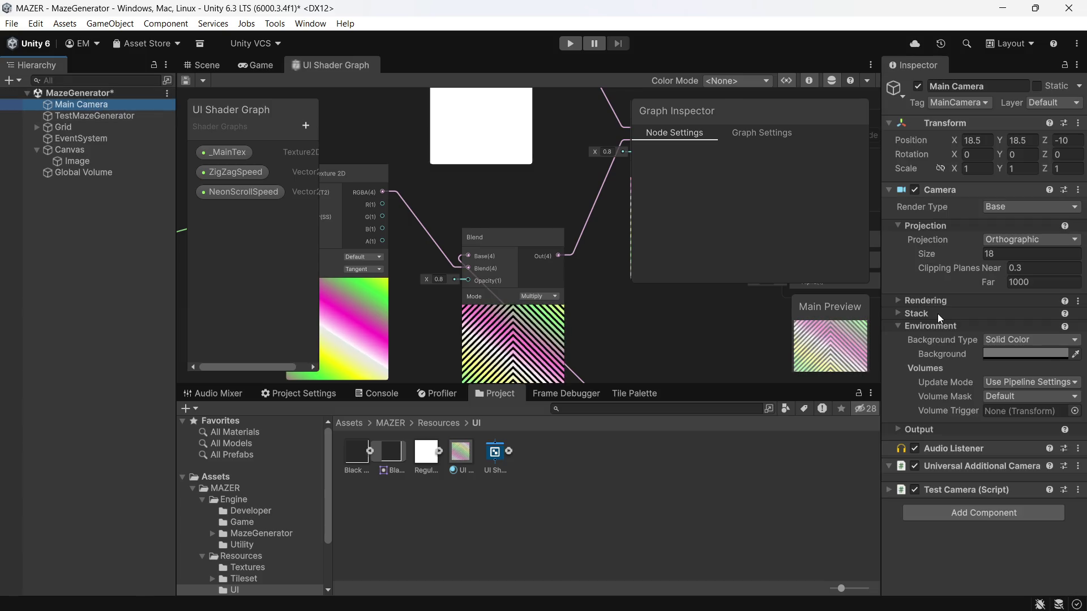
{"action": "left_click", "coordinate": [898, 298]}
{"action": "left_click", "coordinate": [987, 329]}
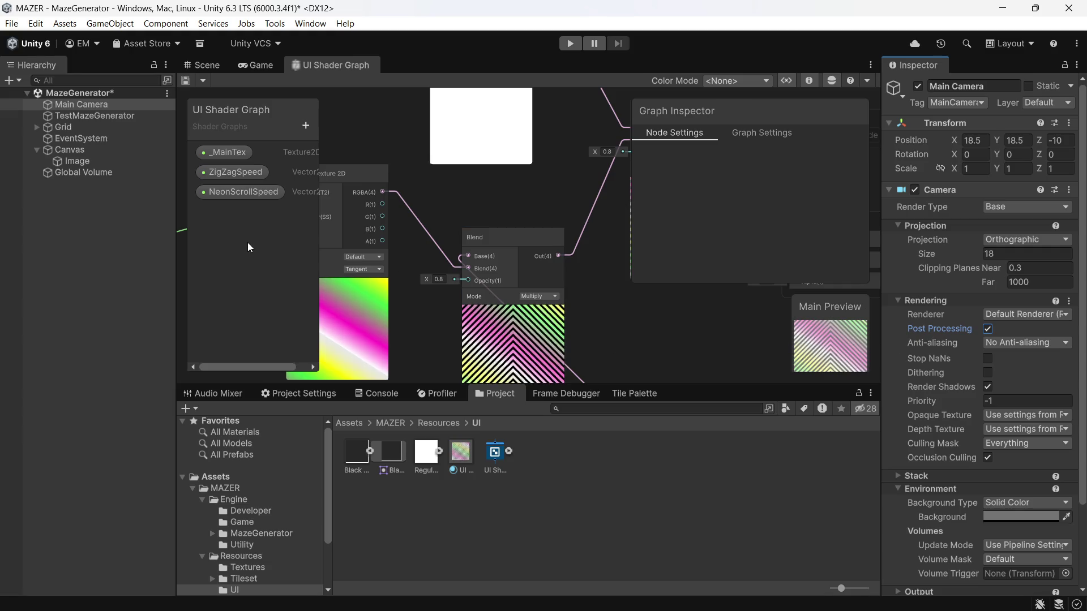
{"action": "left_click", "coordinate": [261, 68]}
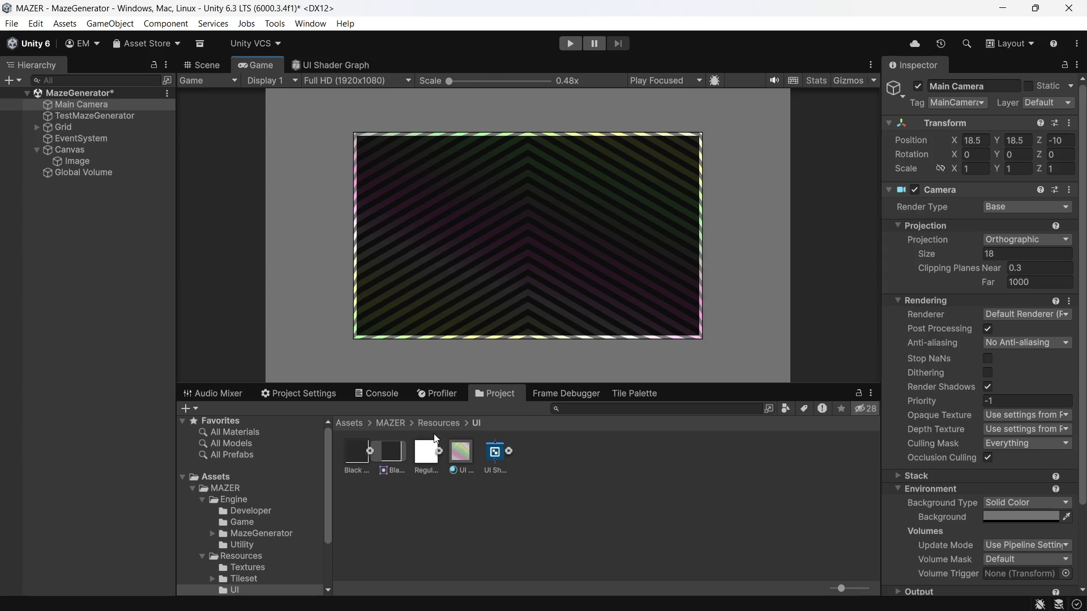
{"action": "scroll", "coordinate": [495, 232], "scroll_direction": "up", "scroll_amount": 2}
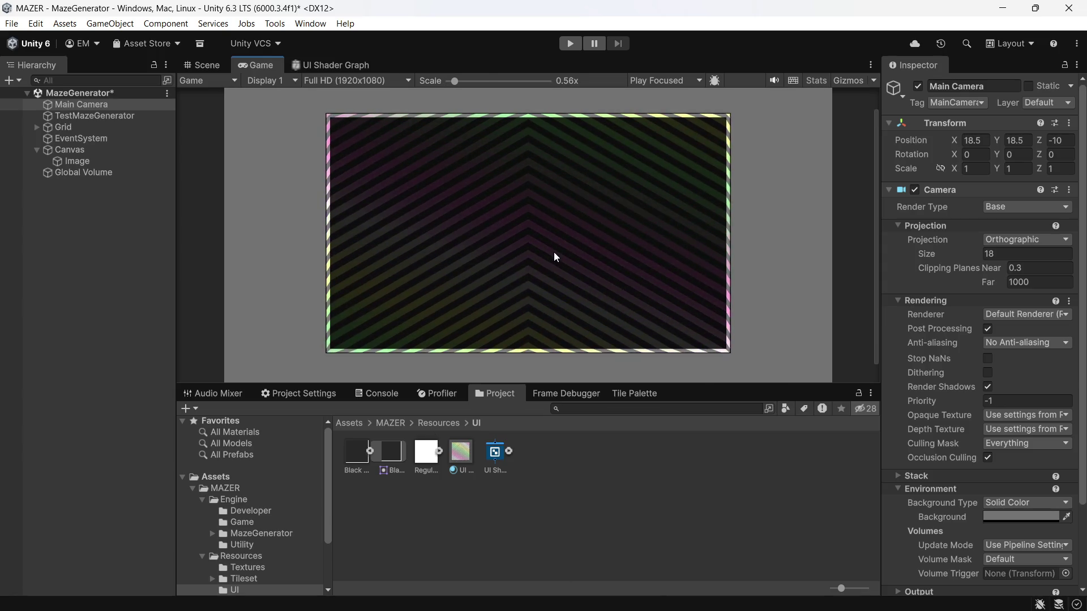
{"action": "scroll", "coordinate": [634, 131], "scroll_direction": "up", "scroll_amount": 1}
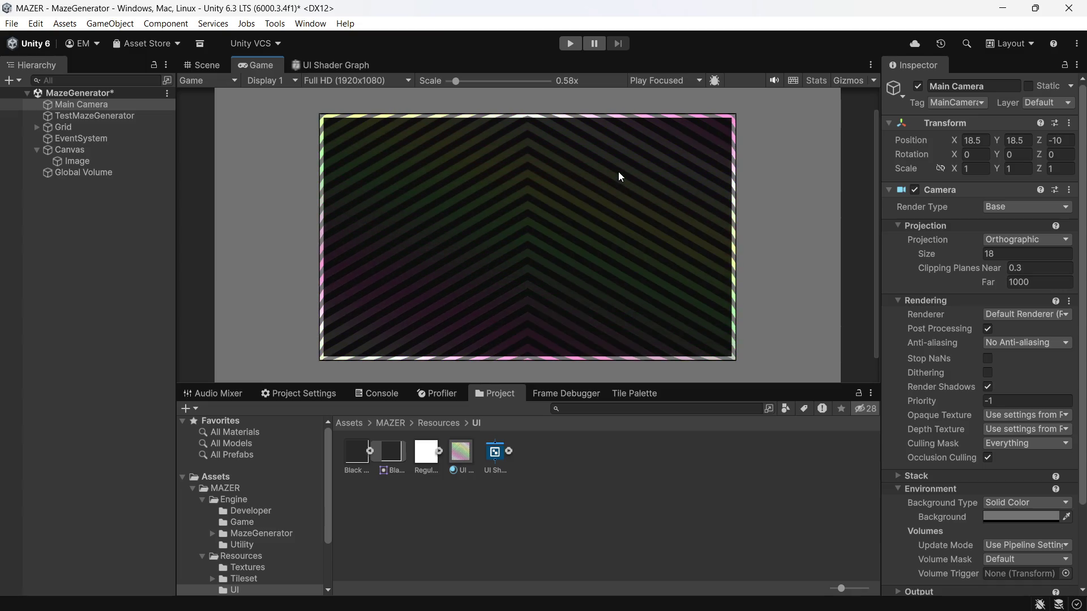
{"action": "scroll", "coordinate": [536, 215], "scroll_direction": "up", "scroll_amount": 1}
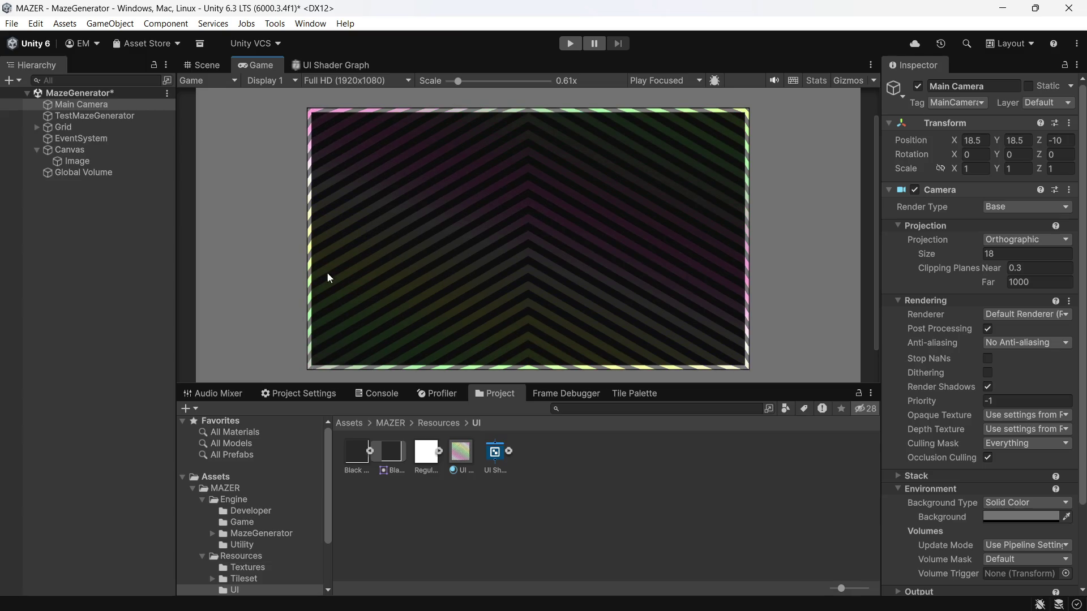
{"action": "scroll", "coordinate": [292, 286], "scroll_direction": "up", "scroll_amount": 1}
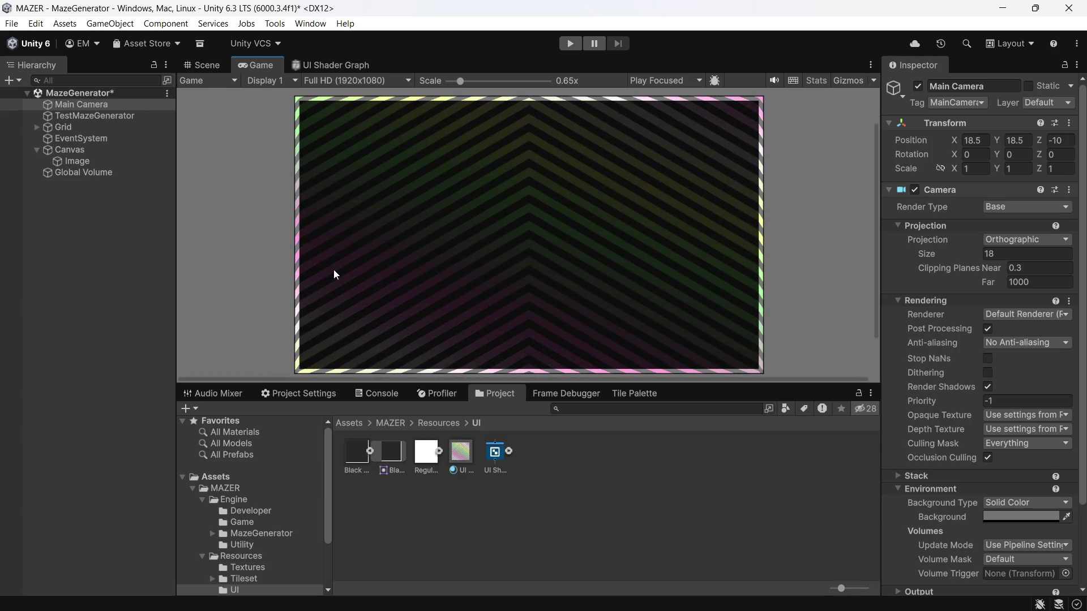
{"action": "scroll", "coordinate": [358, 269], "scroll_direction": "down", "scroll_amount": 1}
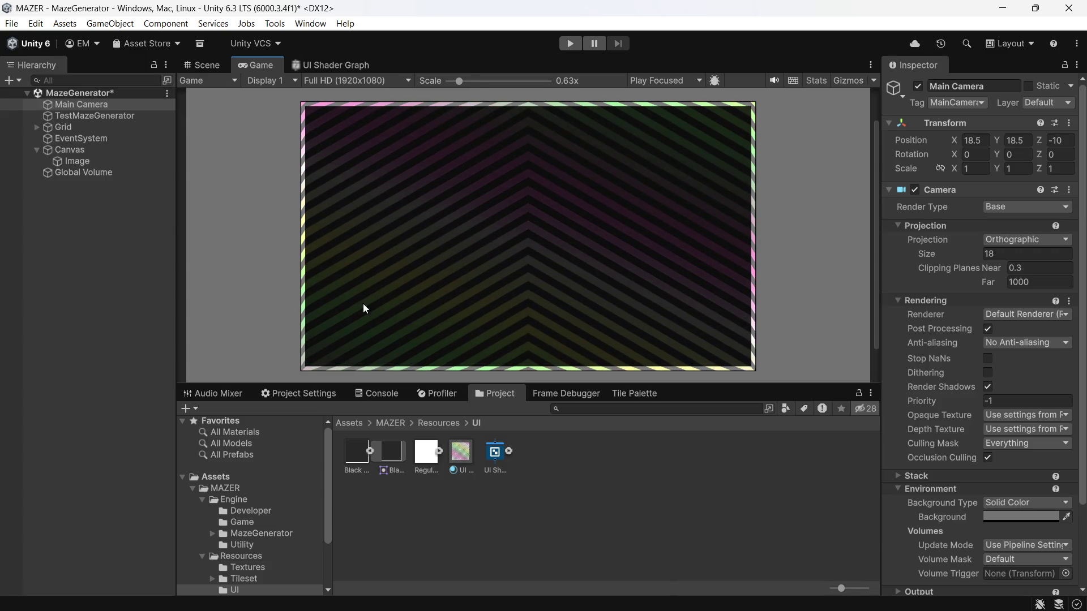
{"action": "scroll", "coordinate": [477, 362], "scroll_direction": "down", "scroll_amount": 1}
{"action": "scroll", "coordinate": [469, 373], "scroll_direction": "up", "scroll_amount": 1}
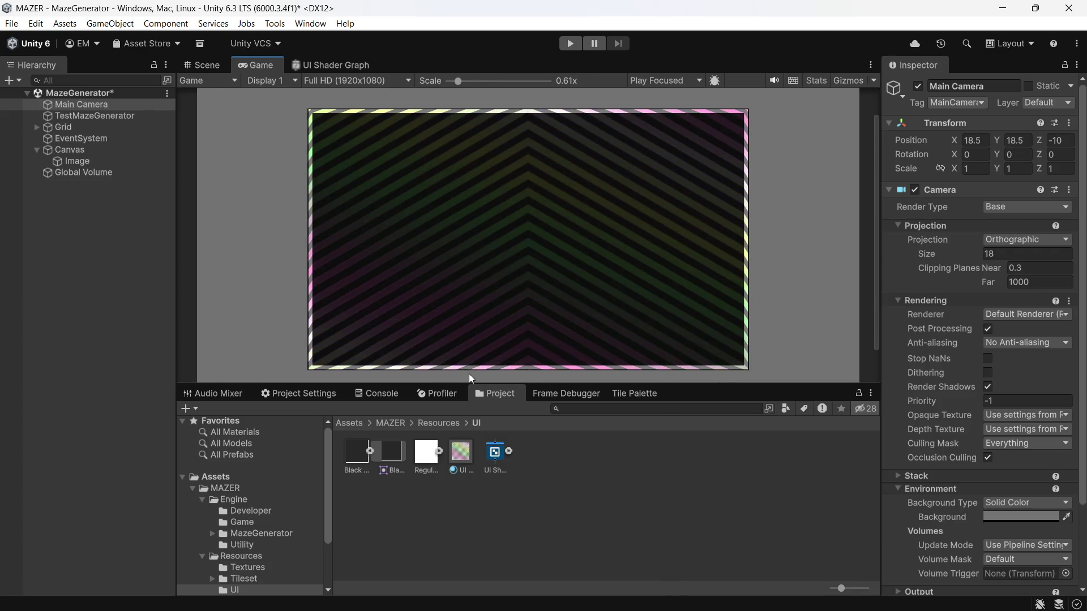
{"action": "scroll", "coordinate": [468, 373], "scroll_direction": "up", "scroll_amount": 1}
{"action": "scroll", "coordinate": [510, 306], "scroll_direction": "up", "scroll_amount": 1}
{"action": "scroll", "coordinate": [538, 243], "scroll_direction": "down", "scroll_amount": 1}
{"action": "scroll", "coordinate": [551, 206], "scroll_direction": "up", "scroll_amount": 1}
{"action": "scroll", "coordinate": [558, 198], "scroll_direction": "down", "scroll_amount": 1}
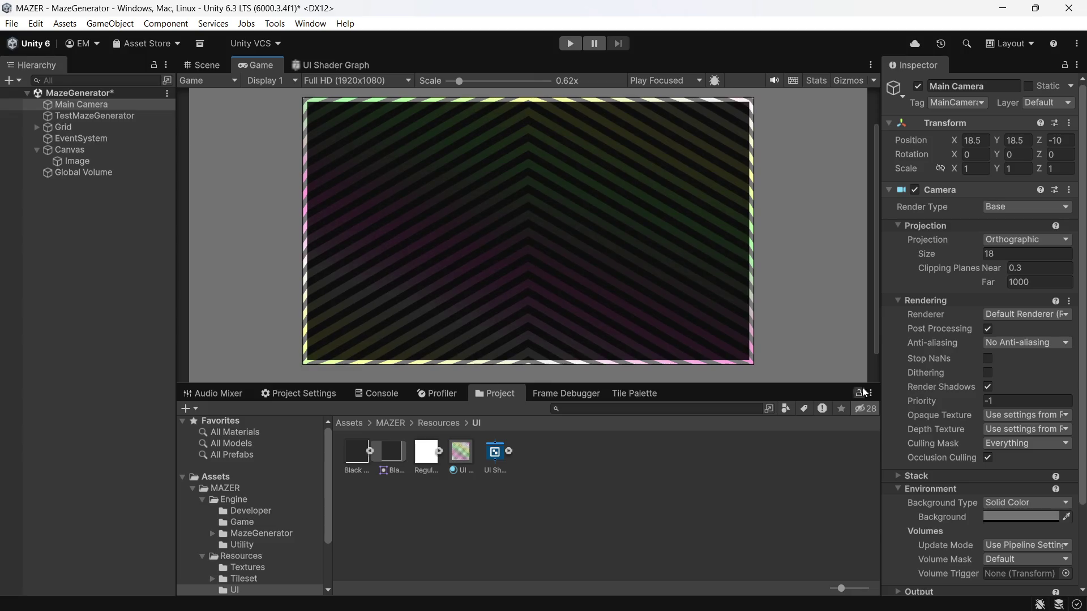
{"action": "left_click", "coordinate": [80, 161]}
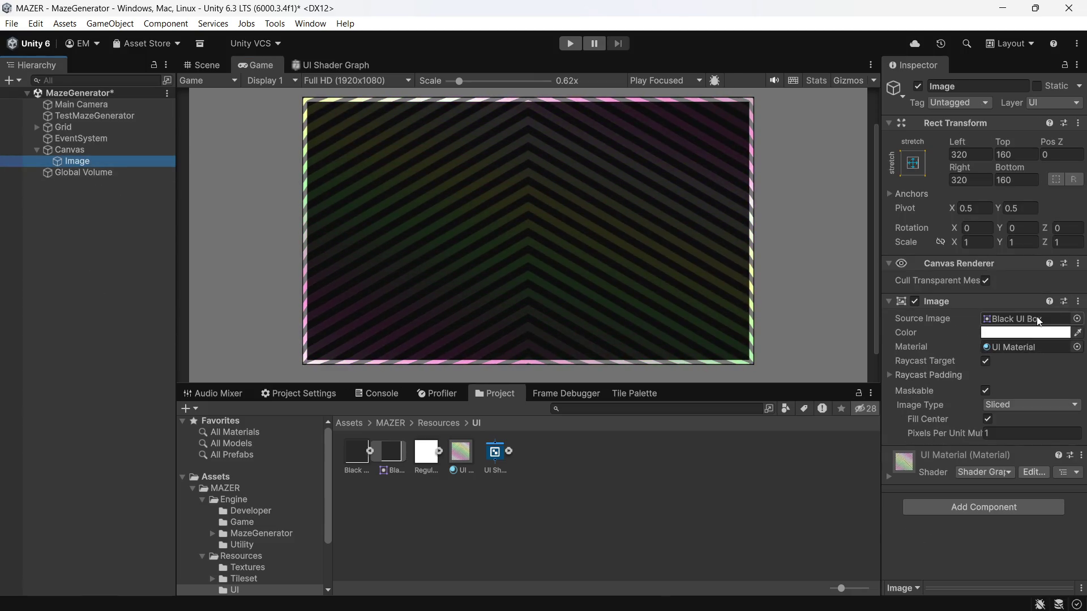
- Set the Image's source sprite to Square, save the scene, and enter play mode
{"action": "left_click", "coordinate": [1077, 318]}
{"action": "scroll", "coordinate": [1000, 365], "scroll_direction": "down", "scroll_amount": 5}
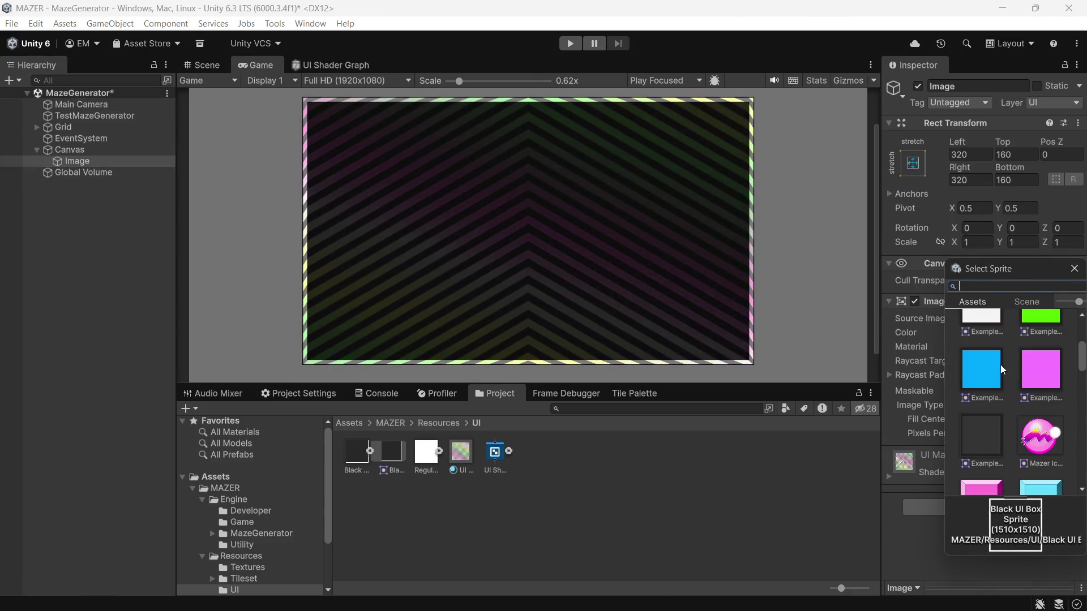
{"action": "scroll", "coordinate": [1000, 365], "scroll_direction": "up", "scroll_amount": 5}
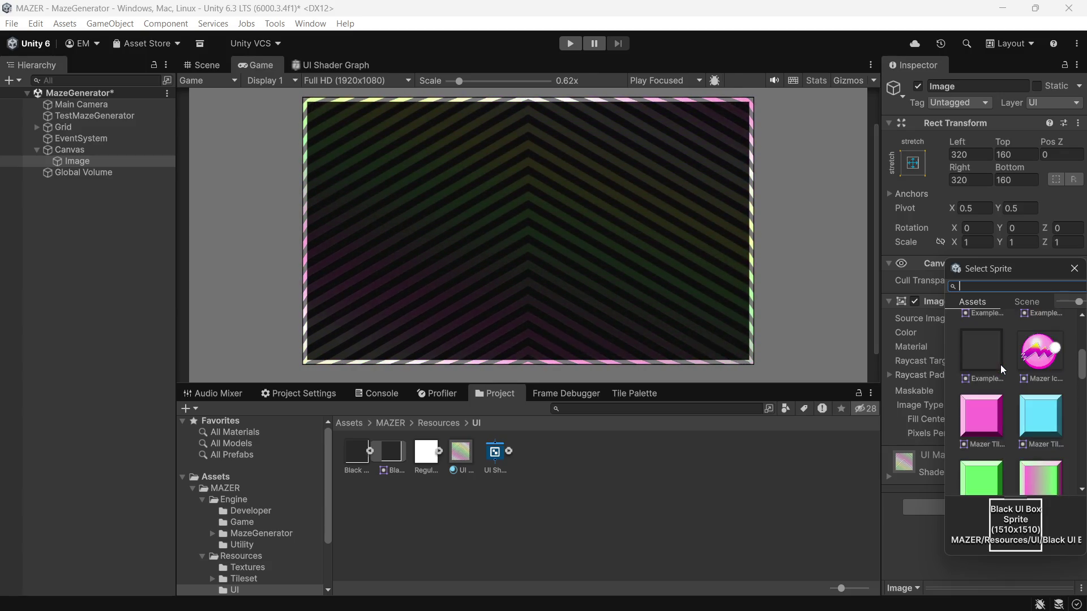
{"action": "left_click", "coordinate": [1000, 364]}
{"action": "scroll", "coordinate": [987, 385], "scroll_direction": "down", "scroll_amount": 5}
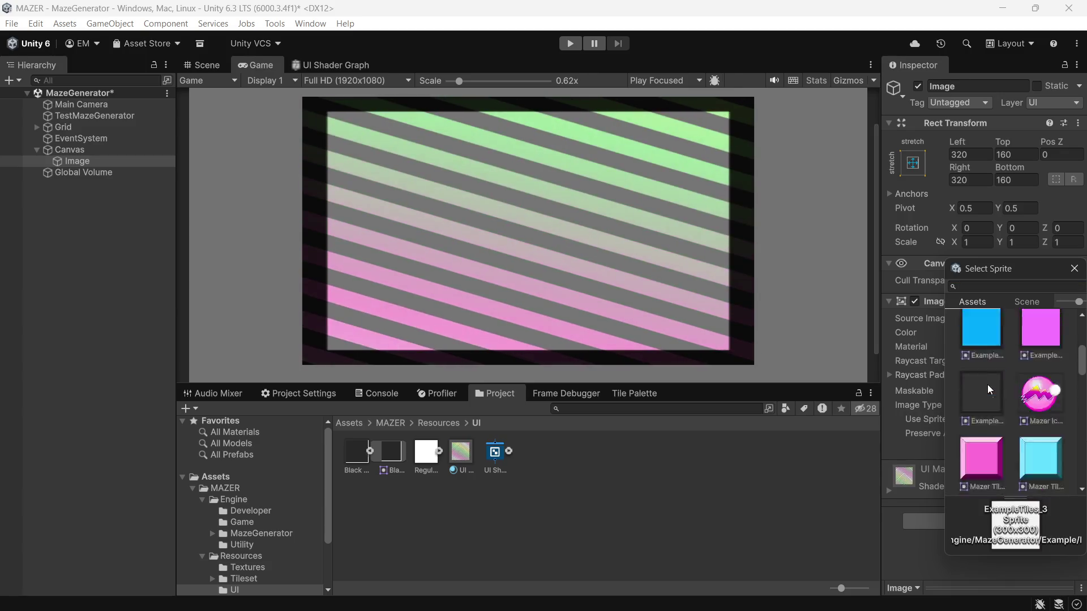
{"action": "scroll", "coordinate": [987, 386], "scroll_direction": "down", "scroll_amount": 5}
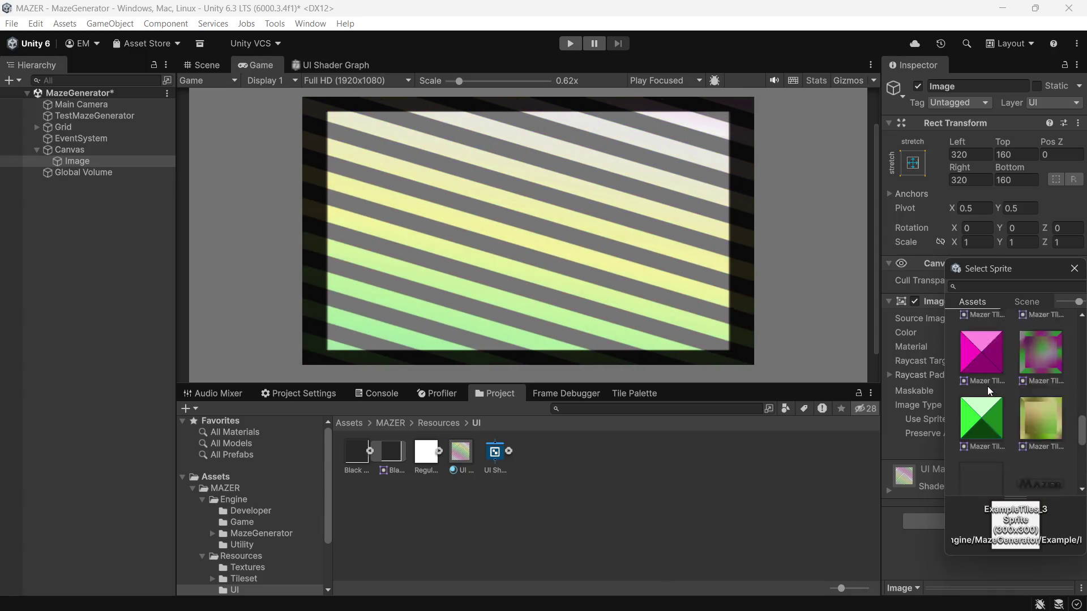
{"action": "left_click", "coordinate": [989, 375]}
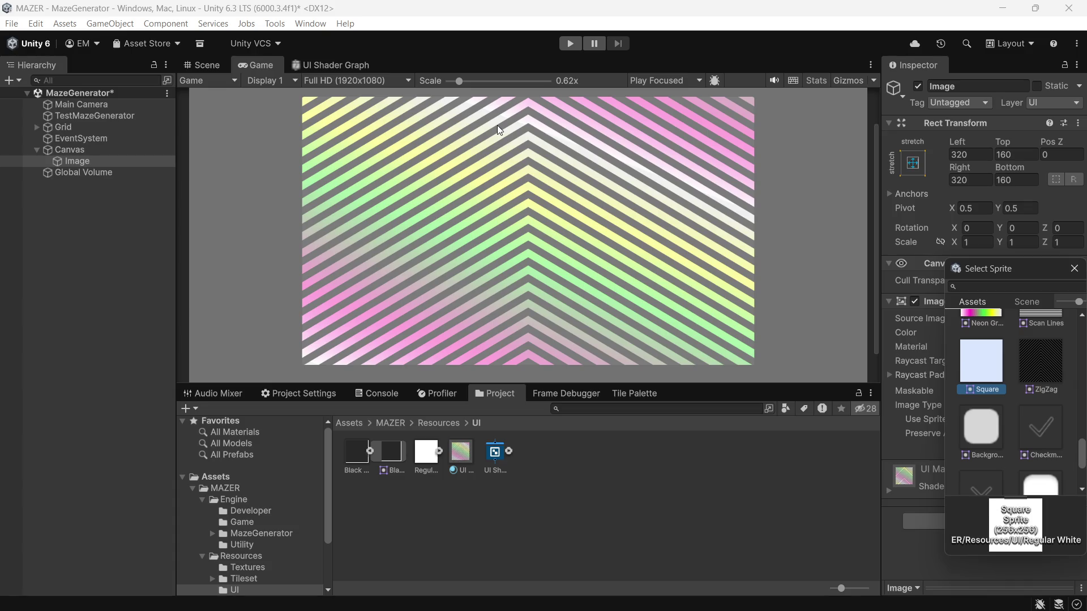
{"action": "key", "text": "ctrl+s"}
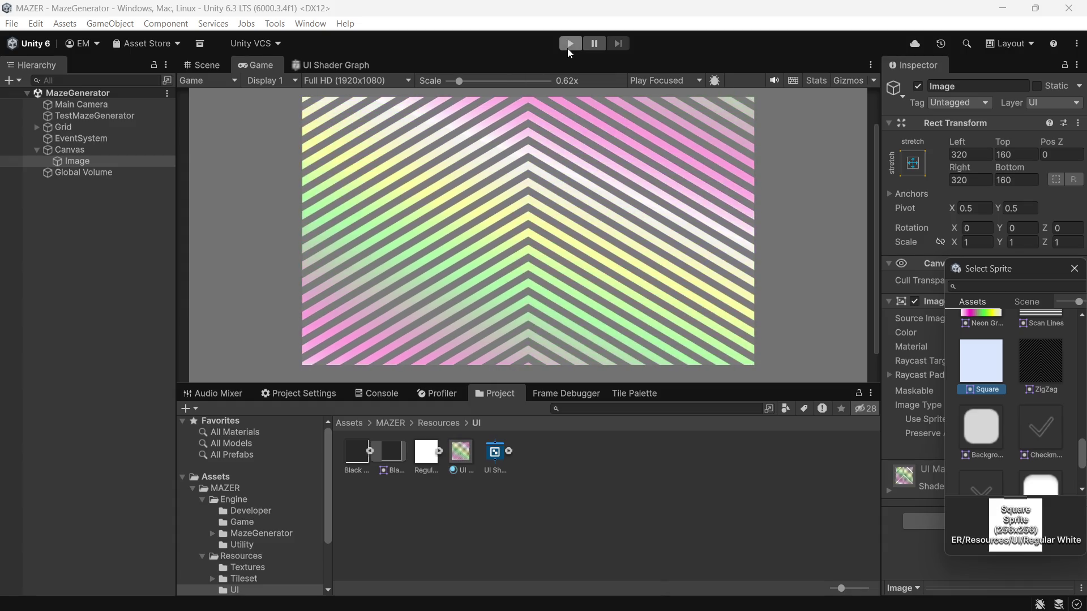
{"action": "left_click", "coordinate": [569, 48]}
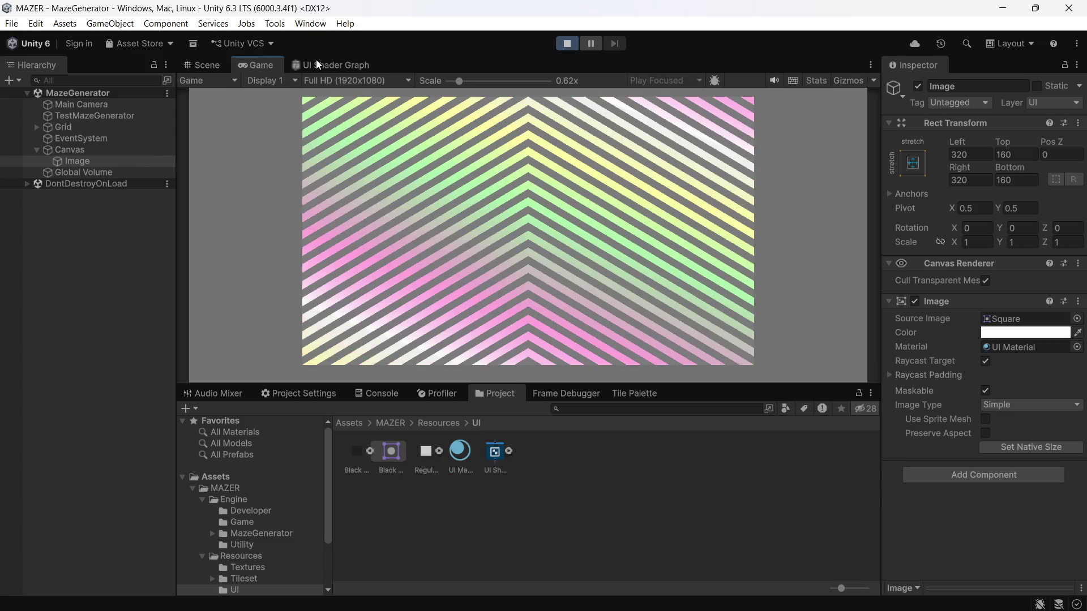
- Set the Fragment node's emission colour to cyan in the UI Shader Graph
{"action": "left_click", "coordinate": [336, 65]}
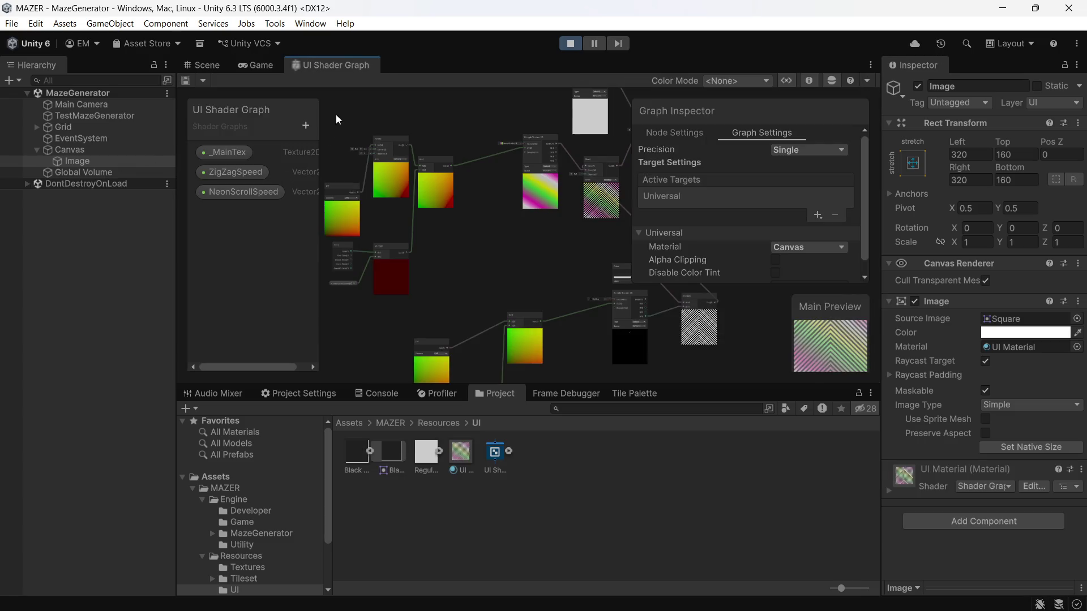
{"action": "scroll", "coordinate": [565, 277], "scroll_direction": "down", "scroll_amount": 2}
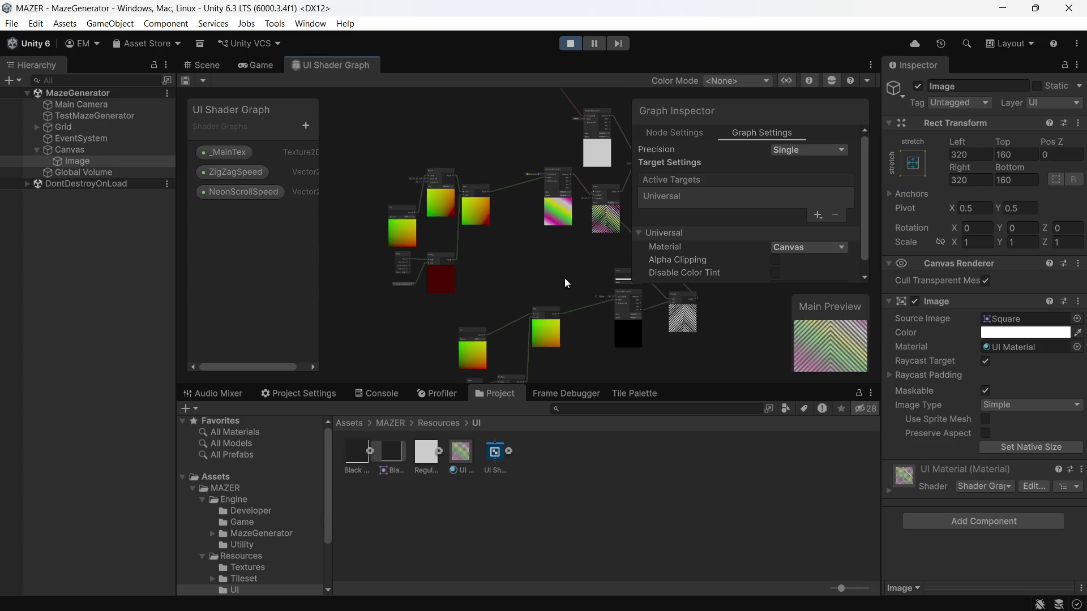
{"action": "scroll", "coordinate": [542, 263], "scroll_direction": "down", "scroll_amount": 1}
{"action": "scroll", "coordinate": [548, 181], "scroll_direction": "up", "scroll_amount": 4}
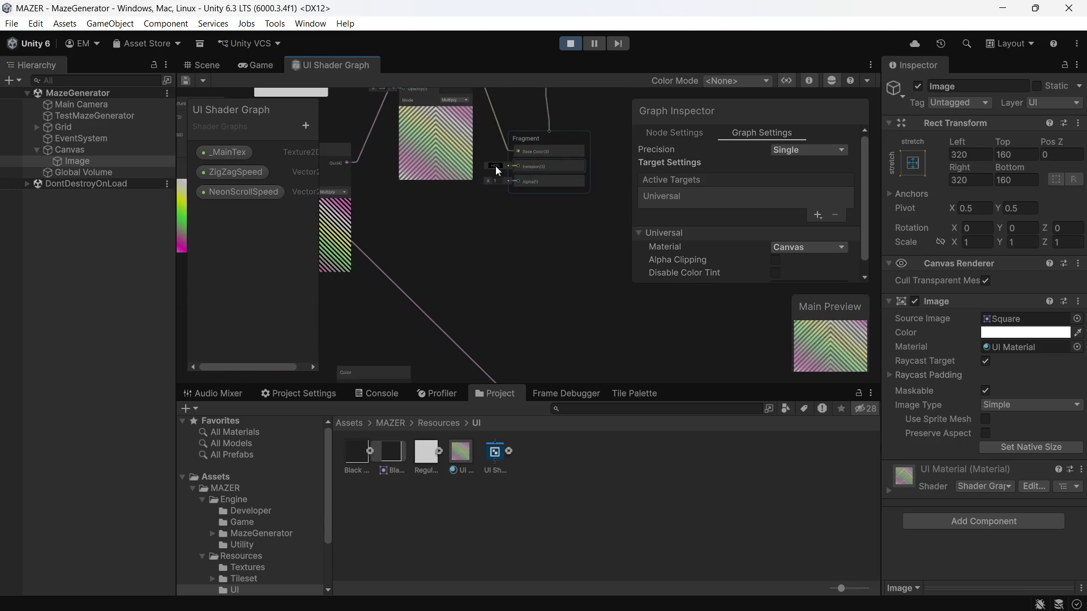
{"action": "left_click", "coordinate": [539, 172]}
{"action": "mouse_move", "coordinate": [558, 218]}
{"action": "left_mouse_down"}
{"action": "mouse_move", "coordinate": [535, 218]}
{"action": "mouse_move", "coordinate": [533, 229]}
{"action": "mouse_move", "coordinate": [606, 199]}
{"action": "left_mouse_up"}
{"action": "left_click", "coordinate": [514, 233]}
{"action": "left_click", "coordinate": [647, 113]}
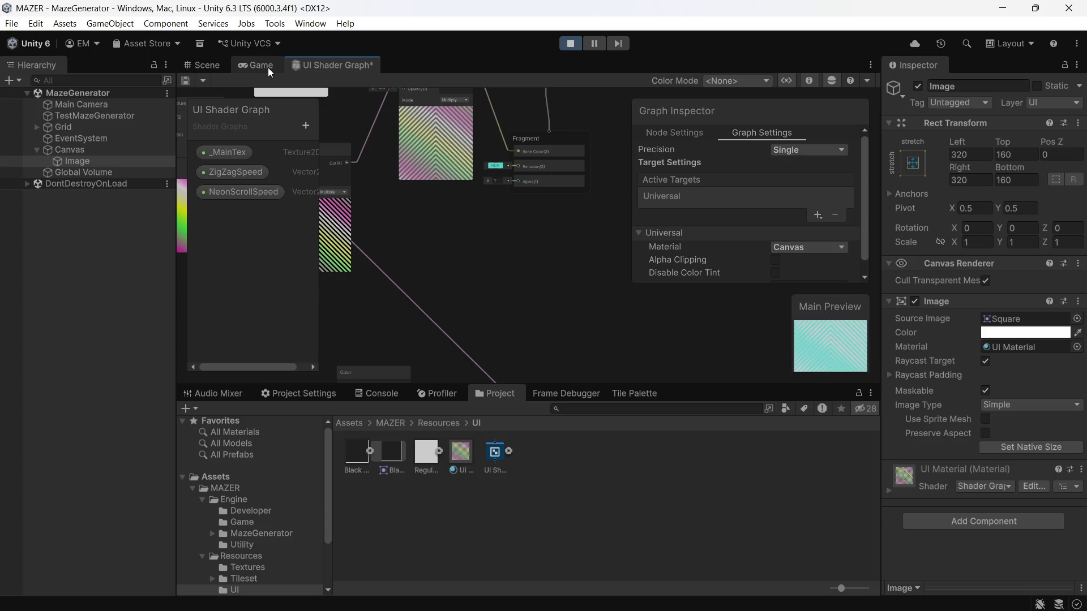
- Save the shader graph and check the cyan chevrons in the Game view
{"action": "key", "text": "ctrl+s"}
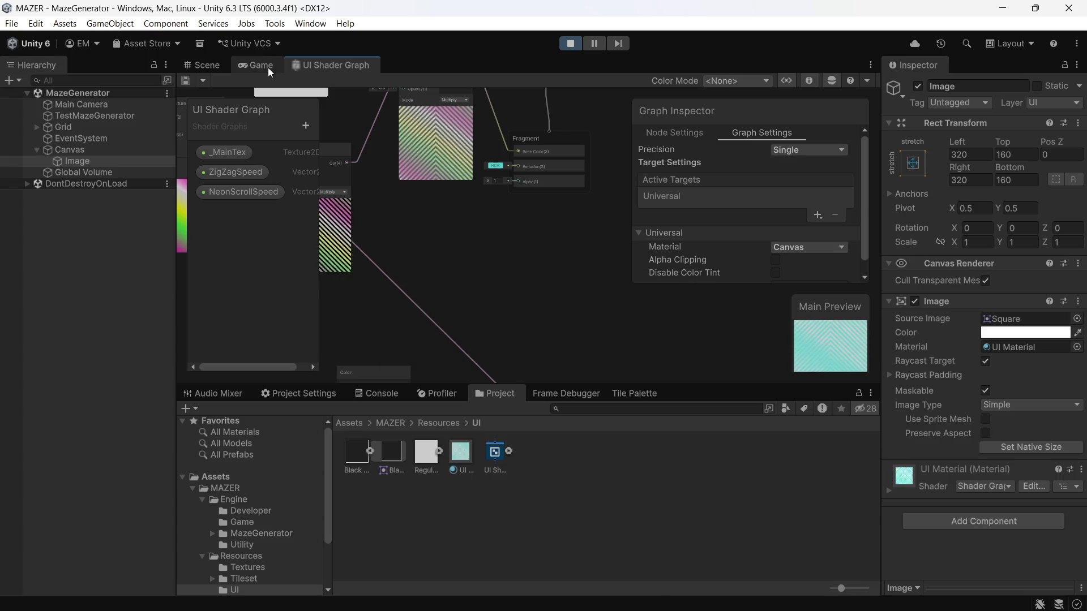
{"action": "left_click", "coordinate": [267, 67]}
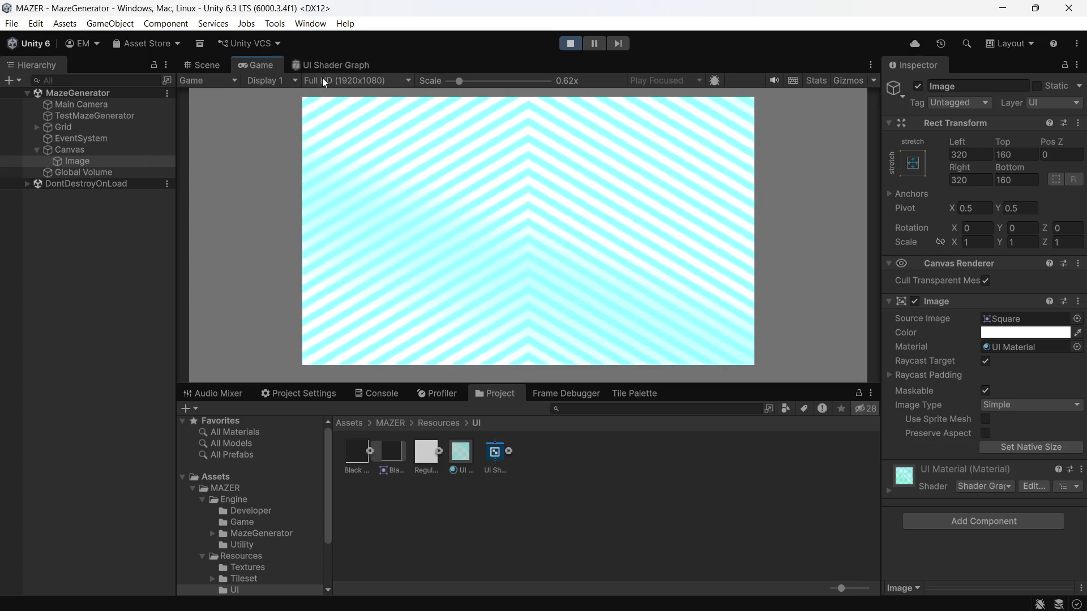
{"action": "left_click", "coordinate": [336, 66]}
{"action": "left_click", "coordinate": [495, 165]}
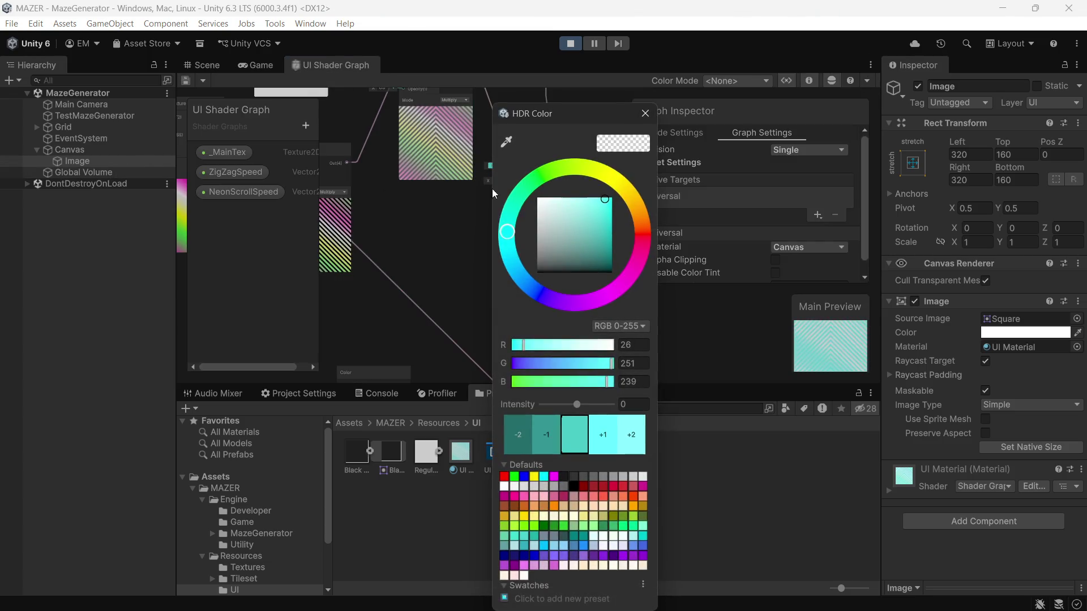
- Set the emission to pure white at intensity 2 and save the shader graph
{"action": "left_click_drag", "start_coordinate": [538, 204], "coordinate": [527, 189]}
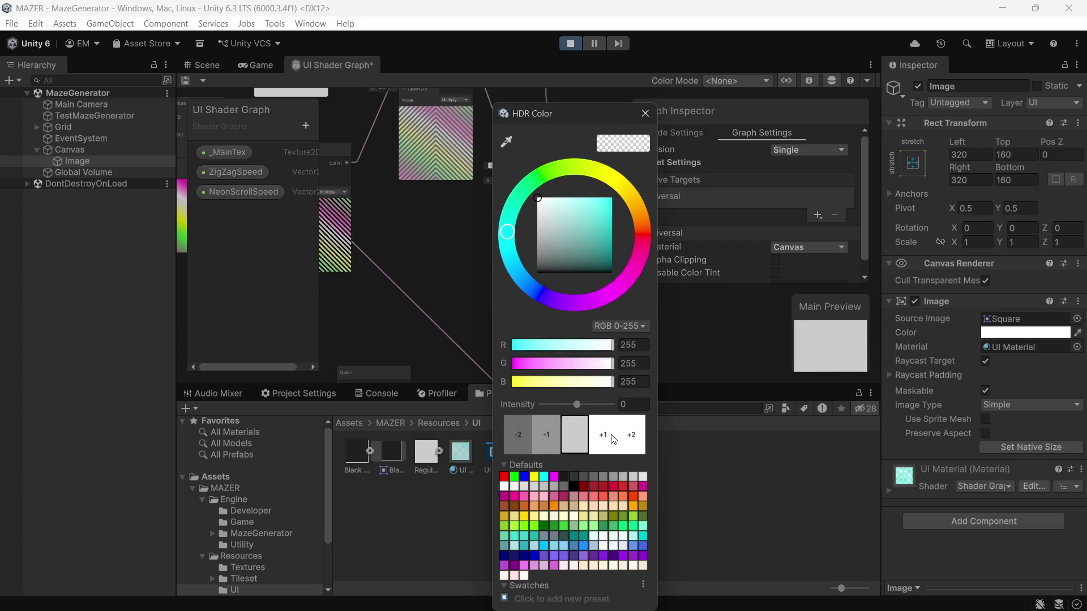
{"action": "left_click", "coordinate": [592, 442]}
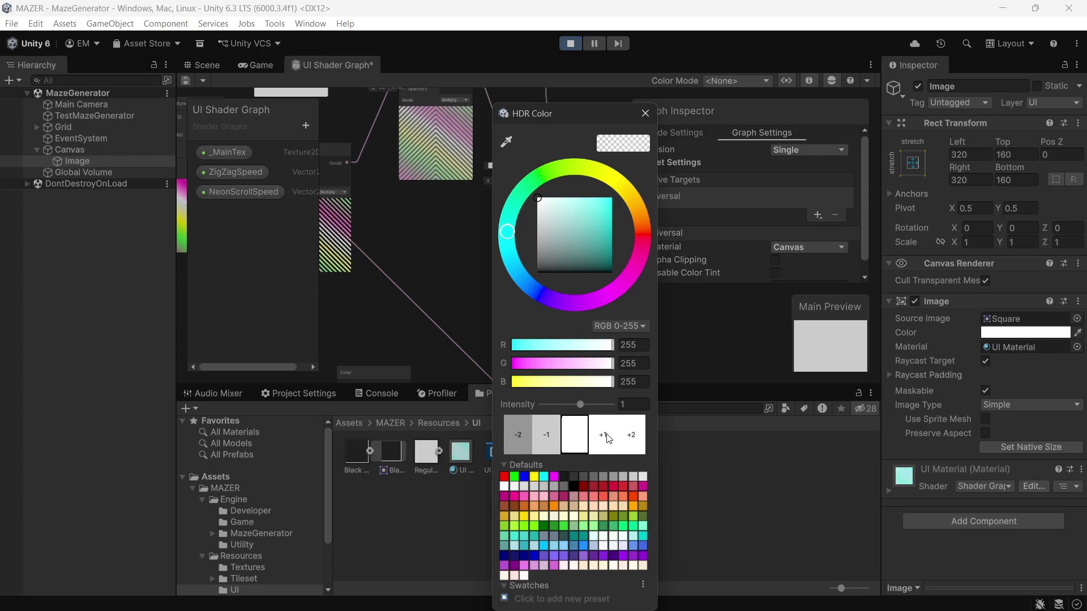
{"action": "left_click", "coordinate": [590, 440]}
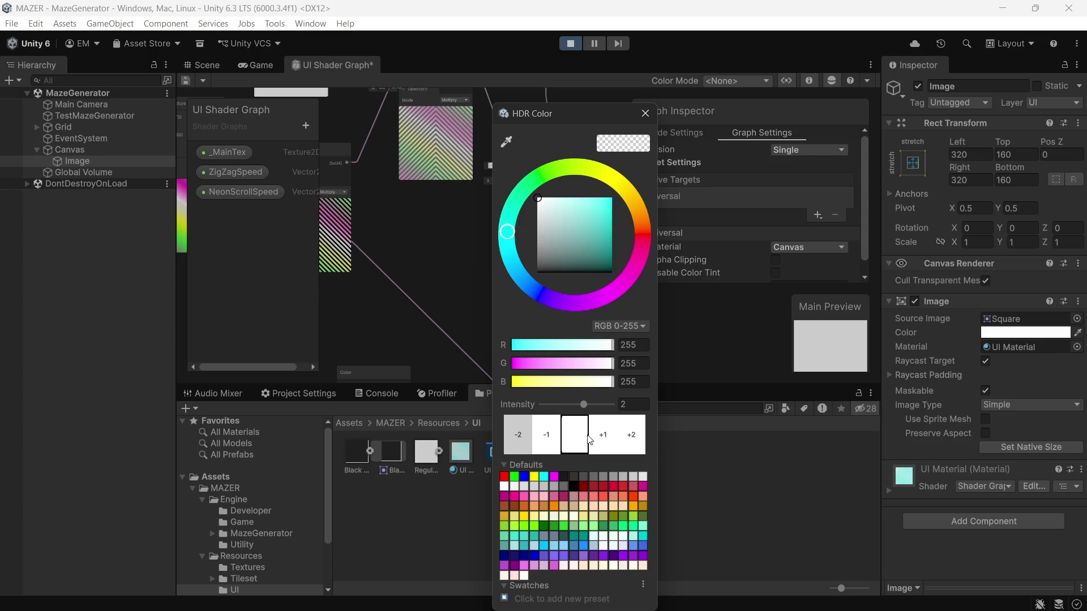
{"action": "left_click", "coordinate": [645, 113]}
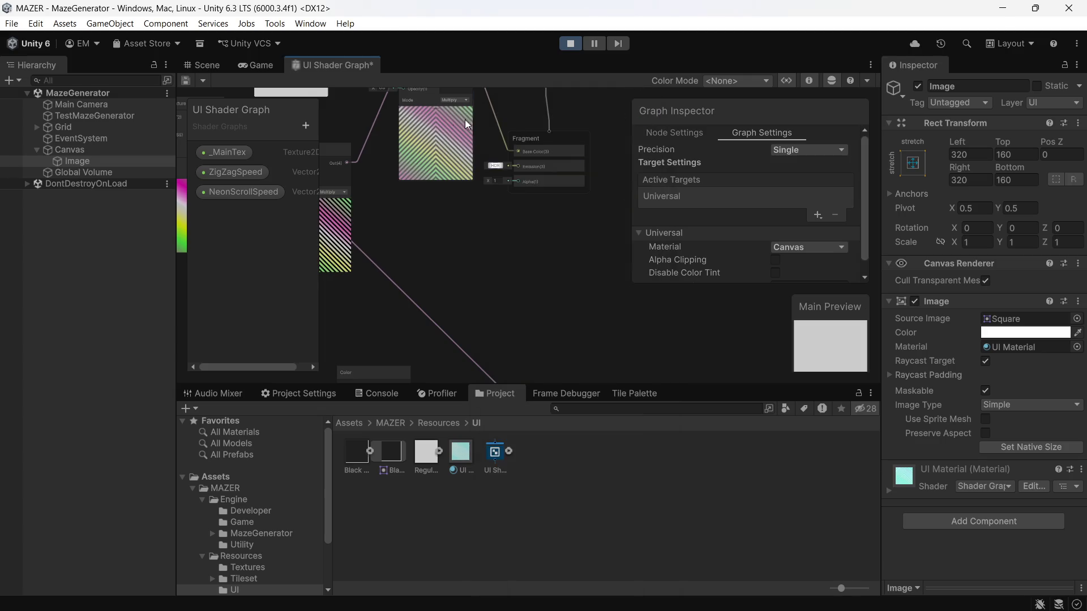
{"action": "key", "text": "ctrl+s"}
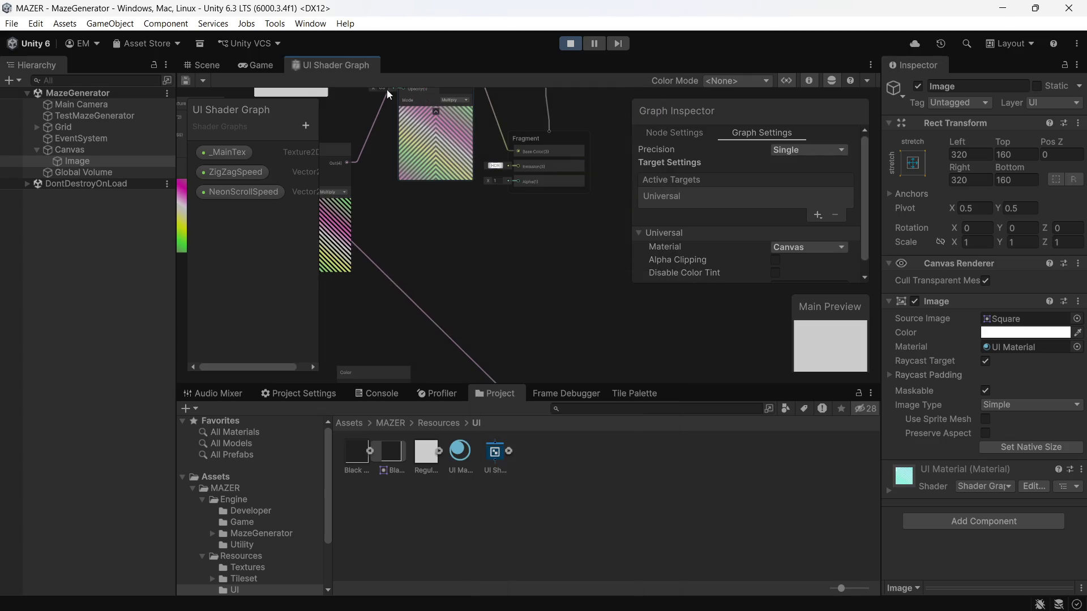
- Pan the graph around the Blend and Fragment nodes, then check the white image in the Game view
{"action": "scroll", "coordinate": [514, 183], "scroll_direction": "up", "scroll_amount": 2}
{"action": "scroll", "coordinate": [484, 313], "scroll_direction": "down", "scroll_amount": 2}
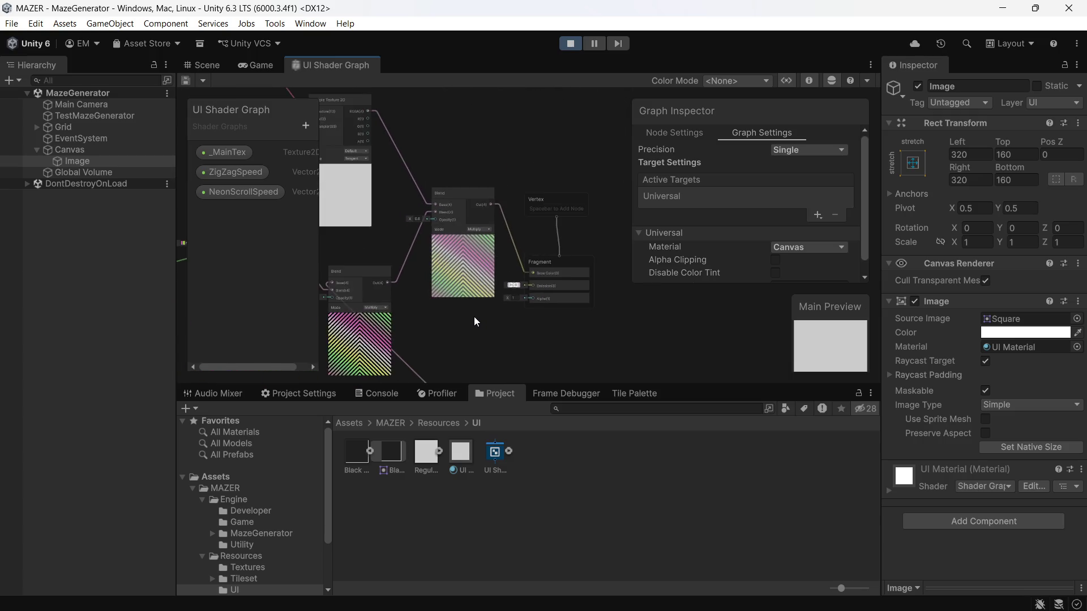
{"action": "left_click_drag", "start_coordinate": [474, 317], "coordinate": [500, 182]}
{"action": "scroll", "coordinate": [451, 212], "scroll_direction": "down", "scroll_amount": 2}
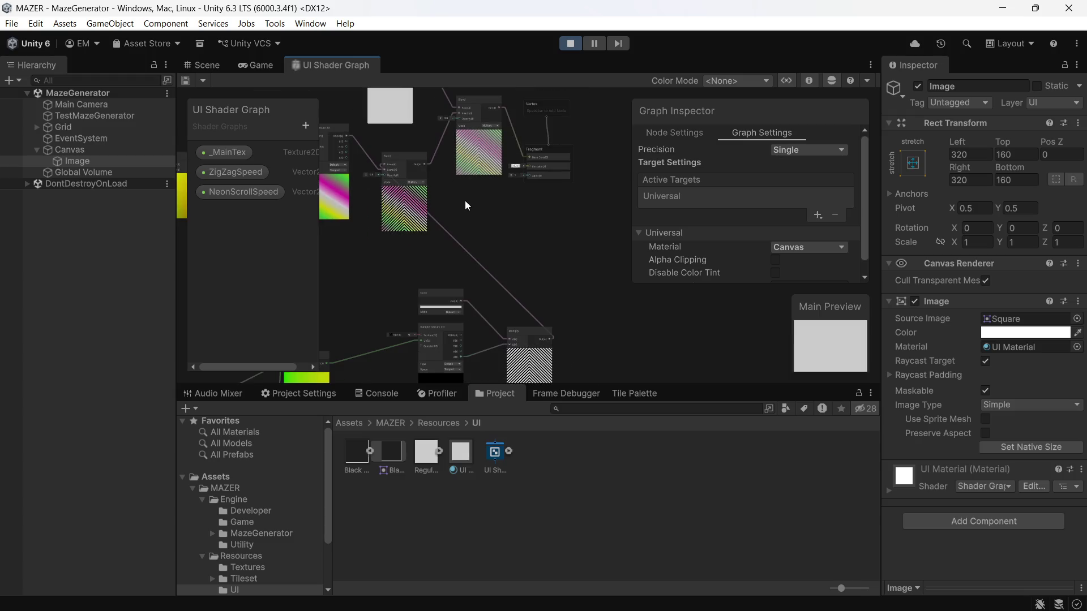
{"action": "scroll", "coordinate": [480, 199], "scroll_direction": "down", "scroll_amount": 1}
{"action": "mouse_move", "coordinate": [480, 200]}
{"action": "left_mouse_down"}
{"action": "mouse_move", "coordinate": [461, 242]}
{"action": "mouse_move", "coordinate": [473, 256]}
{"action": "mouse_move", "coordinate": [480, 247]}
{"action": "mouse_move", "coordinate": [465, 258]}
{"action": "left_mouse_up"}
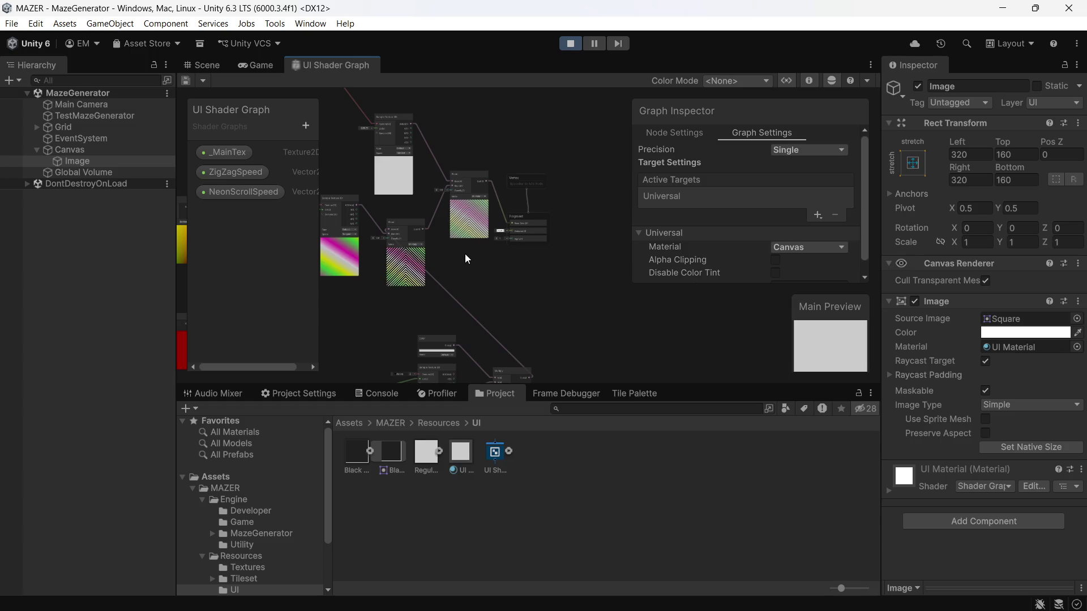
{"action": "left_click", "coordinate": [265, 67]}
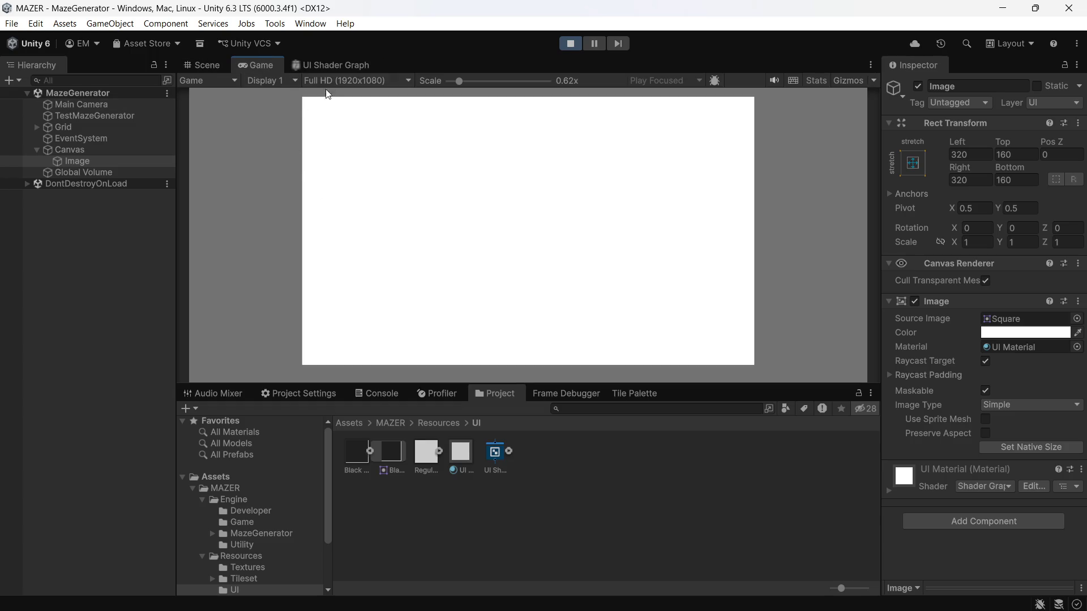
- Change the Fragment node's base colour to magenta (255, 0, 255)
{"action": "left_click", "coordinate": [350, 62]}
{"action": "scroll", "coordinate": [477, 250], "scroll_direction": "up", "scroll_amount": 2}
{"action": "left_click_drag", "start_coordinate": [477, 250], "coordinate": [532, 206]}
{"action": "scroll", "coordinate": [552, 196], "scroll_direction": "up", "scroll_amount": 2}
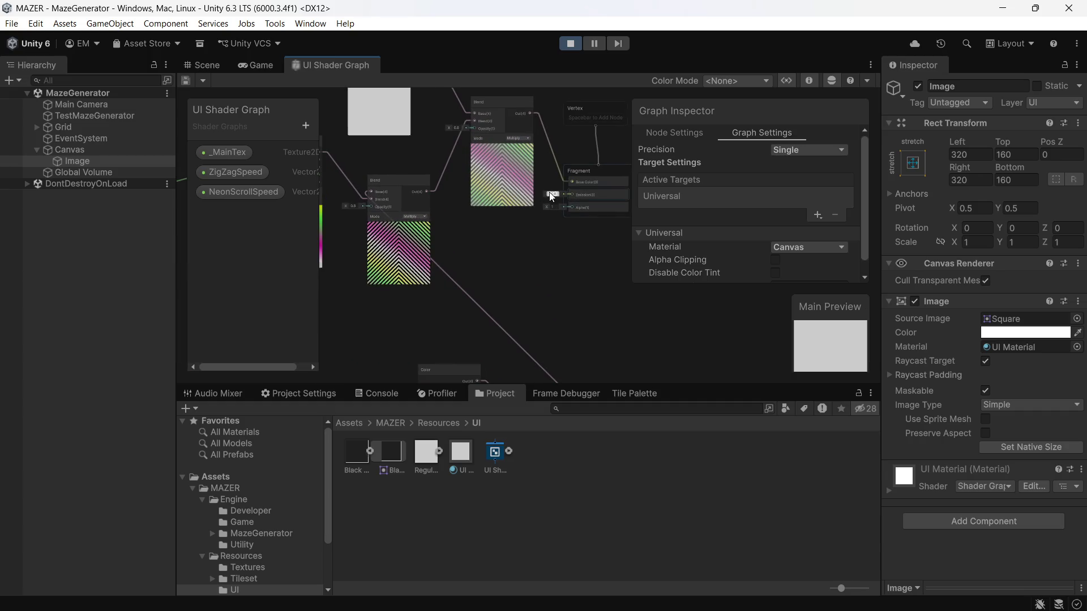
{"action": "left_click", "coordinate": [550, 194]}
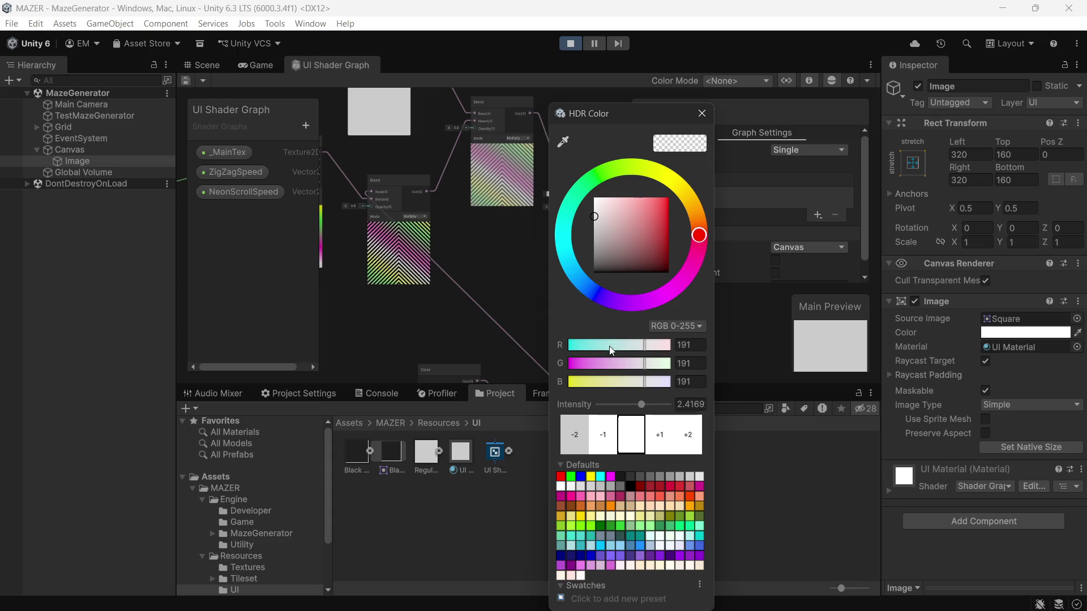
{"action": "left_click", "coordinate": [609, 477]}
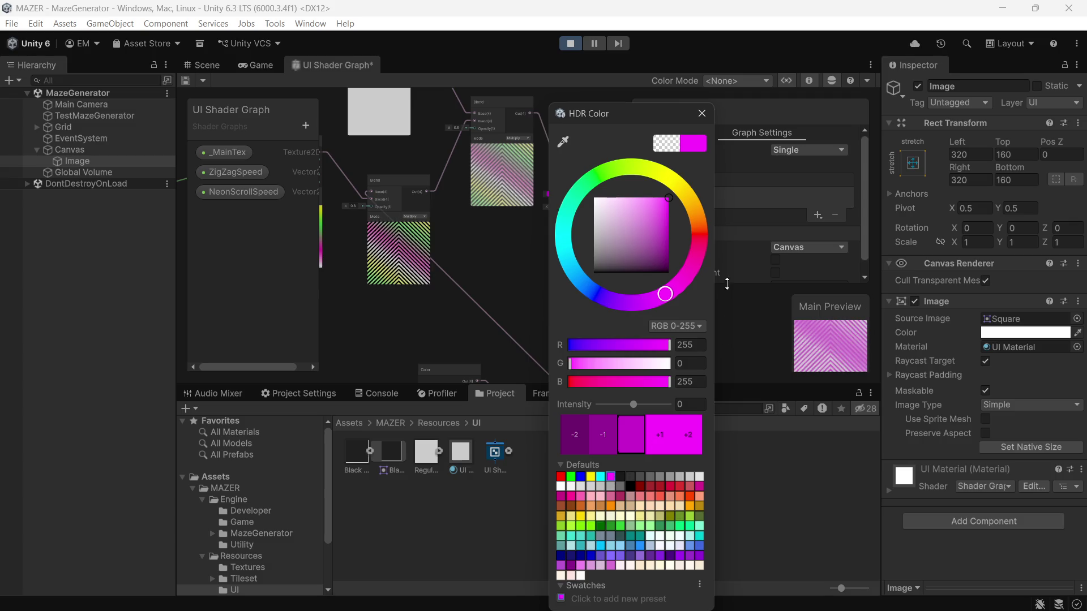
{"action": "left_click", "coordinate": [702, 110]}
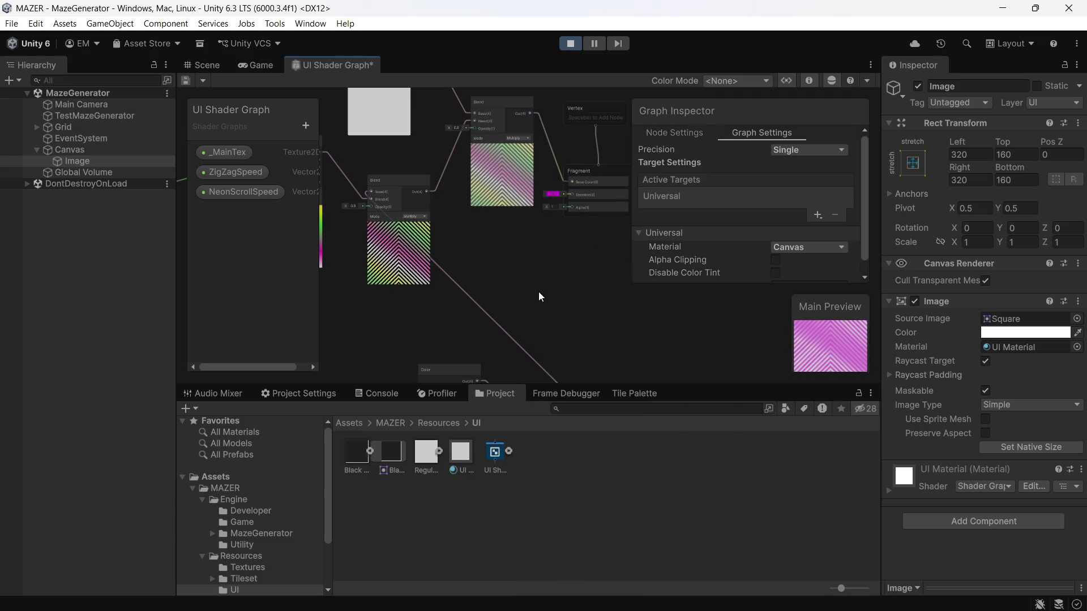
- Preview the magenta stripes in the Game view and select the Global Volume
{"action": "left_click", "coordinate": [255, 65]}
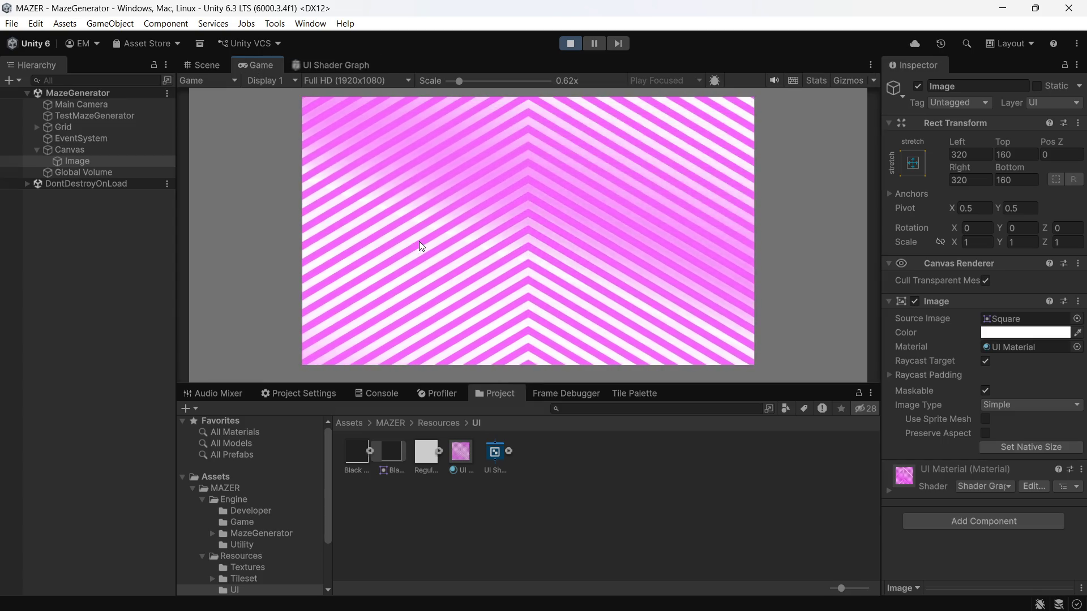
{"action": "left_click", "coordinate": [96, 172]}
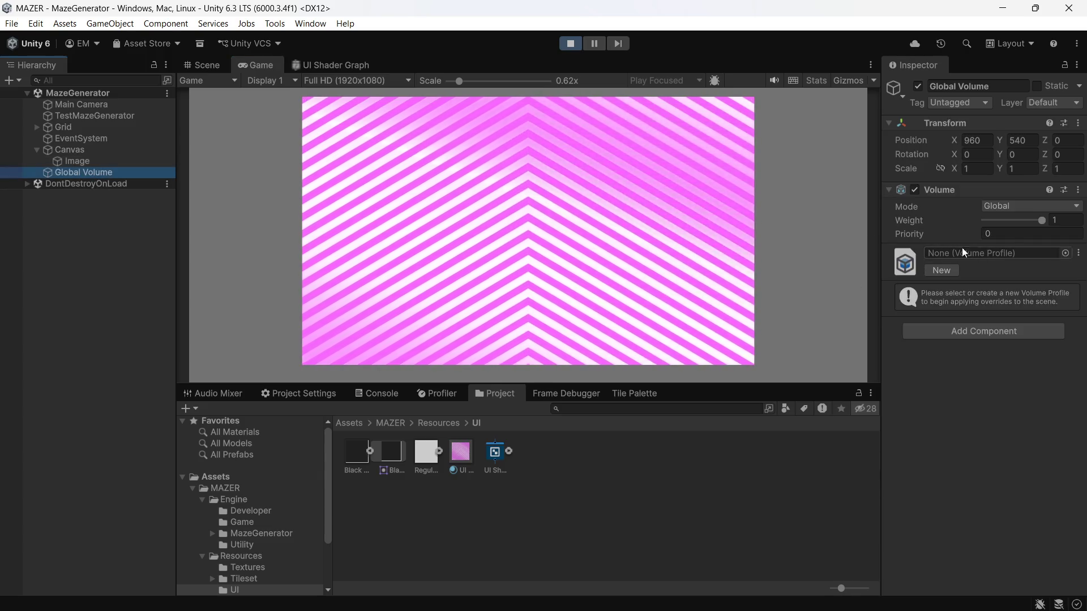
{"action": "left_click", "coordinate": [359, 66]}
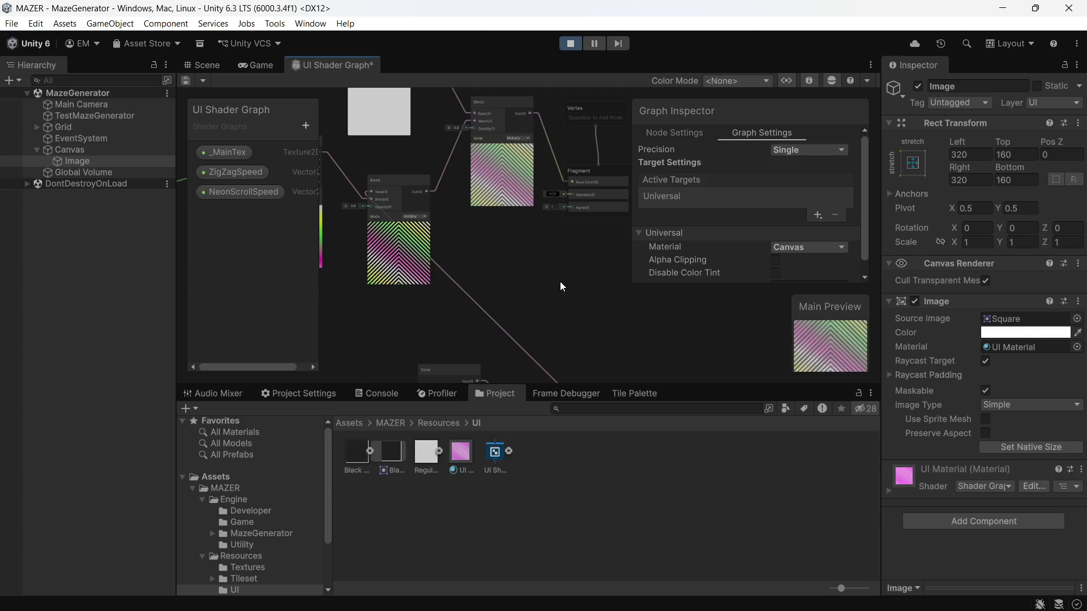
- Create a new profile for the Global Volume and add a Bloom post-processing override
{"action": "left_click", "coordinate": [121, 172]}
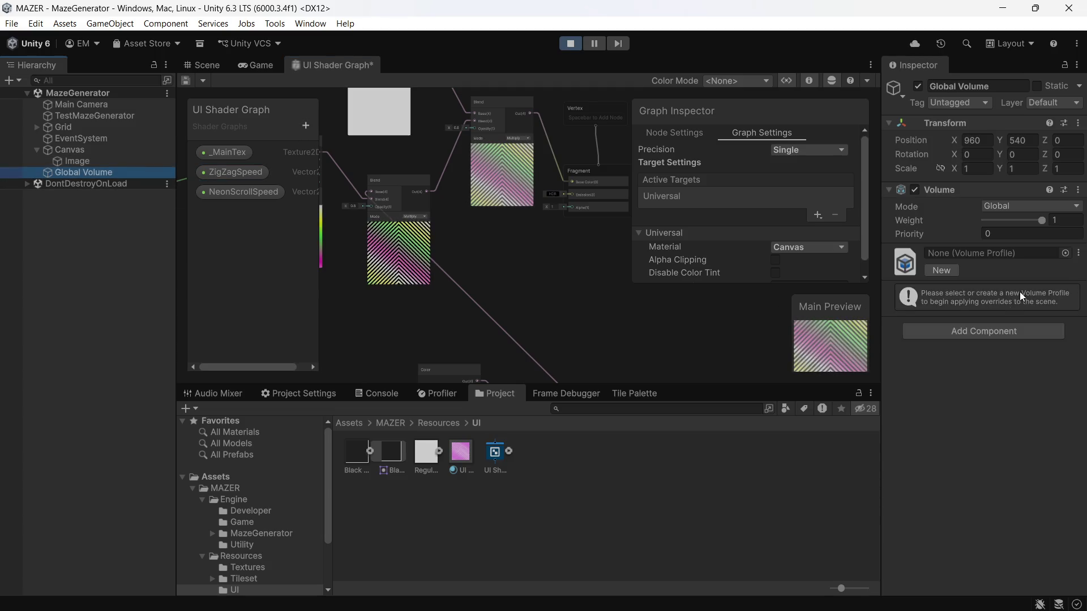
{"action": "left_click", "coordinate": [1064, 253]}
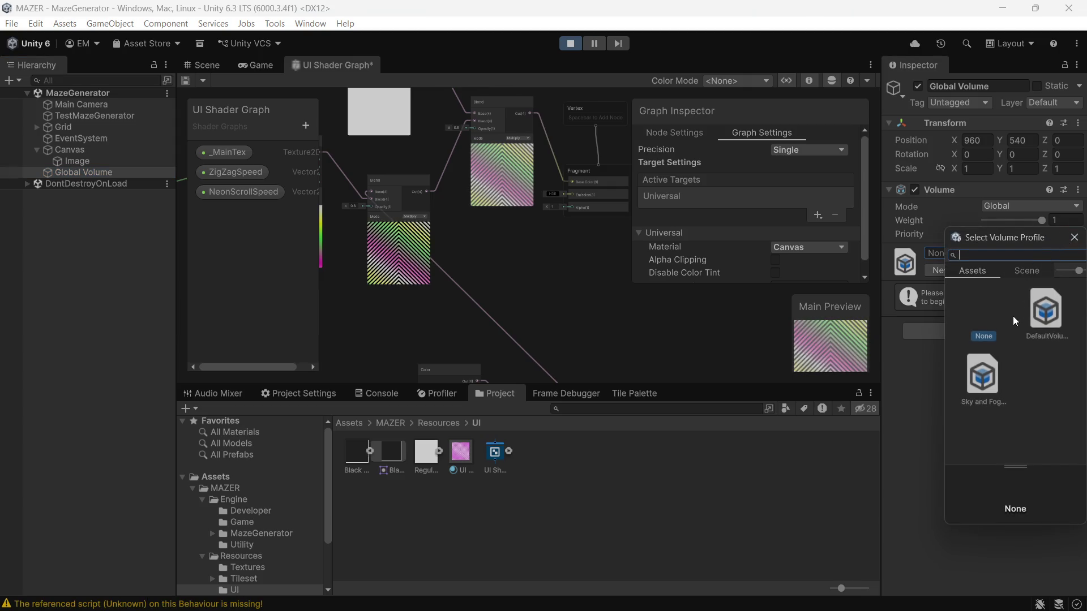
{"action": "left_click", "coordinate": [1074, 237]}
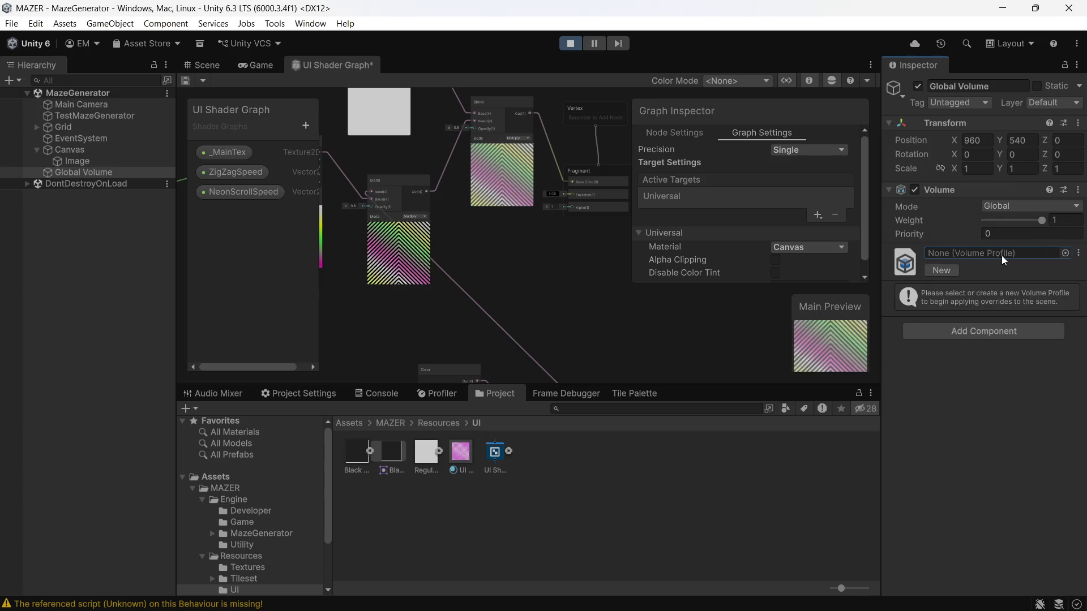
{"action": "left_click", "coordinate": [951, 273]}
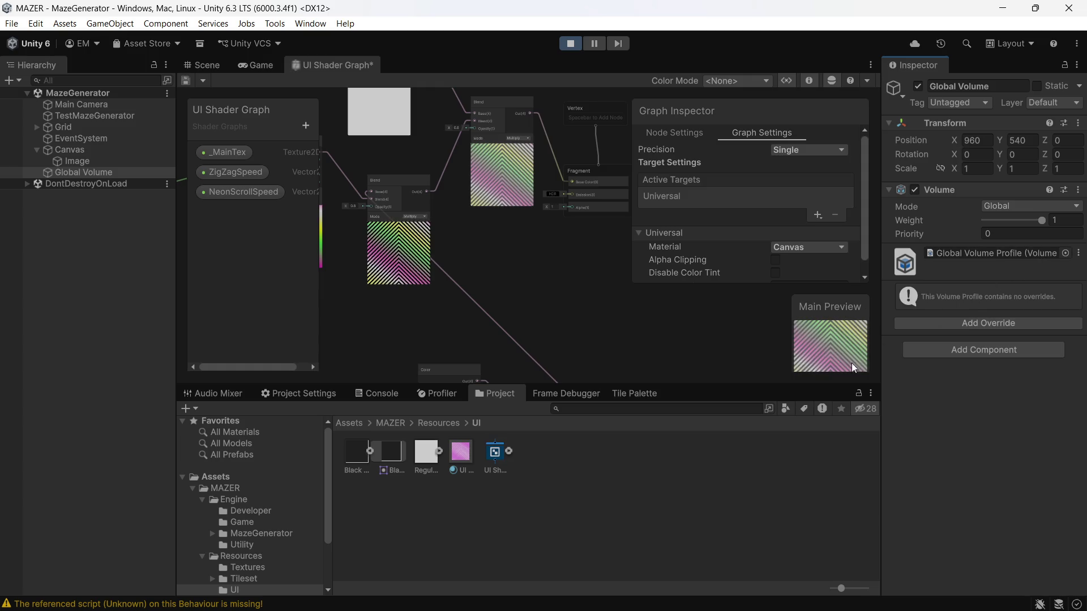
{"action": "left_click", "coordinate": [956, 326]}
{"action": "left_click", "coordinate": [944, 378]}
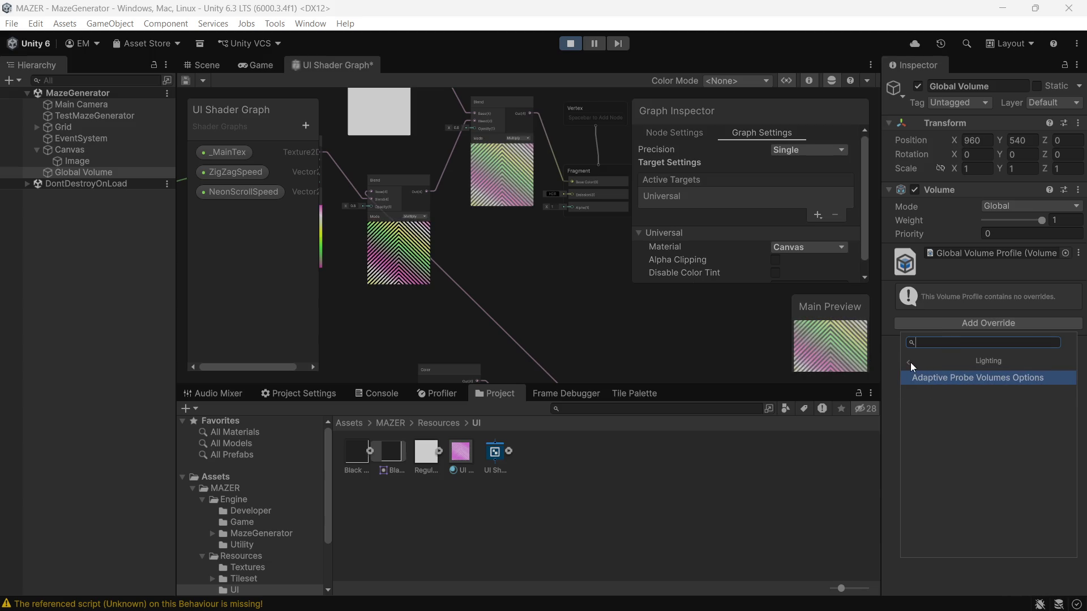
{"action": "left_click", "coordinate": [909, 361]}
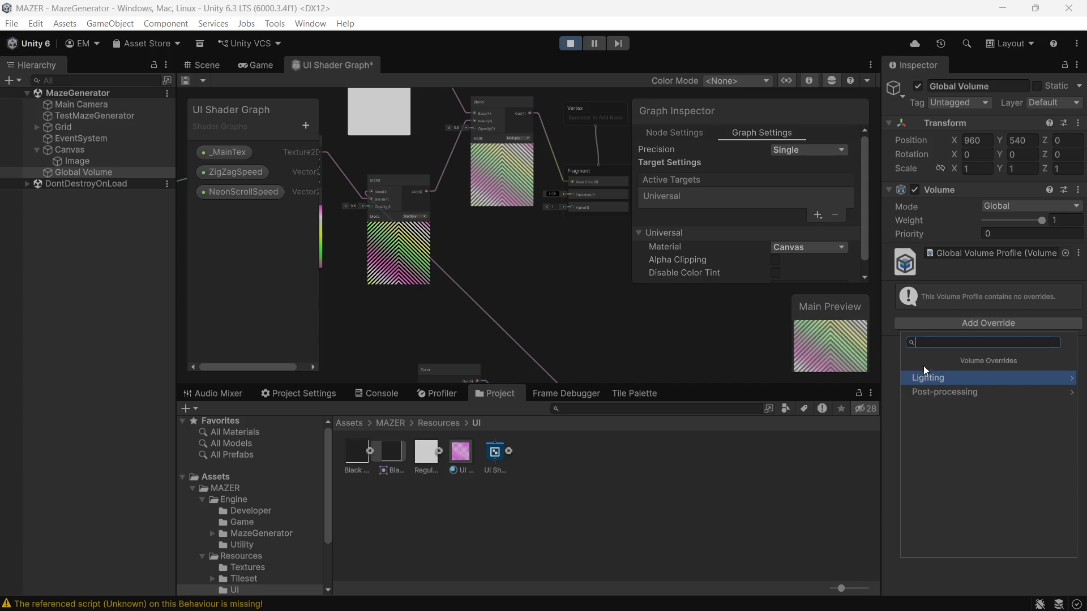
{"action": "left_click", "coordinate": [927, 391]}
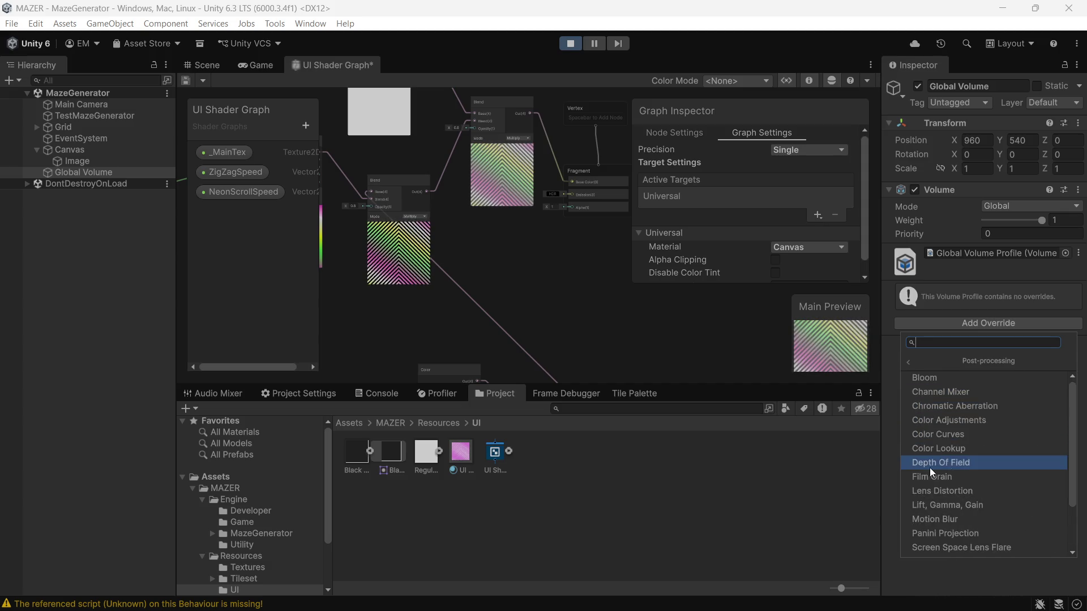
{"action": "left_click", "coordinate": [962, 378]}
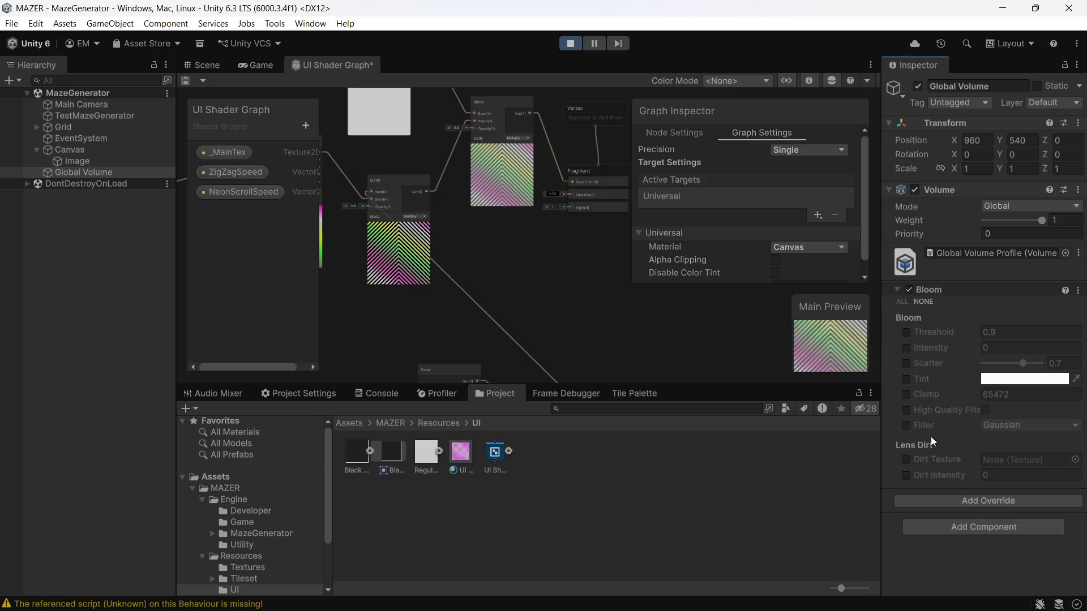
- Enable Bloom Threshold (0.9) and Intensity, set Intensity to 1, and check the glow in the Game view
{"action": "left_click", "coordinate": [906, 332]}
{"action": "left_click", "coordinate": [905, 348]}
{"action": "left_click", "coordinate": [988, 347]}
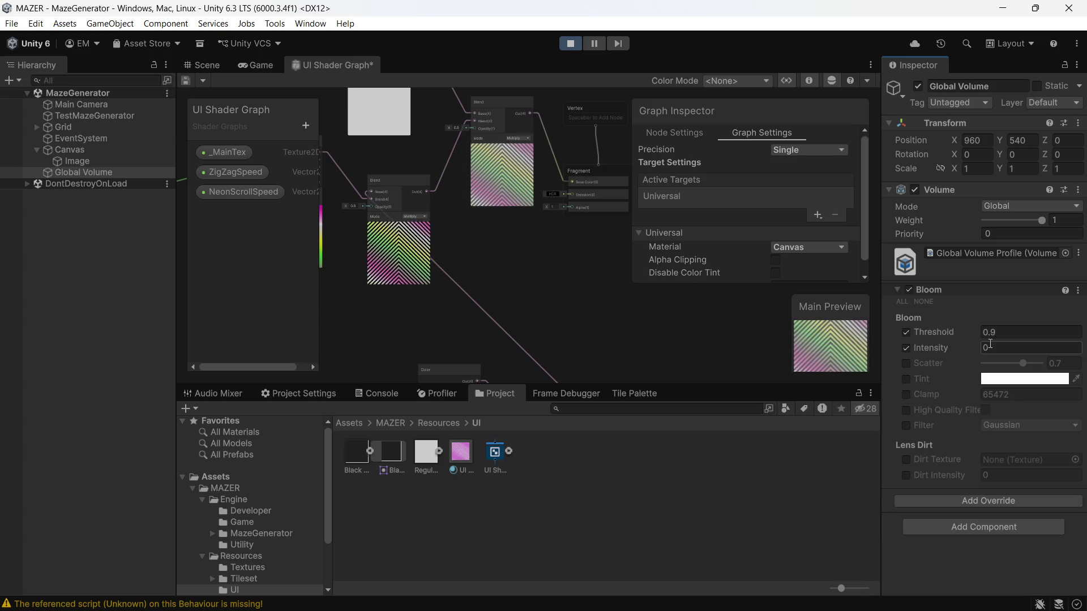
{"action": "type", "text": "1"}
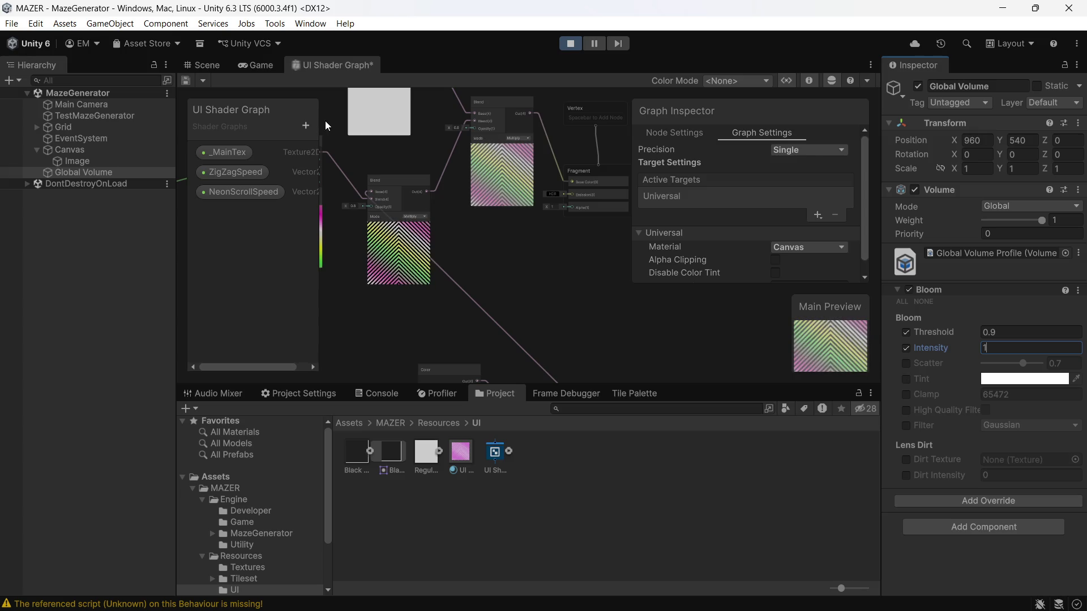
{"action": "key", "text": "ctrl+s"}
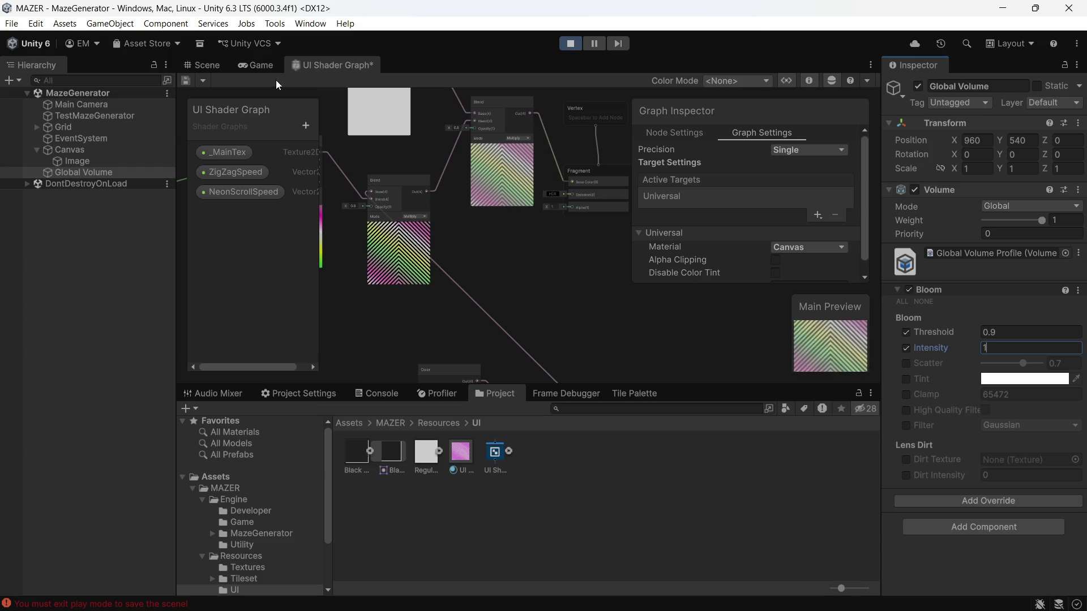
{"action": "left_click", "coordinate": [265, 66]}
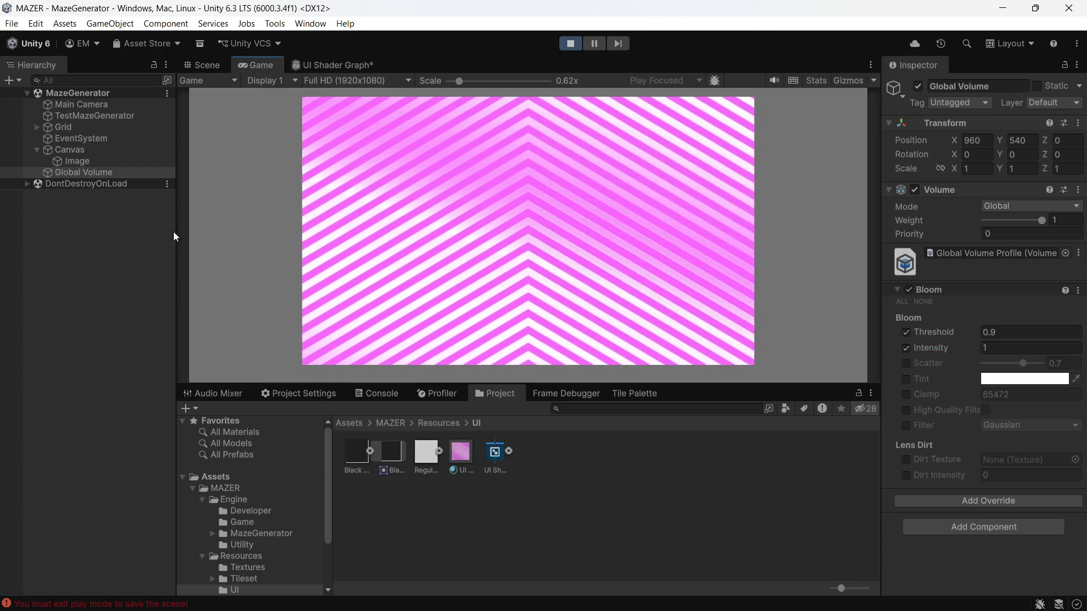
{"action": "left_click", "coordinate": [117, 108]}
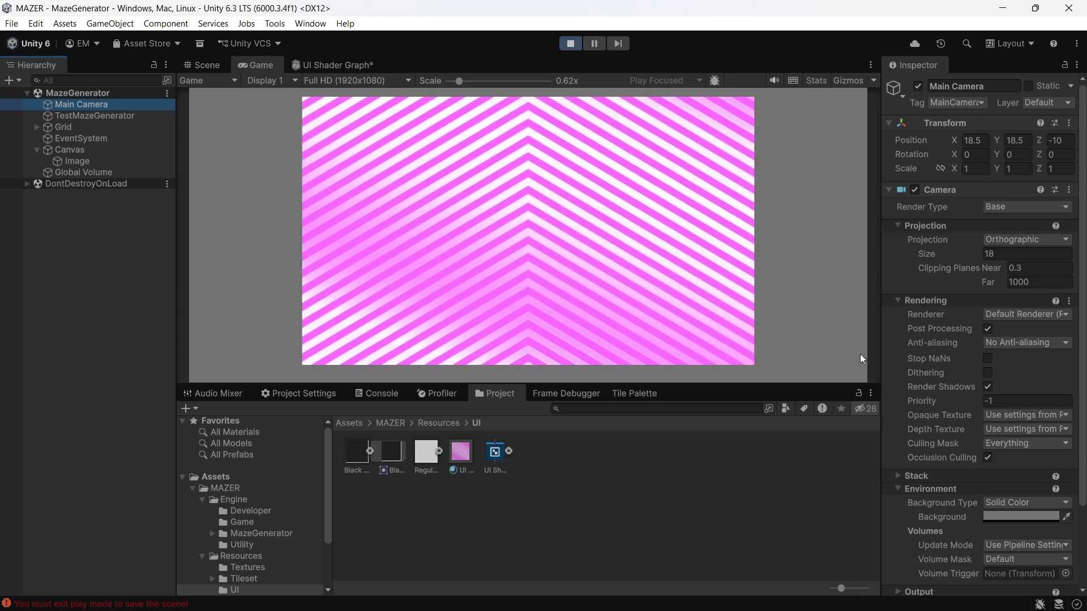
- Keep the Main Camera on Solid Color and set its background colour to black (000000)
{"action": "scroll", "coordinate": [914, 328], "scroll_direction": "down", "scroll_amount": 3}
{"action": "scroll", "coordinate": [930, 441], "scroll_direction": "down", "scroll_amount": 1}
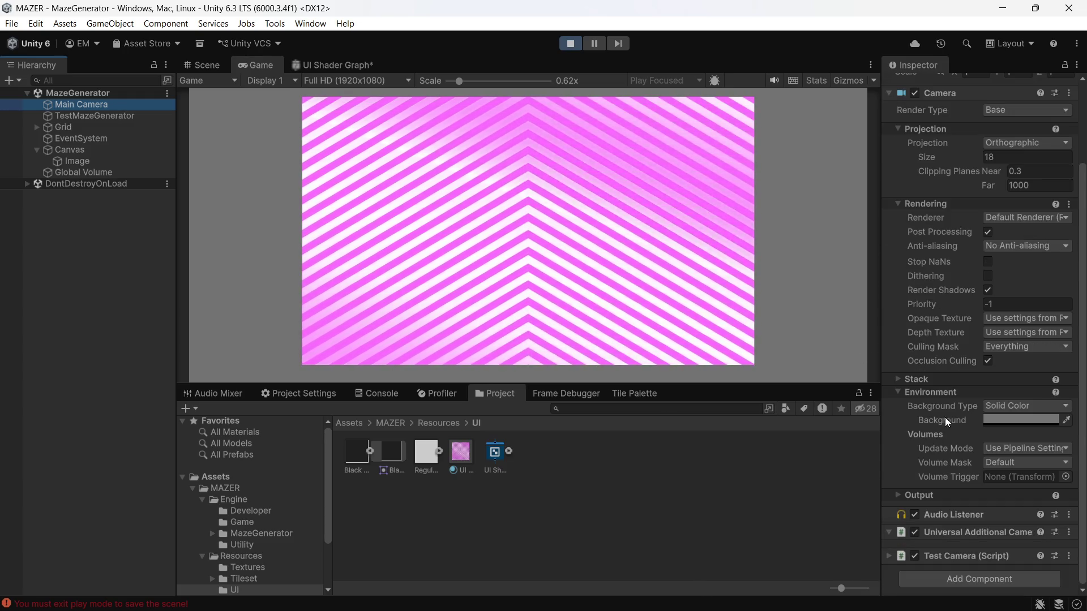
{"action": "left_click", "coordinate": [1002, 407]}
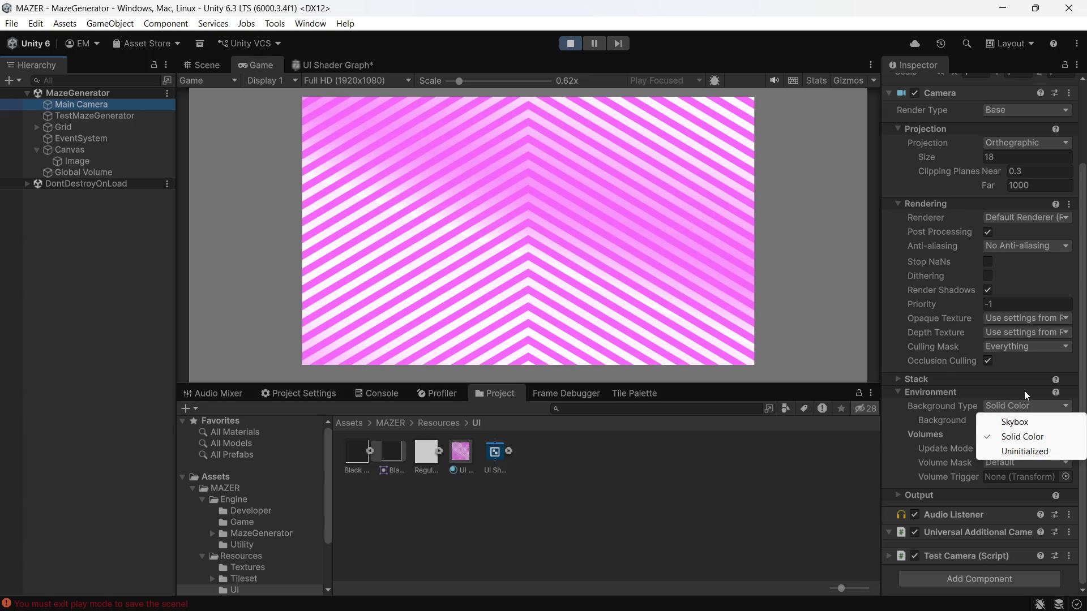
{"action": "left_click", "coordinate": [1002, 438]}
{"action": "left_click", "coordinate": [1004, 420]}
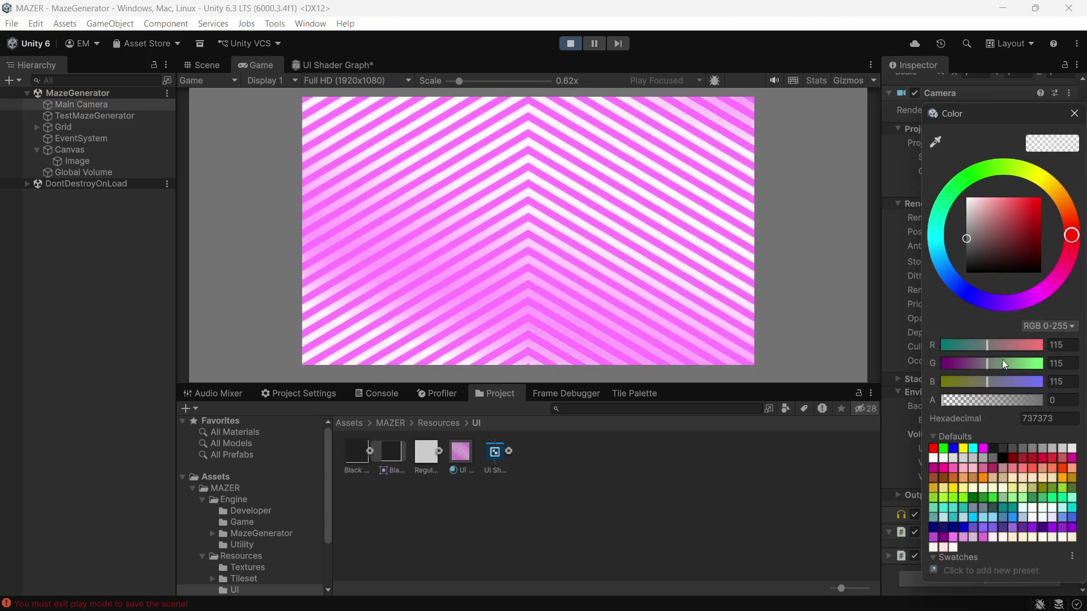
{"action": "left_click_drag", "start_coordinate": [968, 241], "coordinate": [927, 287]}
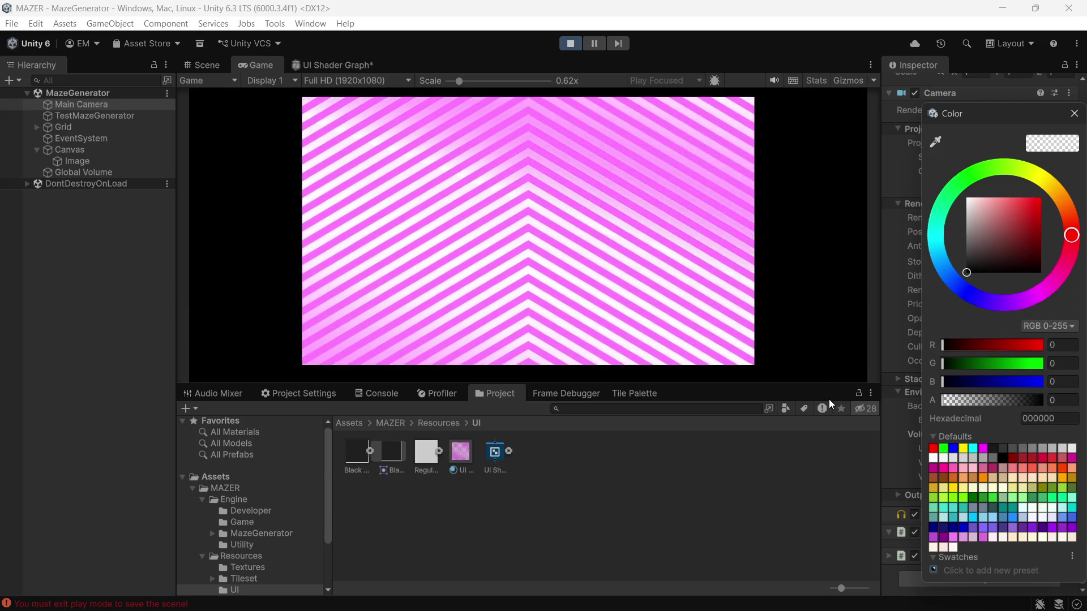
{"action": "left_click", "coordinate": [777, 474]}
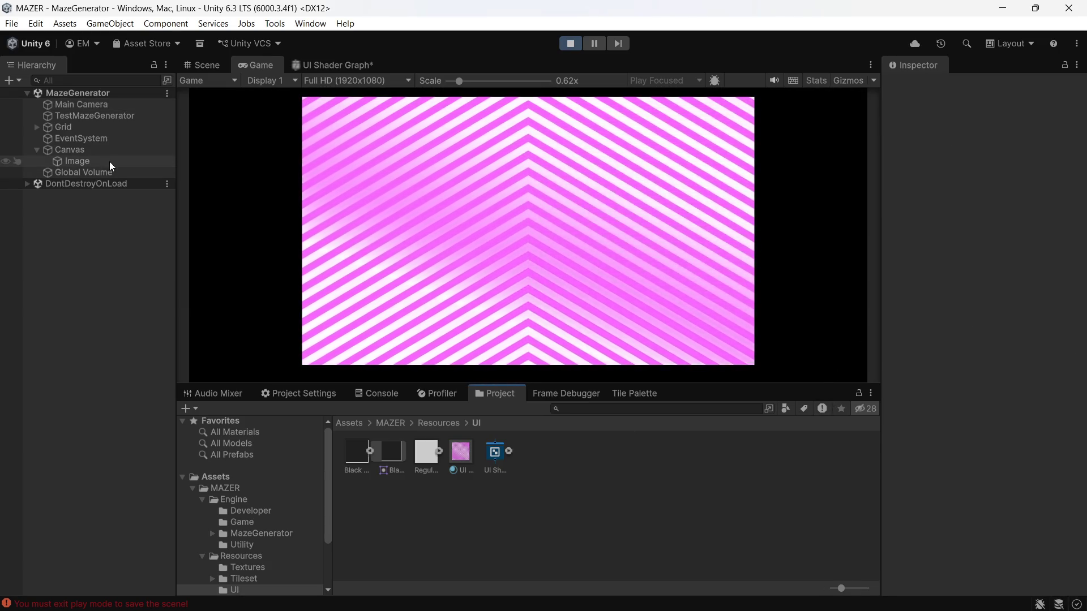
{"action": "left_click", "coordinate": [459, 460]}
- Save the UI Shader Graph and preview it in the Game view
{"action": "left_click", "coordinate": [358, 64]}
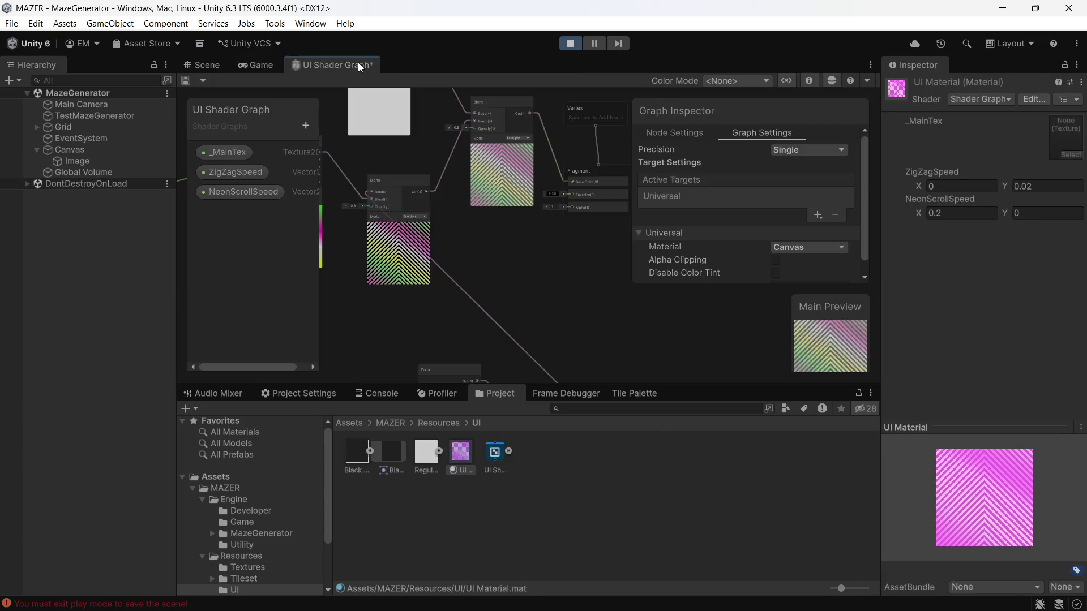
{"action": "key", "text": "ctrl+s"}
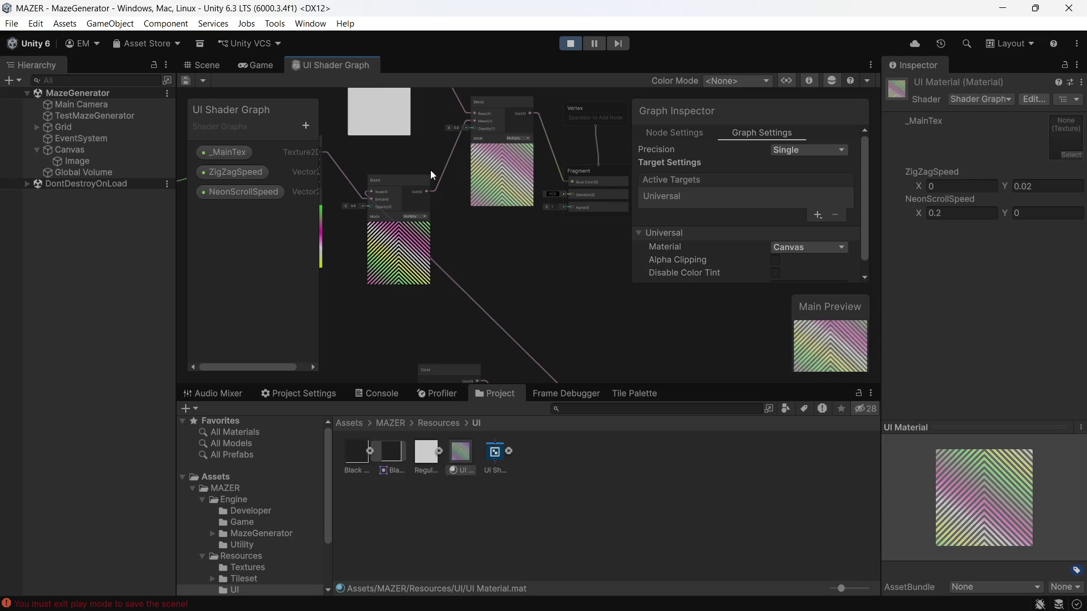
{"action": "left_click", "coordinate": [256, 62]}
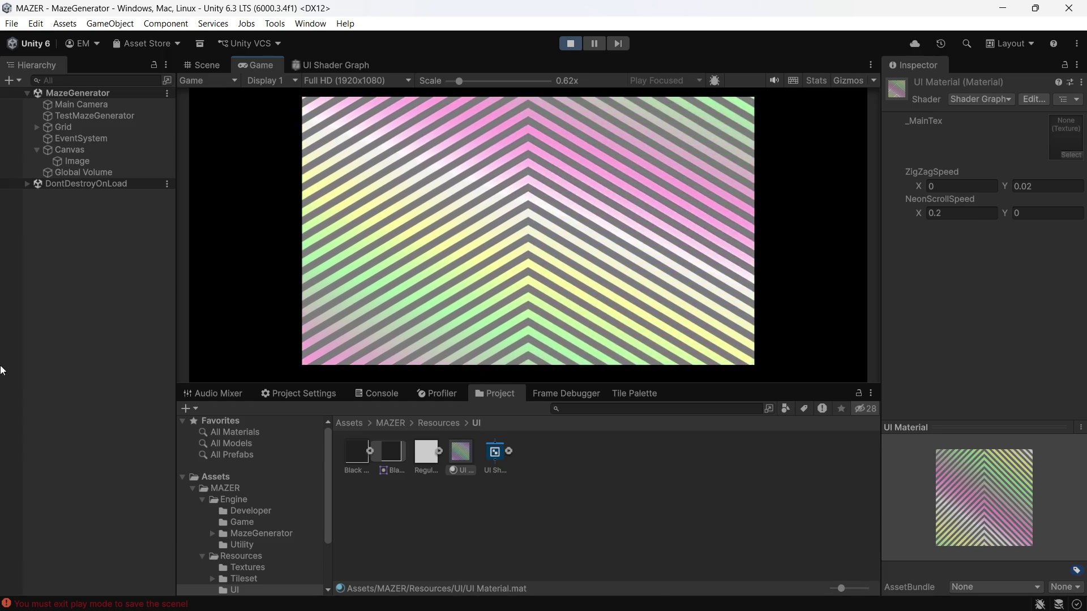
- Cycle the Image's Image Type through Tiled, Sliced and Filled, settling on Tiled
{"action": "left_click", "coordinate": [79, 162]}
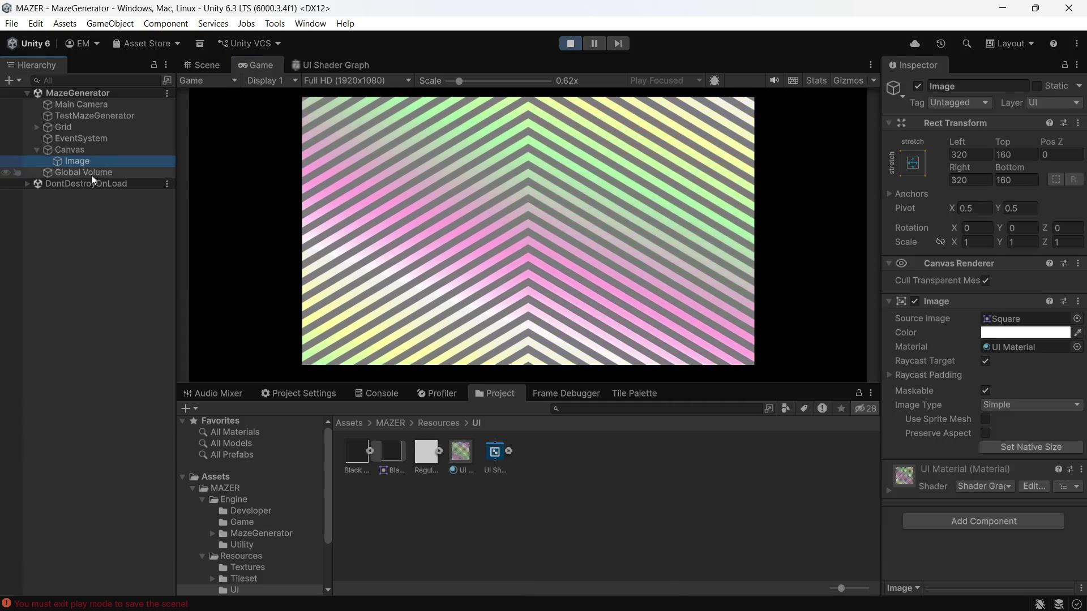
{"action": "left_click", "coordinate": [1018, 405]}
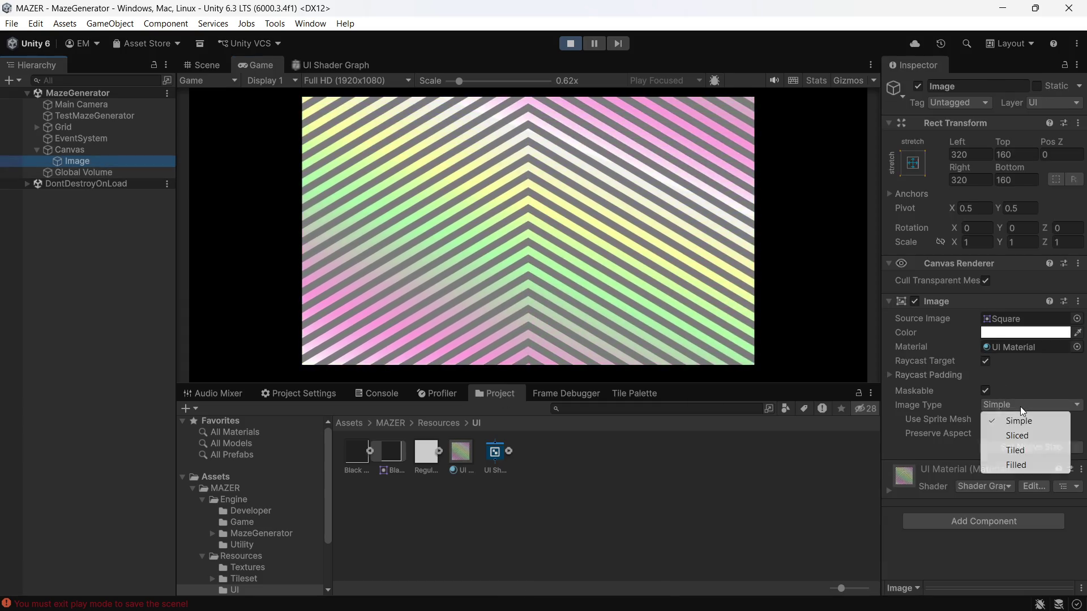
{"action": "left_click", "coordinate": [1012, 451]}
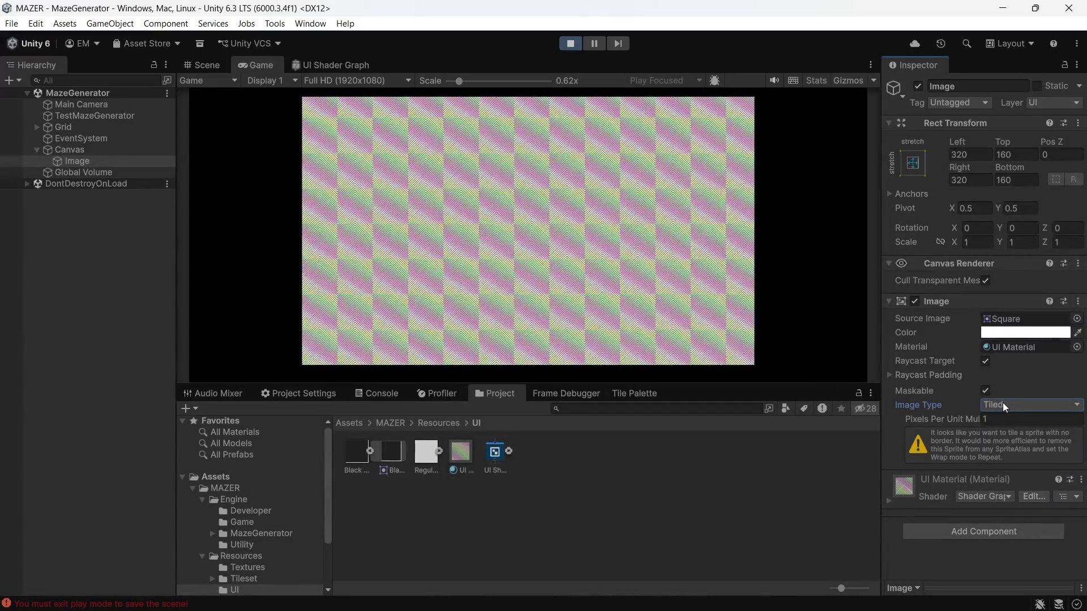
{"action": "left_click", "coordinate": [1017, 403]}
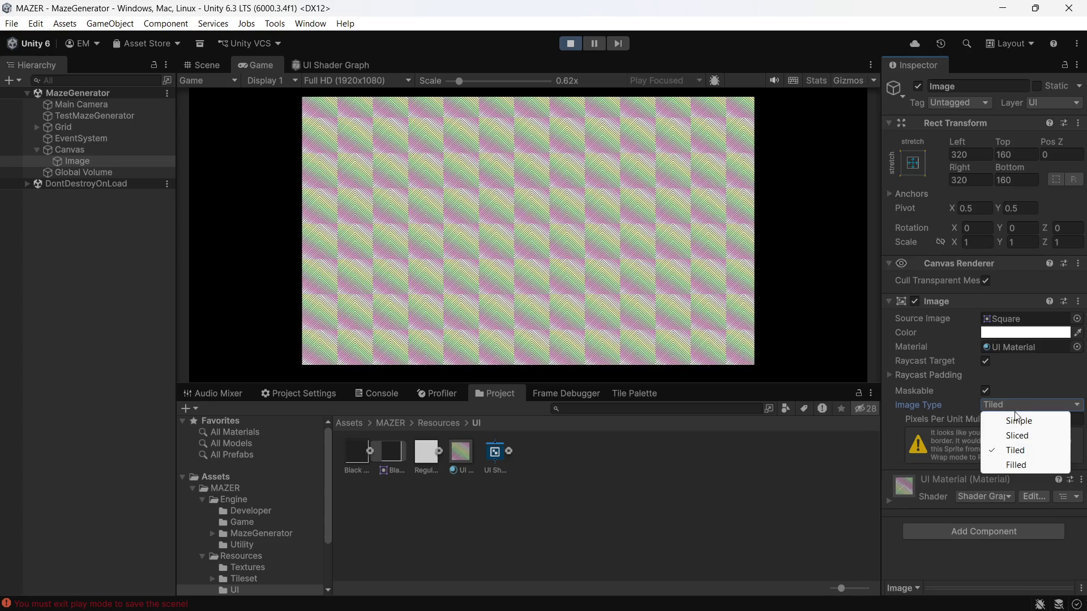
{"action": "left_click", "coordinate": [1026, 441]}
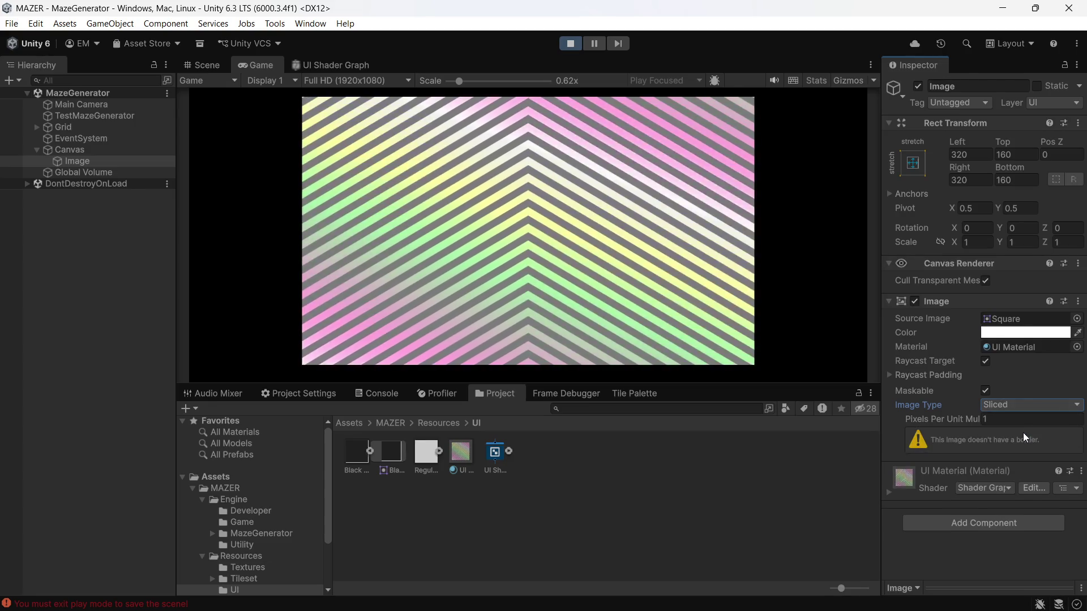
{"action": "left_click", "coordinate": [1030, 405]}
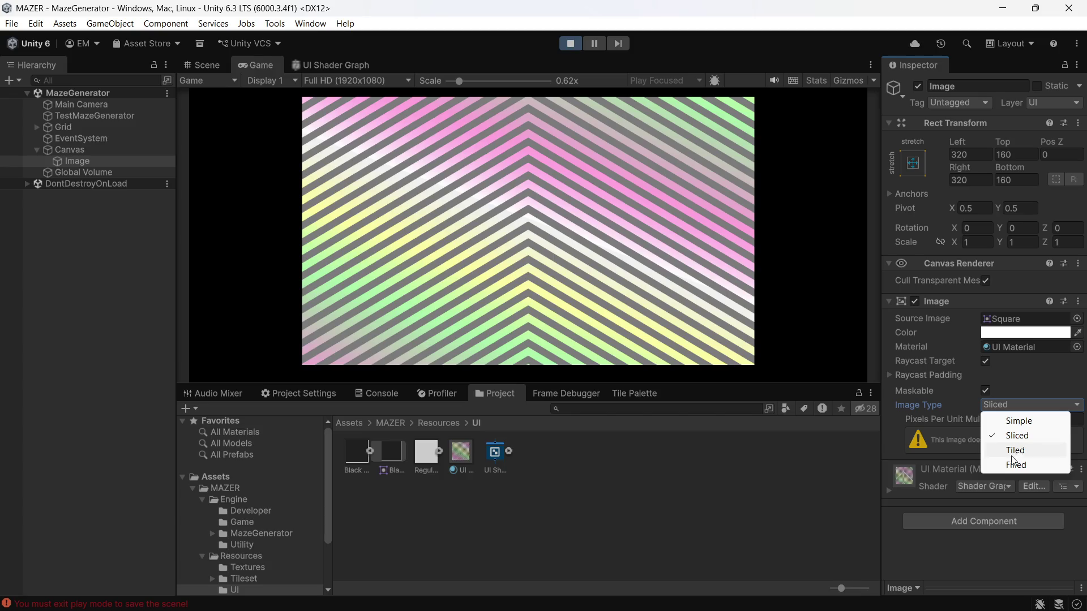
{"action": "left_click", "coordinate": [1013, 465]}
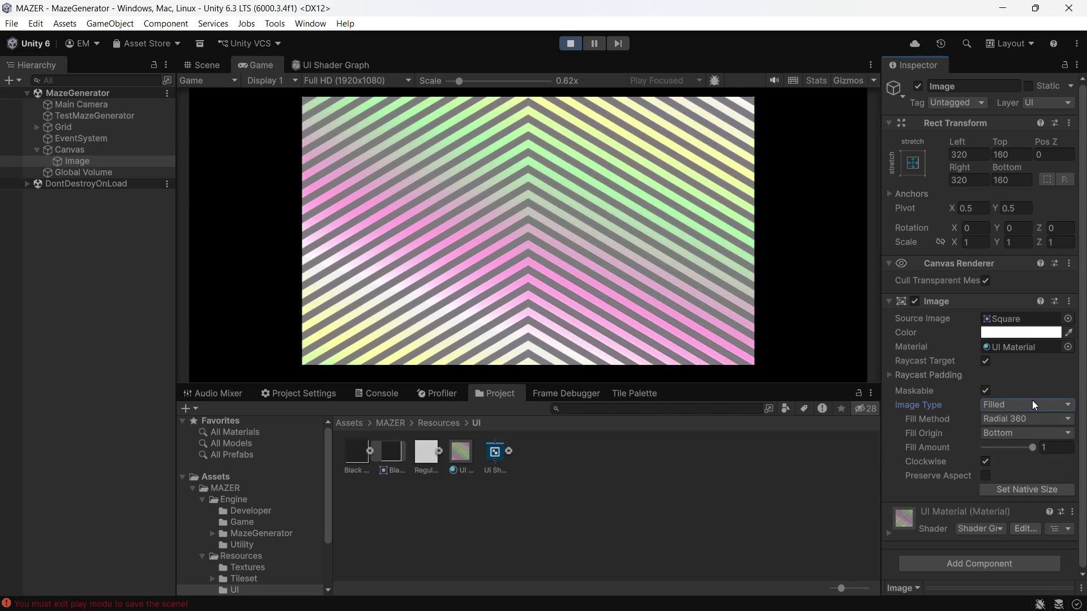
{"action": "left_click", "coordinate": [1027, 405]}
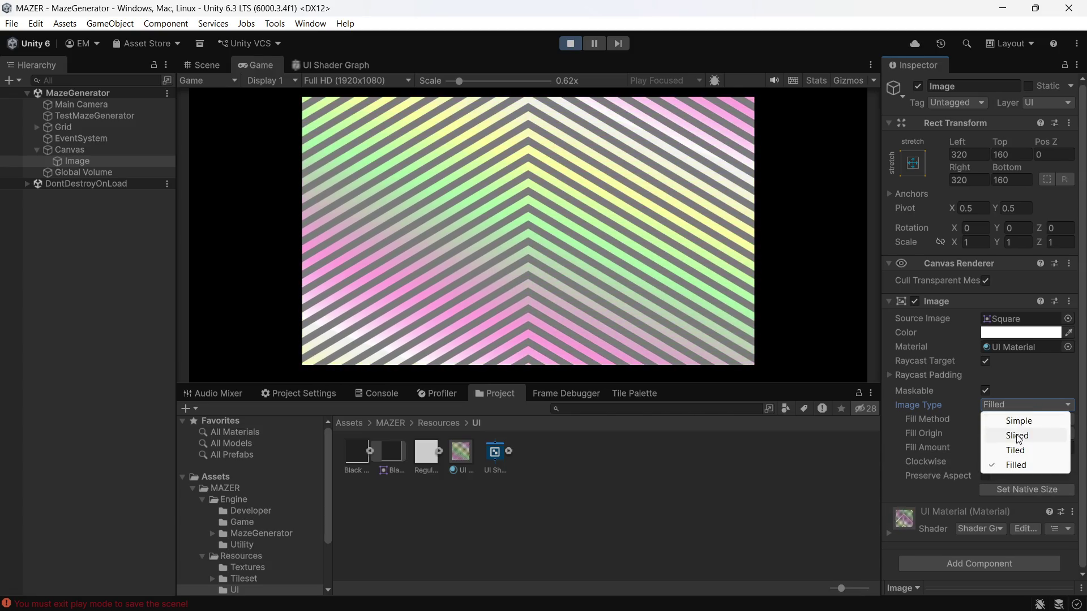
{"action": "left_click", "coordinate": [1017, 435]}
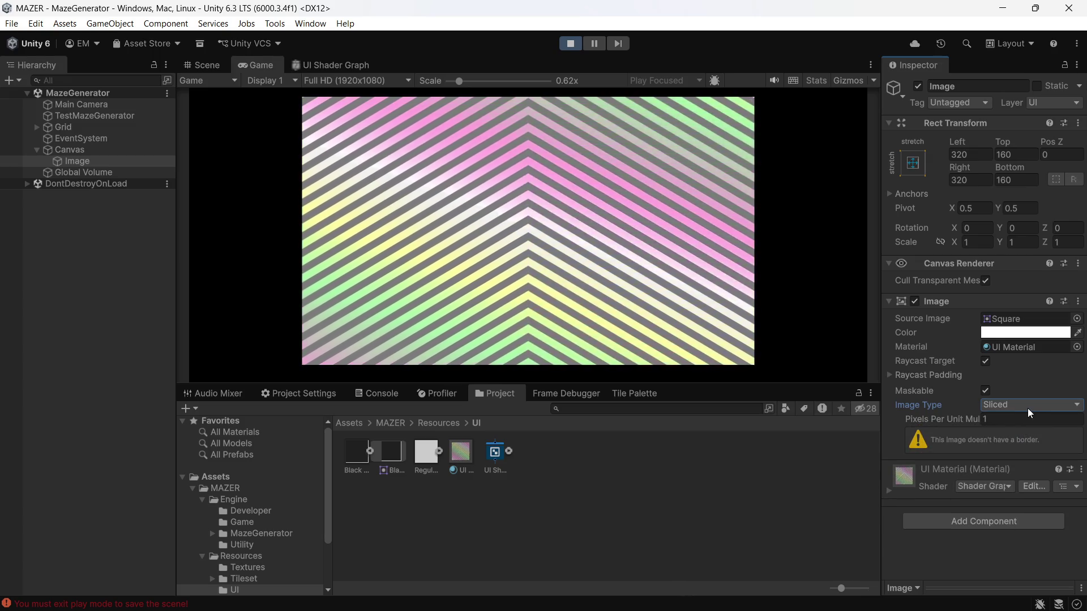
{"action": "left_click", "coordinate": [1027, 410]}
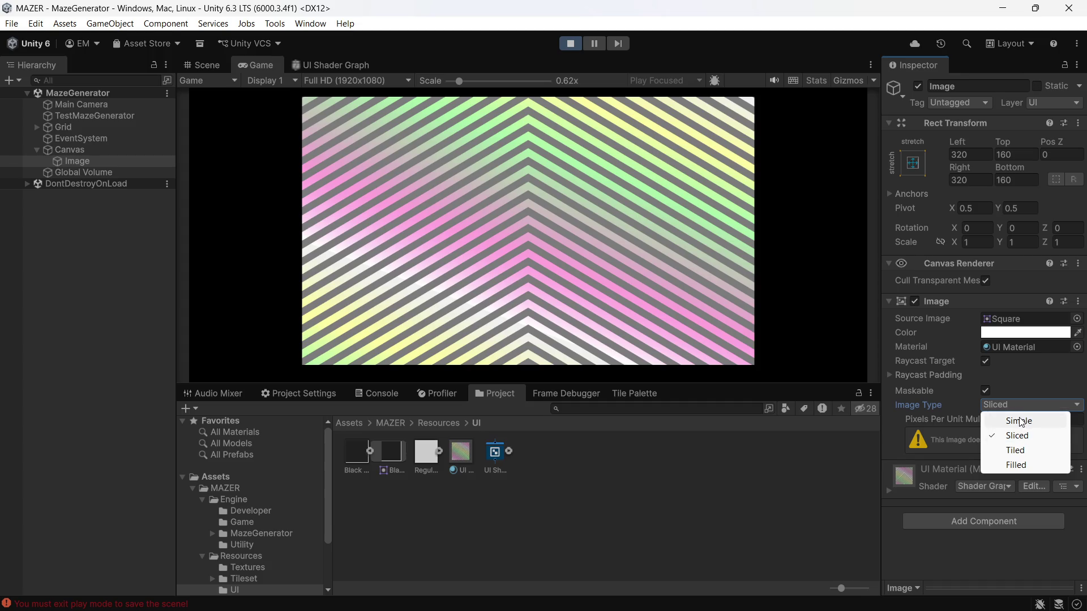
{"action": "left_click", "coordinate": [1014, 451]}
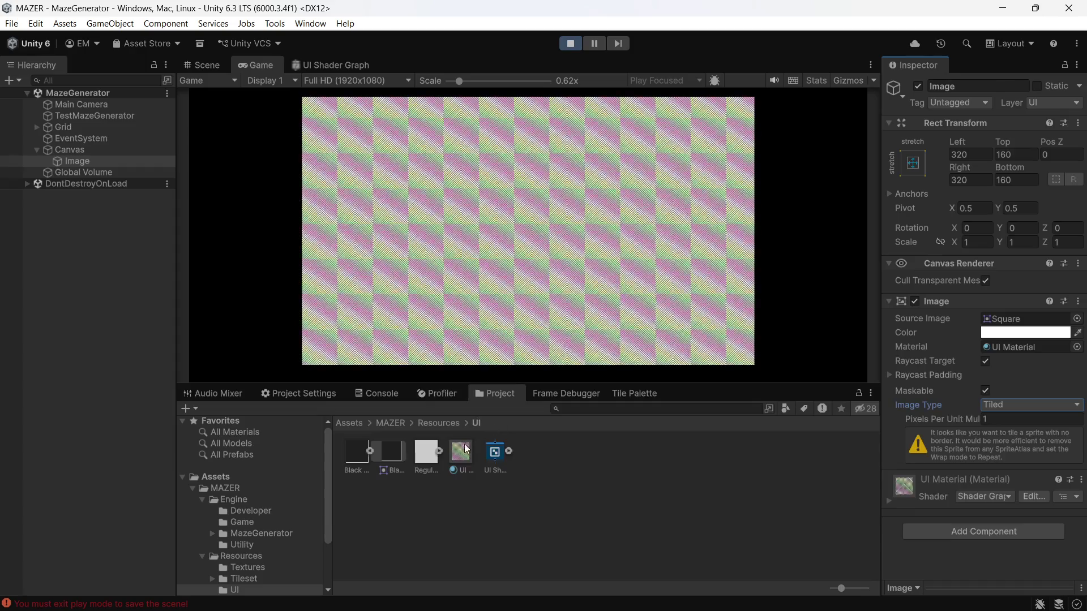
{"action": "left_click", "coordinate": [446, 450]}
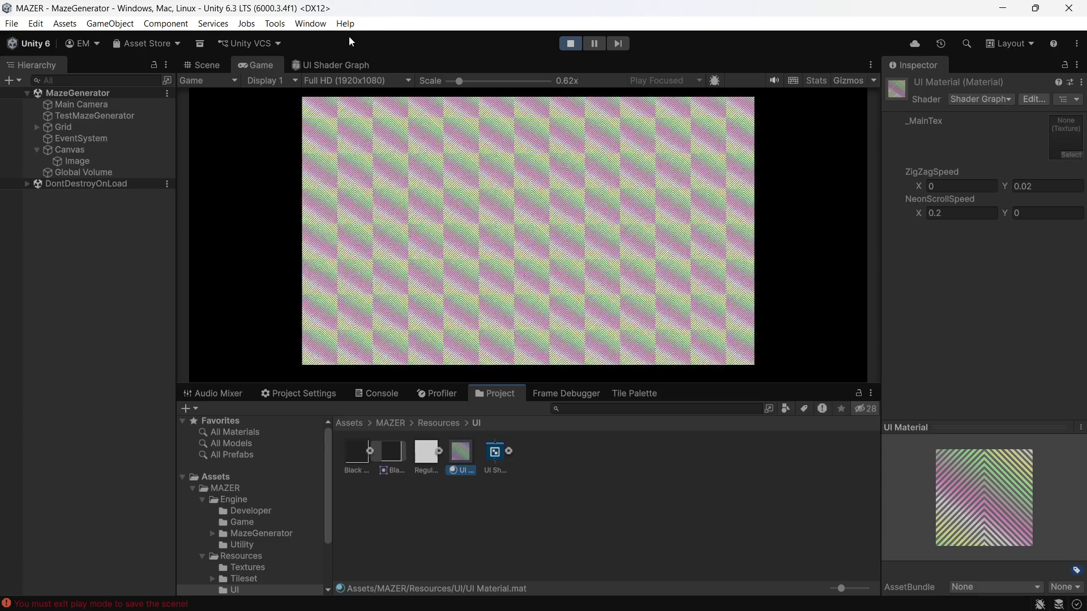
- In the UI Shader Graph, change the Rotate node's Rotation to 0.5 radians and save
{"action": "left_click", "coordinate": [330, 63]}
{"action": "left_click_drag", "start_coordinate": [398, 267], "coordinate": [599, 286]}
{"action": "scroll", "coordinate": [494, 291], "scroll_direction": "up", "scroll_amount": 5}
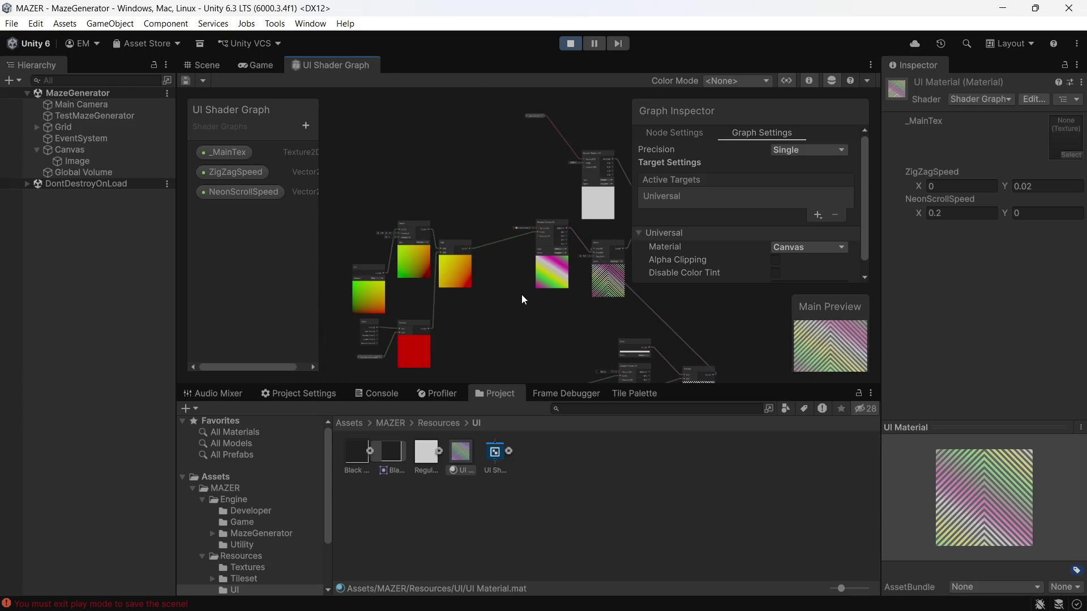
{"action": "mouse_move", "coordinate": [525, 235]}
{"action": "left_mouse_down"}
{"action": "mouse_move", "coordinate": [504, 236]}
{"action": "mouse_move", "coordinate": [500, 263]}
{"action": "mouse_move", "coordinate": [568, 261]}
{"action": "mouse_move", "coordinate": [470, 348]}
{"action": "mouse_move", "coordinate": [403, 361]}
{"action": "left_mouse_up"}
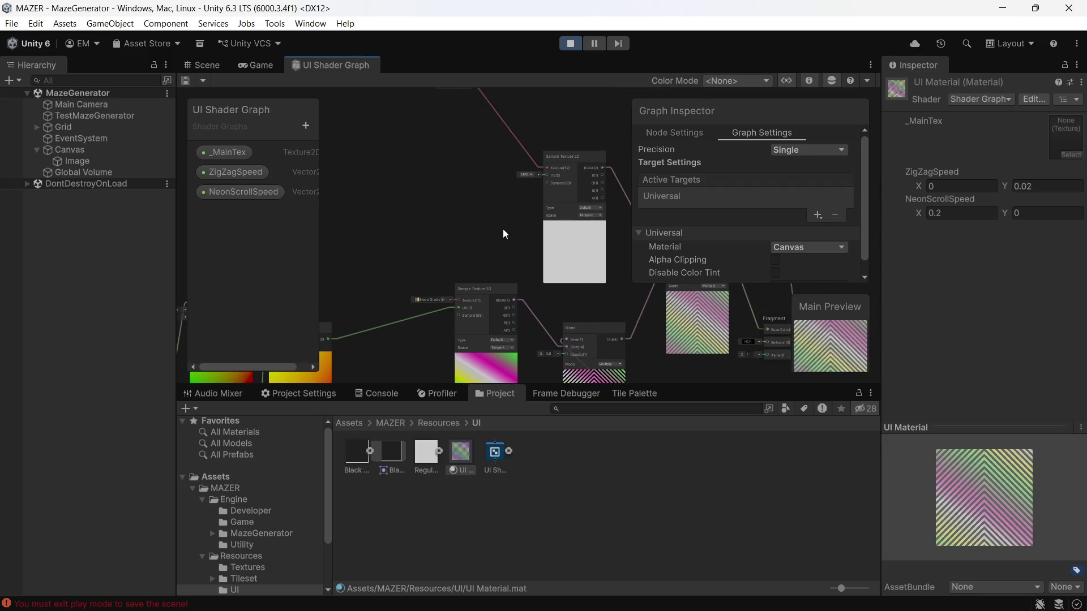
{"action": "scroll", "coordinate": [503, 229], "scroll_direction": "down", "scroll_amount": 2}
{"action": "left_click_drag", "start_coordinate": [502, 229], "coordinate": [557, 83]}
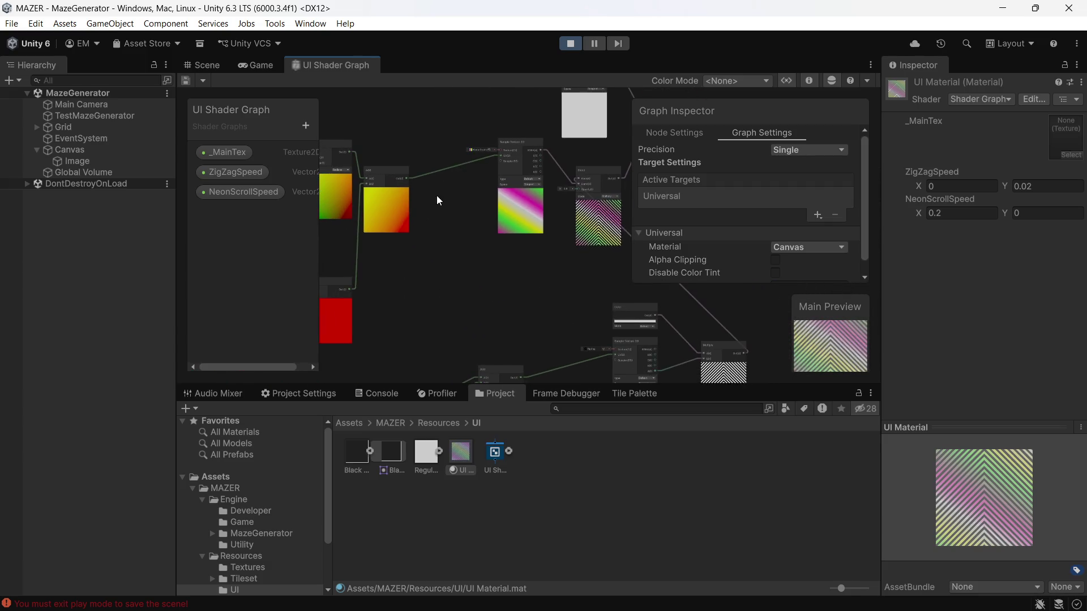
{"action": "left_click_drag", "start_coordinate": [436, 195], "coordinate": [516, 187]}
{"action": "scroll", "coordinate": [433, 218], "scroll_direction": "up", "scroll_amount": 2}
{"action": "left_click_drag", "start_coordinate": [432, 217], "coordinate": [459, 300]}
{"action": "scroll", "coordinate": [470, 196], "scroll_direction": "up", "scroll_amount": 4}
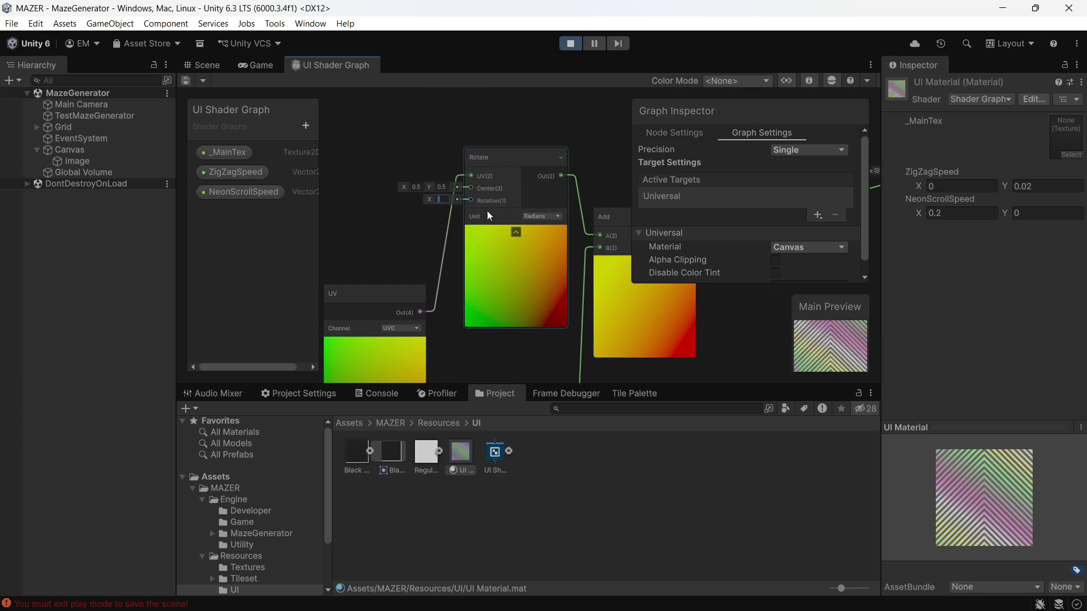
{"action": "type", "text": "0"}
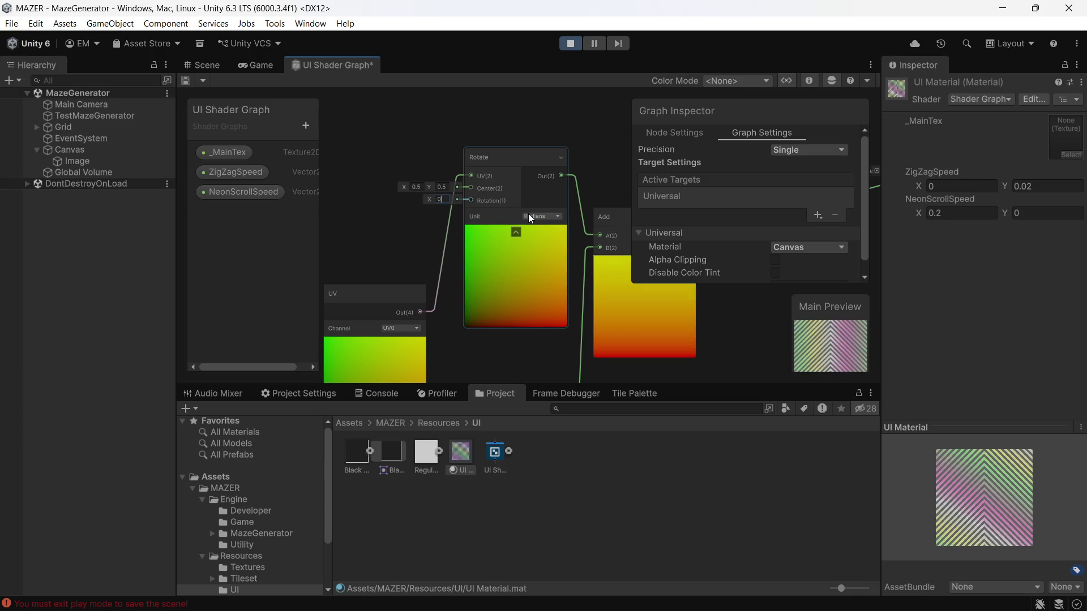
{"action": "type", "text": ".5"}
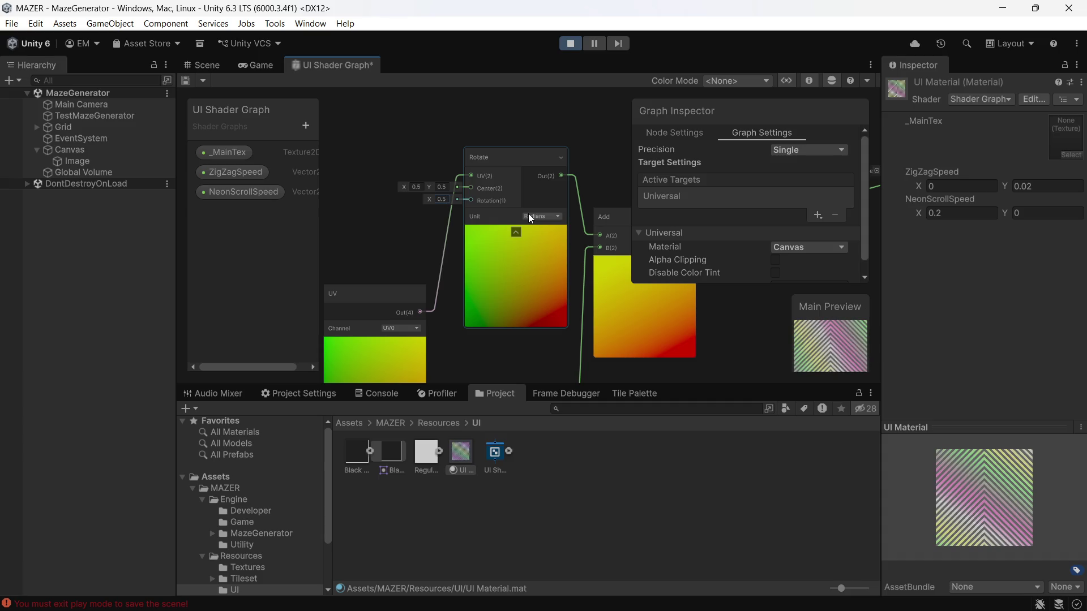
{"action": "key", "text": "ctrl+s"}
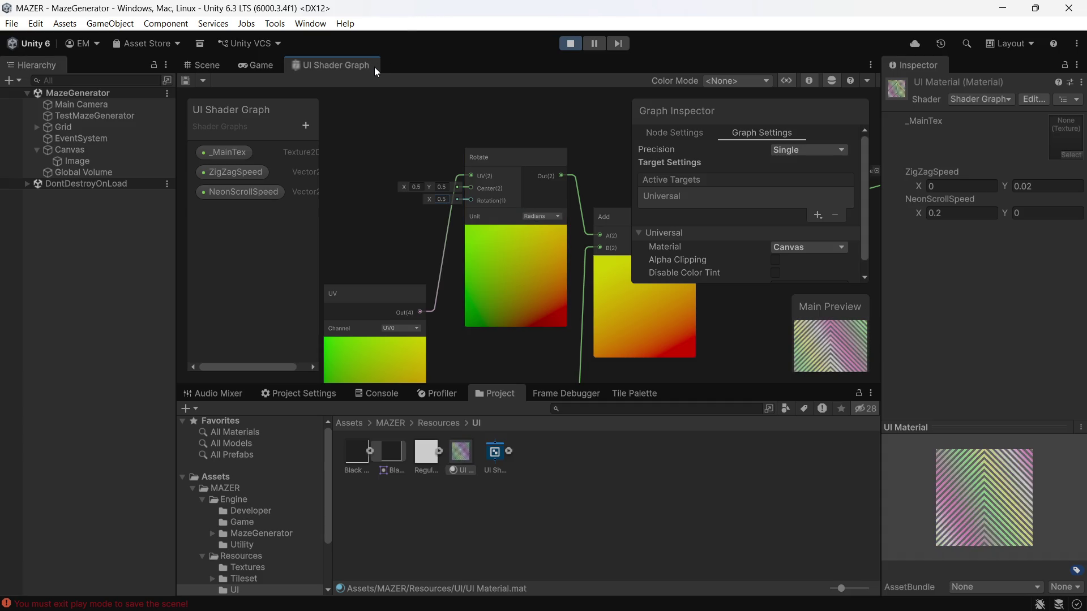
- Watch the pastel chevron pattern in the Game view, then stop play mode
{"action": "left_click", "coordinate": [262, 68]}
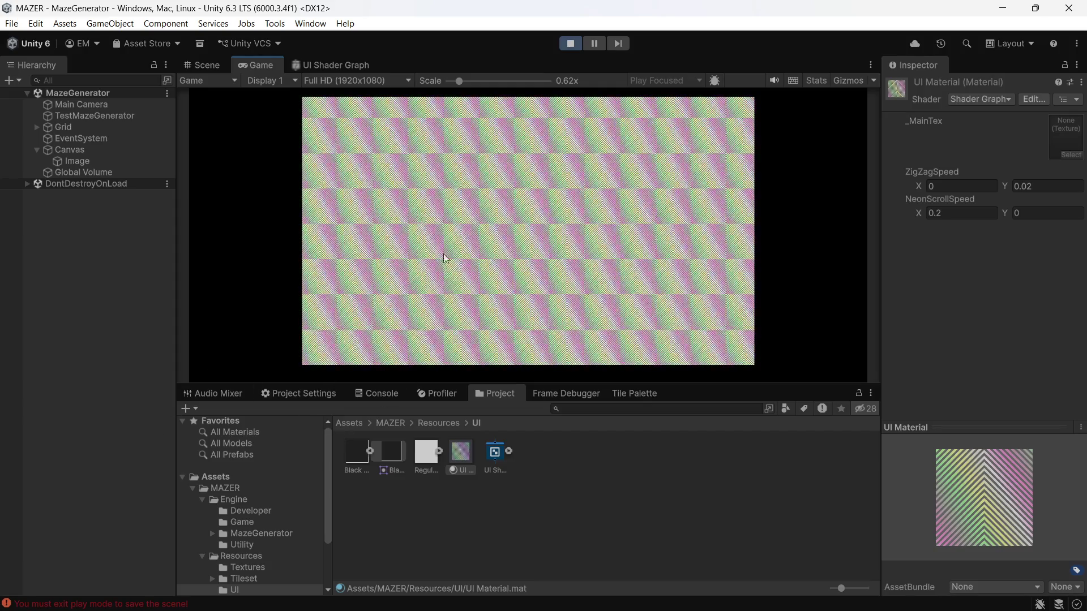
{"action": "left_click", "coordinate": [572, 43]}
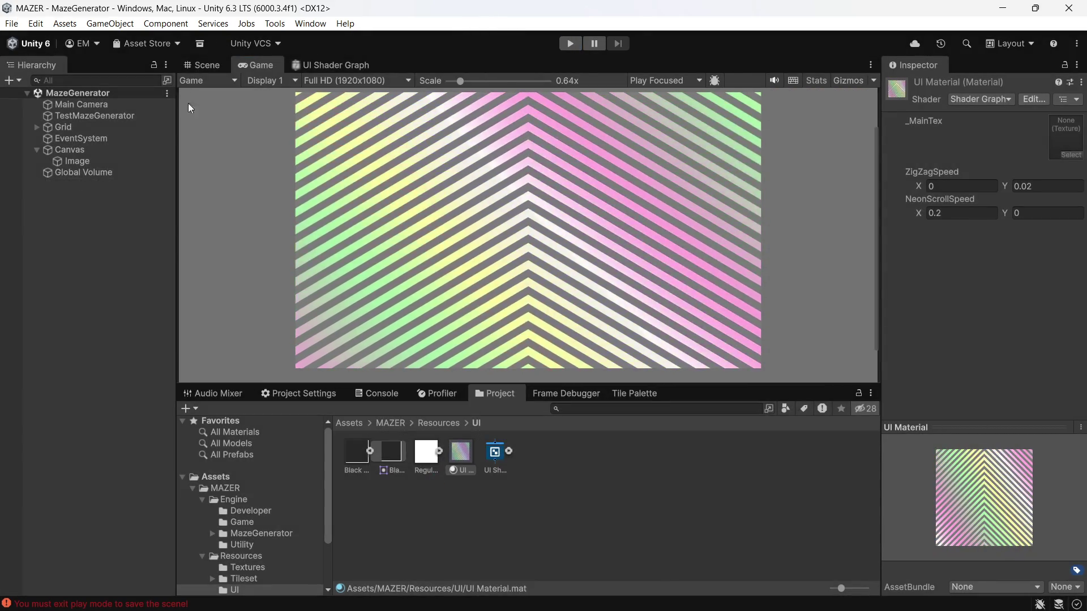
- Close the UI Shader Graph tab
{"action": "left_click", "coordinate": [83, 139]}
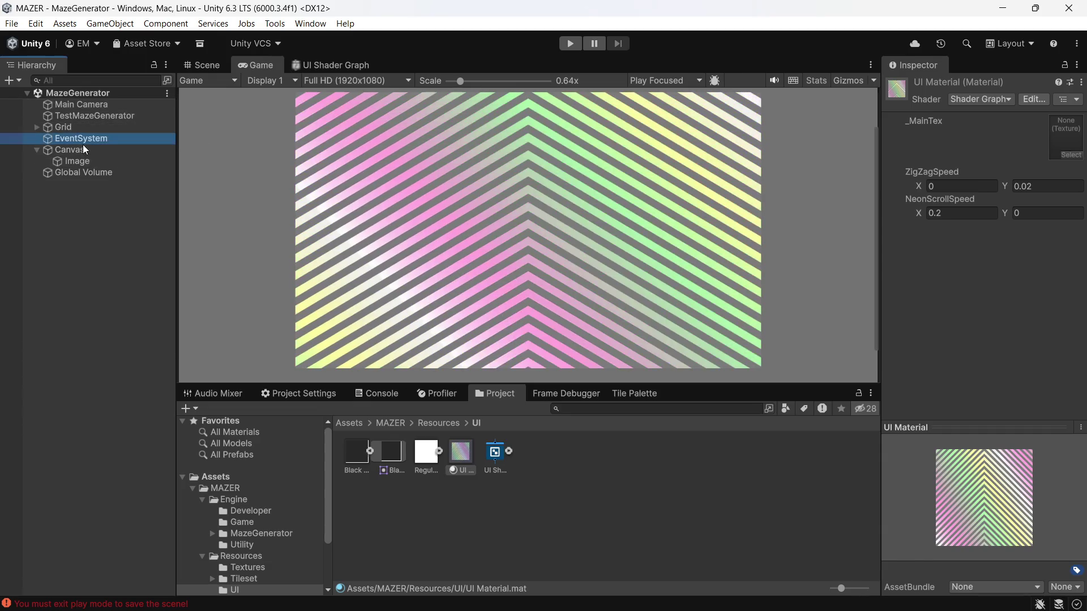
{"action": "left_click", "coordinate": [67, 148]}
{"action": "left_click", "coordinate": [101, 142]}
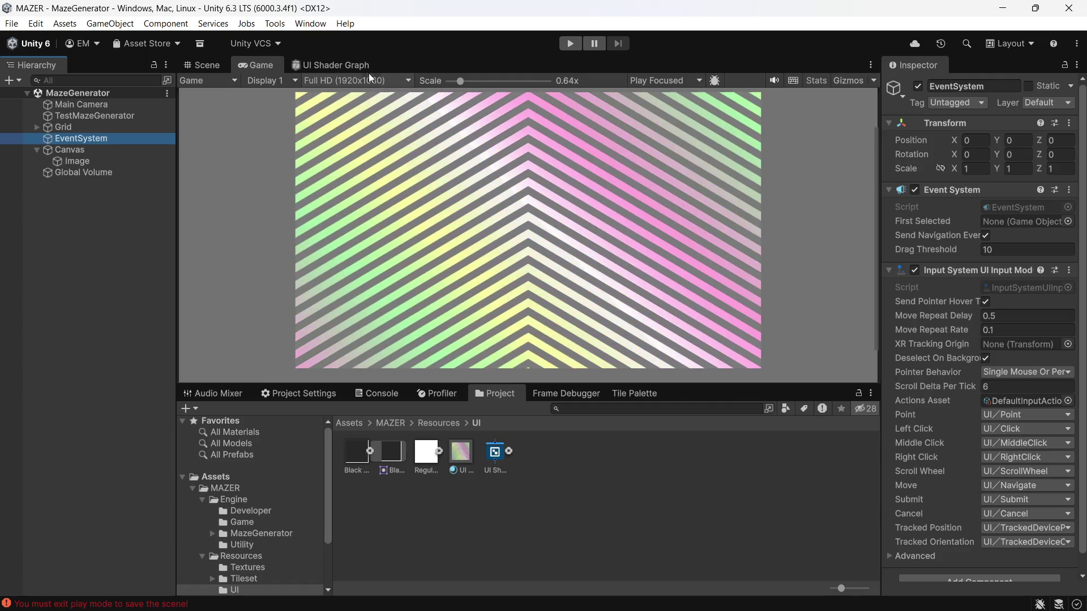
{"action": "left_click", "coordinate": [321, 70]}
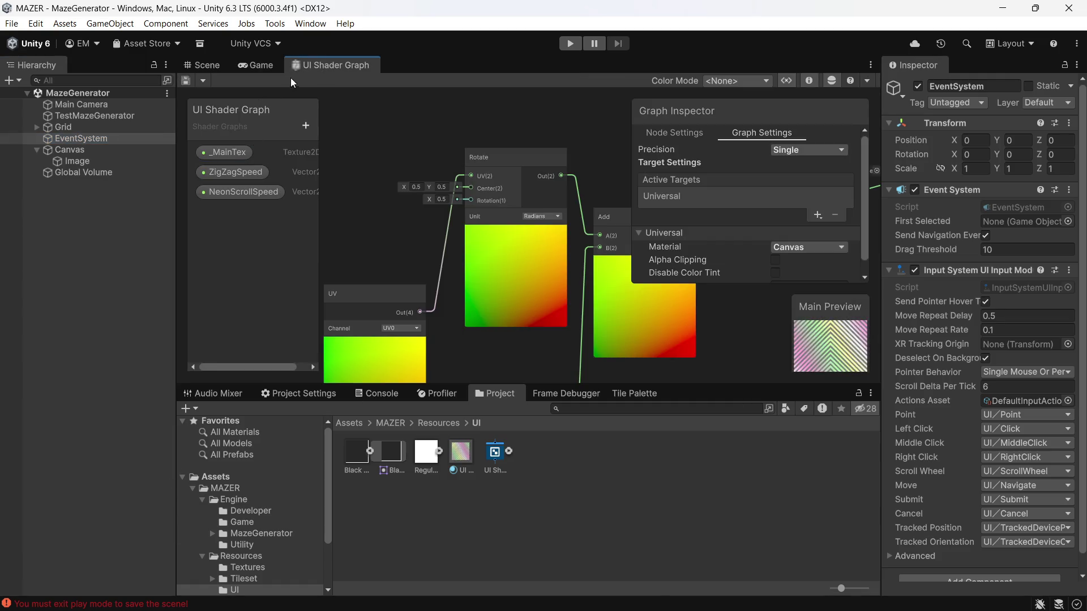
{"action": "right_click", "coordinate": [364, 66]}
{"action": "left_click", "coordinate": [392, 90]}
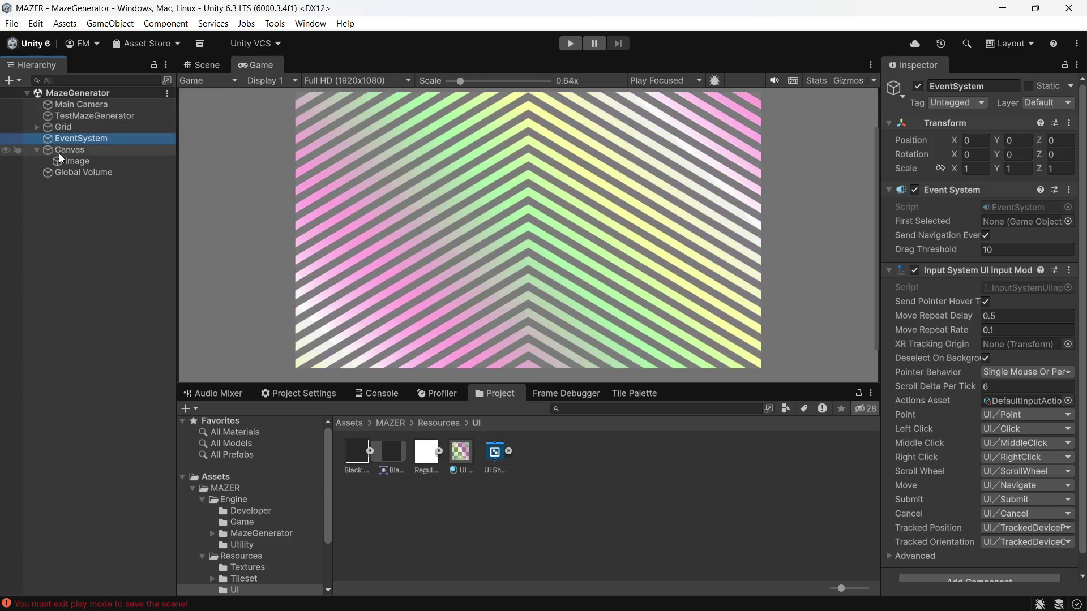
- Delete EventSystem, Canvas and Global Volume from the Hierarchy
{"action": "left_click", "coordinate": [31, 151]}
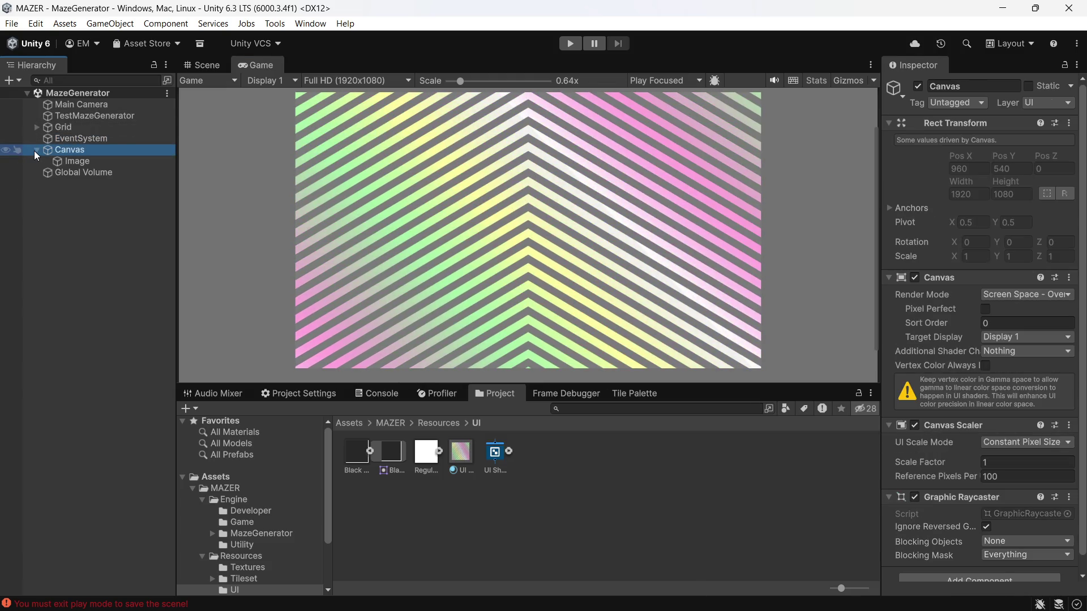
{"action": "left_click", "coordinate": [37, 150]}
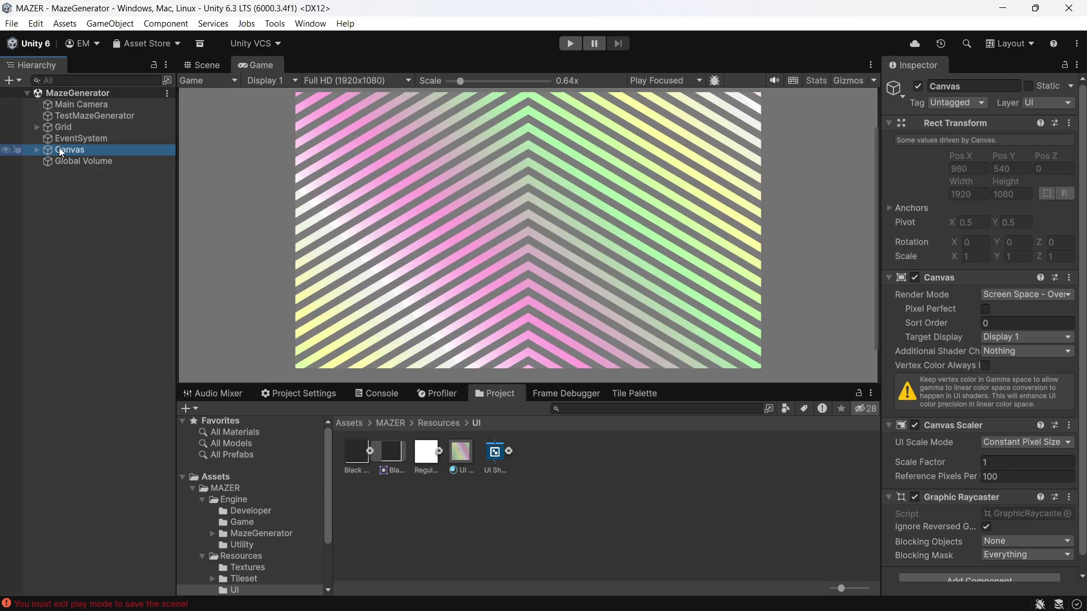
{"action": "left_click", "coordinate": [73, 127]}
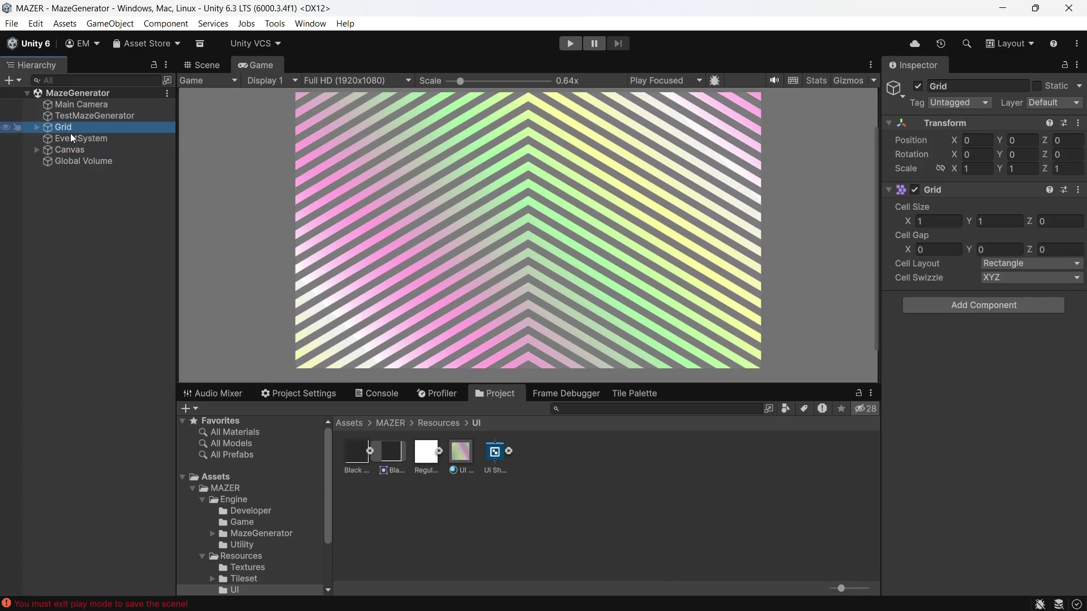
{"action": "left_click", "coordinate": [71, 139]}
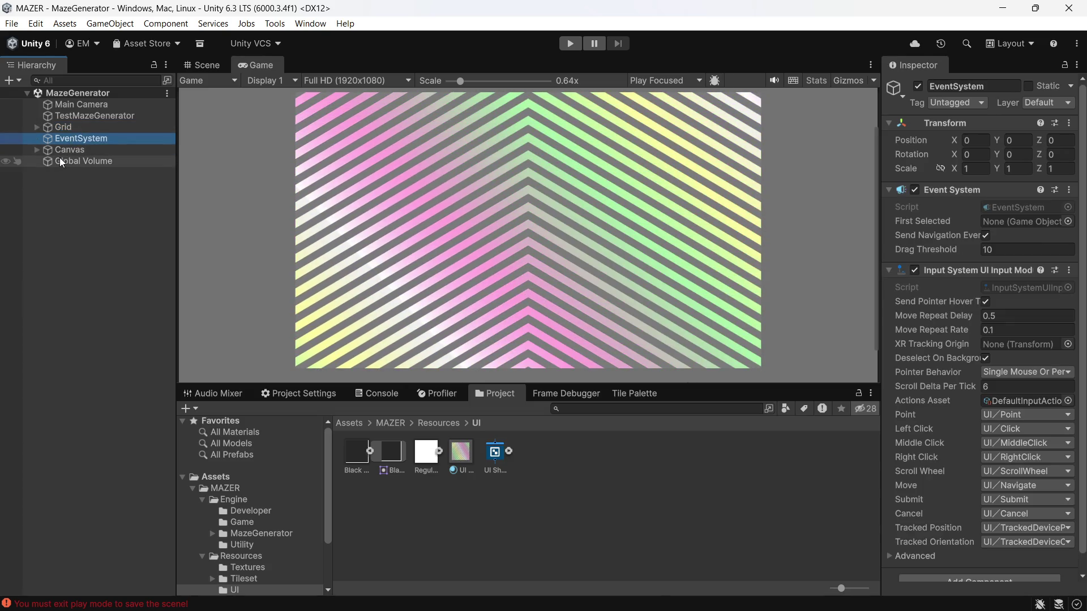
{"action": "left_click", "coordinate": [61, 161], "text": "shift"}
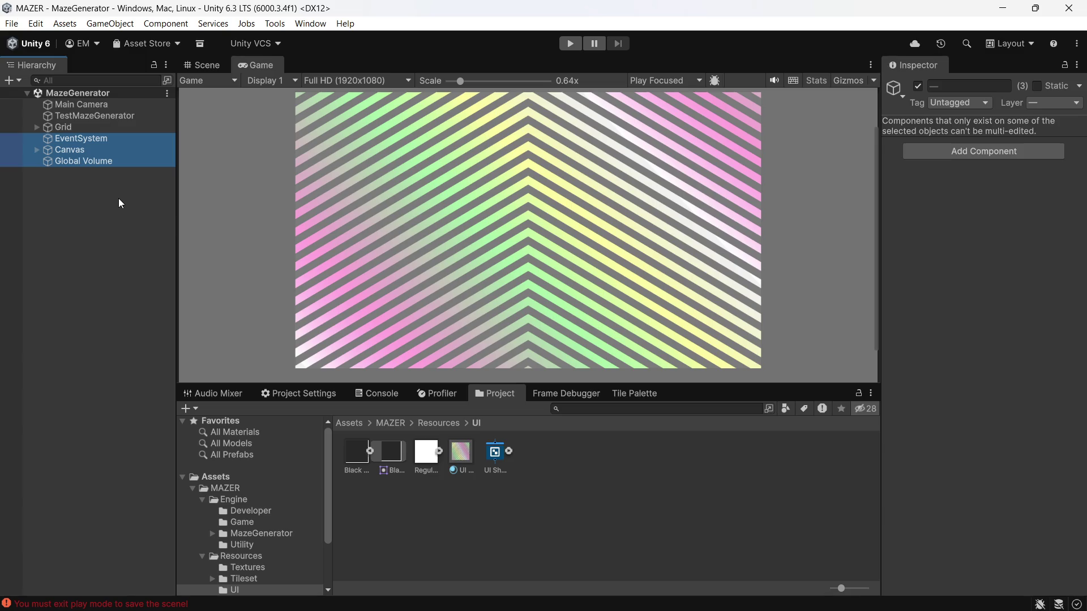
{"action": "right_click", "coordinate": [107, 149]}
{"action": "left_click", "coordinate": [145, 167]}
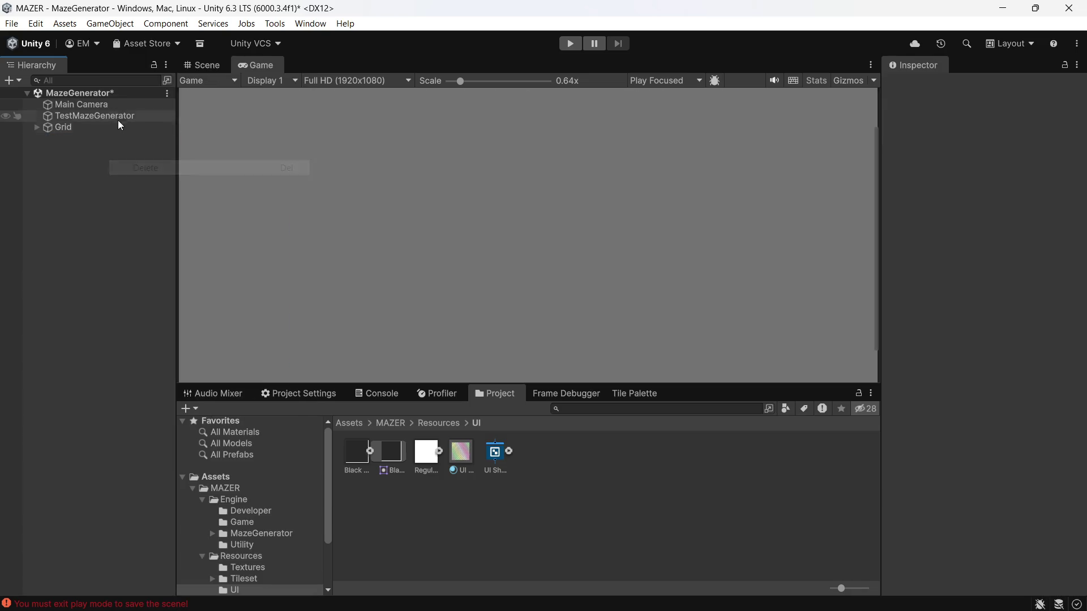
- Turn off post processing on the Main Camera and save the MazeGenerator scene
{"action": "left_click", "coordinate": [114, 108]}
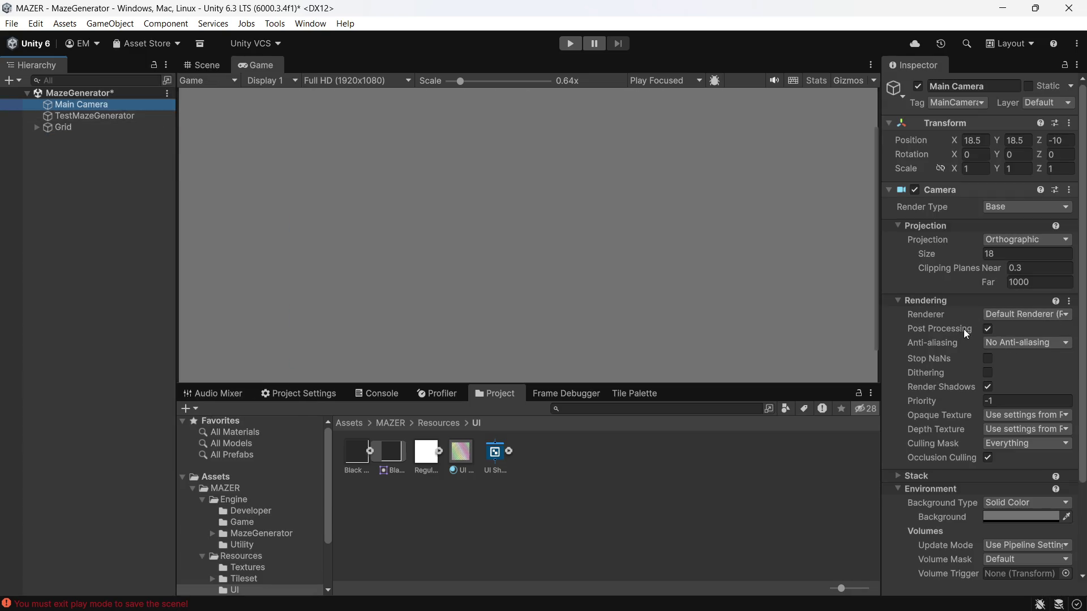
{"action": "left_click", "coordinate": [980, 331]}
{"action": "key", "text": "ctrl+s"}
- Inspect the Regular White Square and Black UI Box textures, then return to the Assets root
{"action": "left_click", "coordinate": [120, 280]}
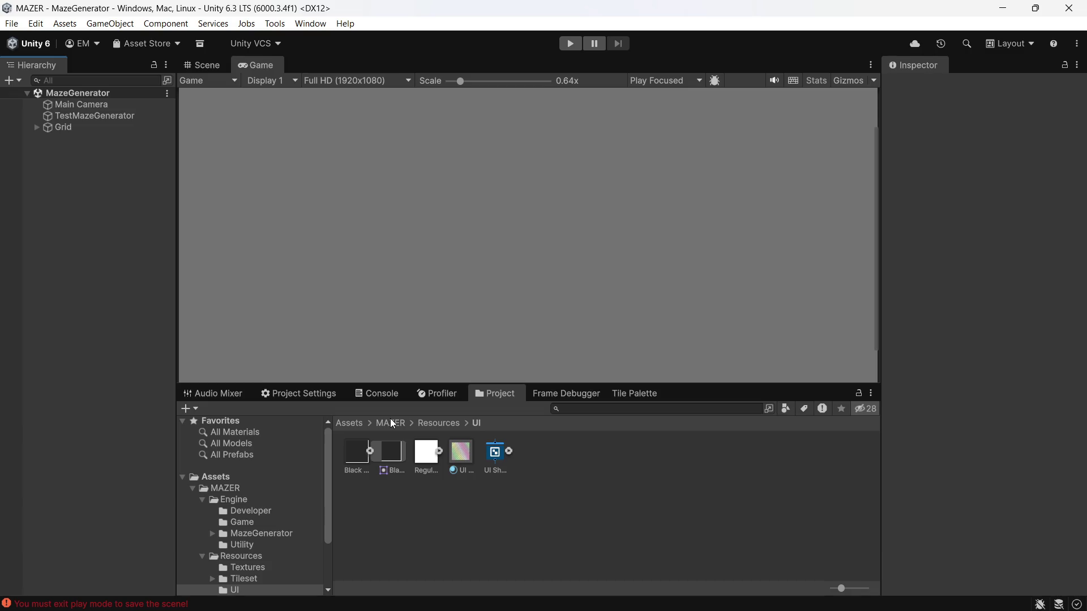
{"action": "left_click", "coordinate": [422, 461]}
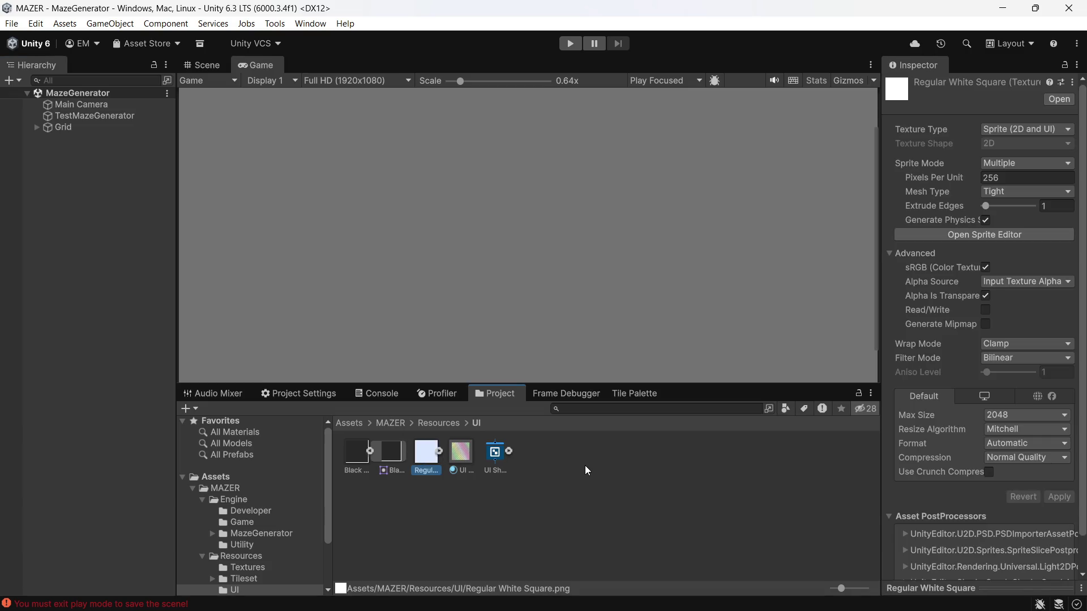
{"action": "left_click", "coordinate": [348, 462]}
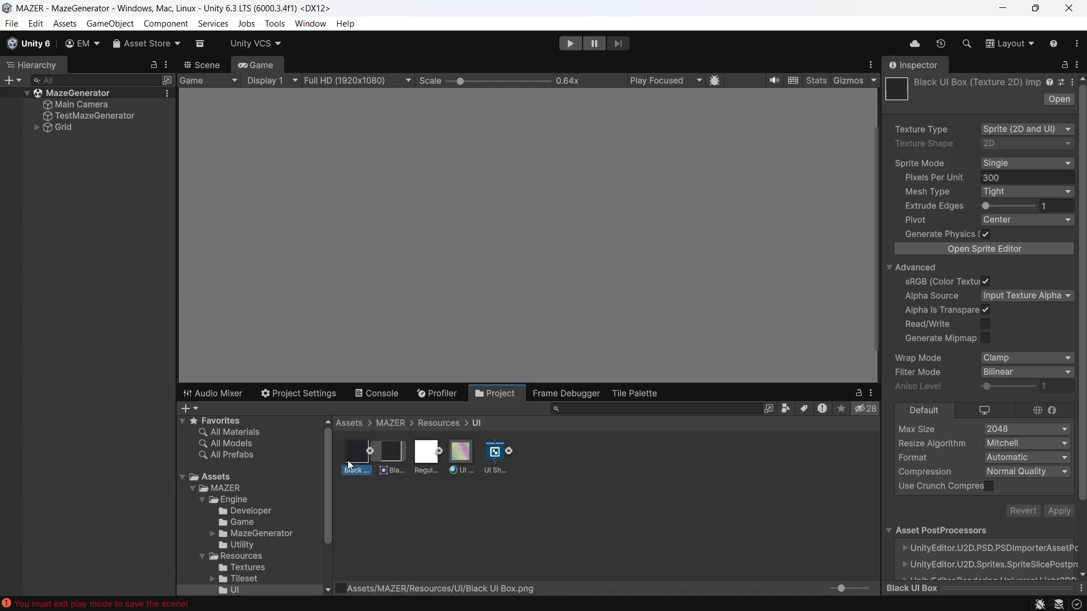
{"action": "left_click", "coordinate": [400, 427]}
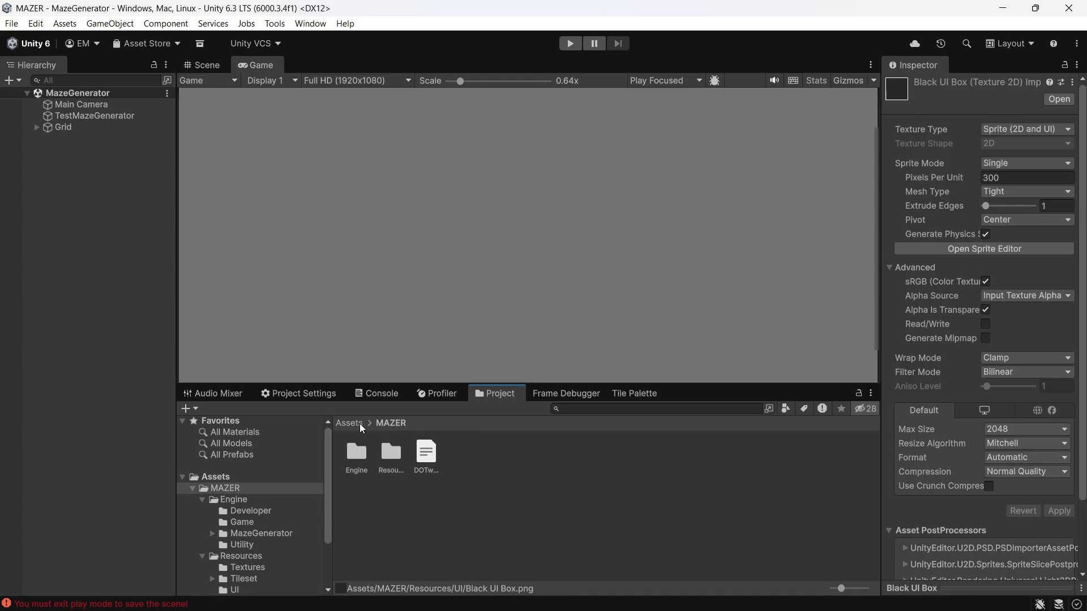
{"action": "left_click", "coordinate": [349, 424]}
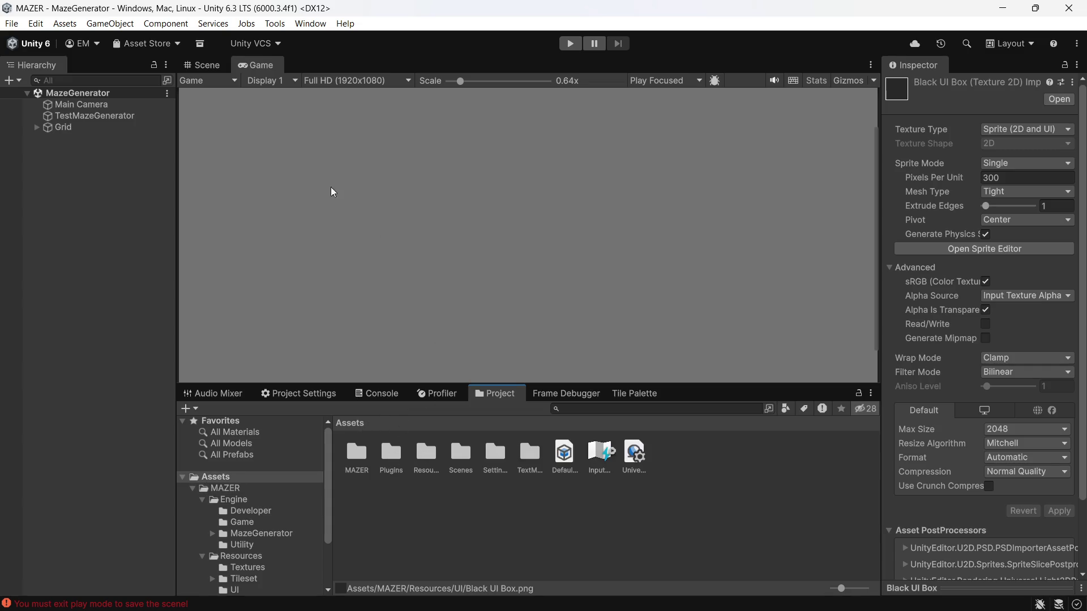
- Review the Main Camera's orthographic size-18 settings and enter play mode
{"action": "left_click", "coordinate": [119, 119]}
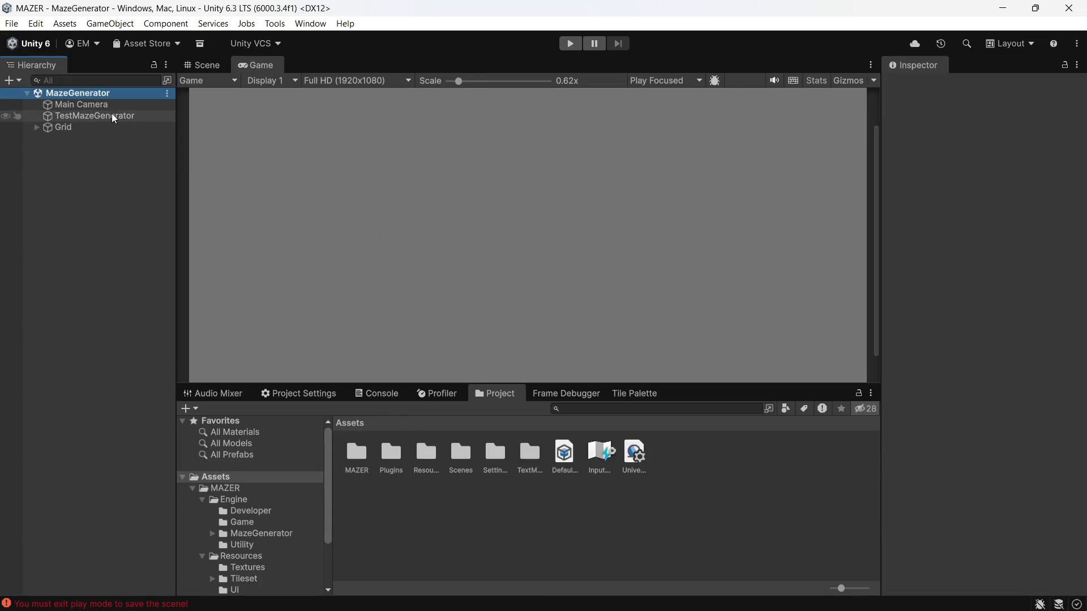
{"action": "left_click", "coordinate": [111, 105]}
{"action": "scroll", "coordinate": [1019, 400], "scroll_direction": "down", "scroll_amount": 3}
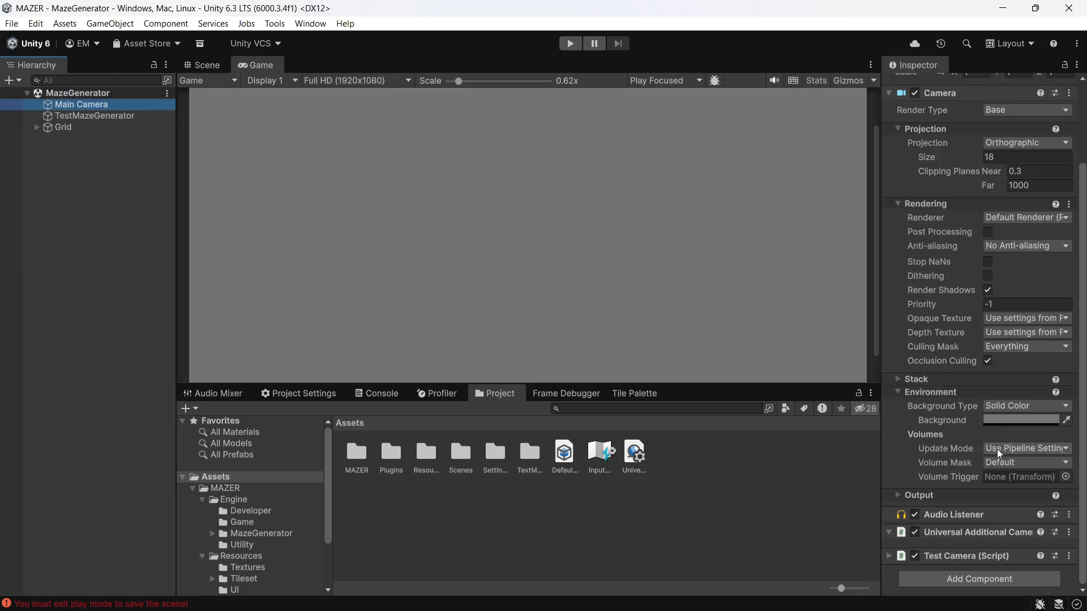
{"action": "scroll", "coordinate": [627, 261], "scroll_direction": "down", "scroll_amount": 1}
{"action": "scroll", "coordinate": [627, 262], "scroll_direction": "down", "scroll_amount": 1}
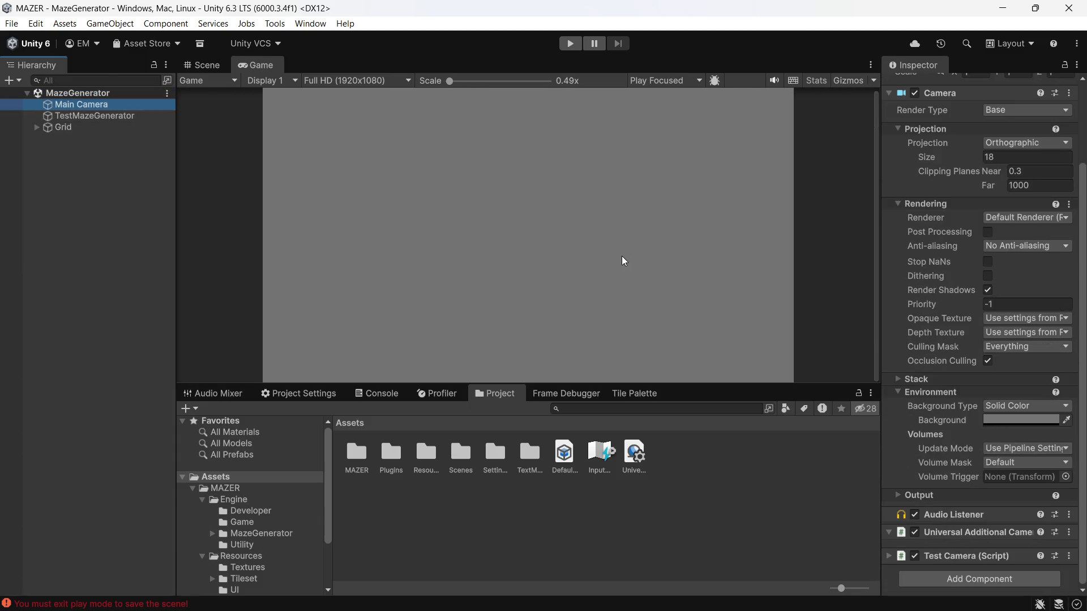
{"action": "left_click", "coordinate": [570, 43]}
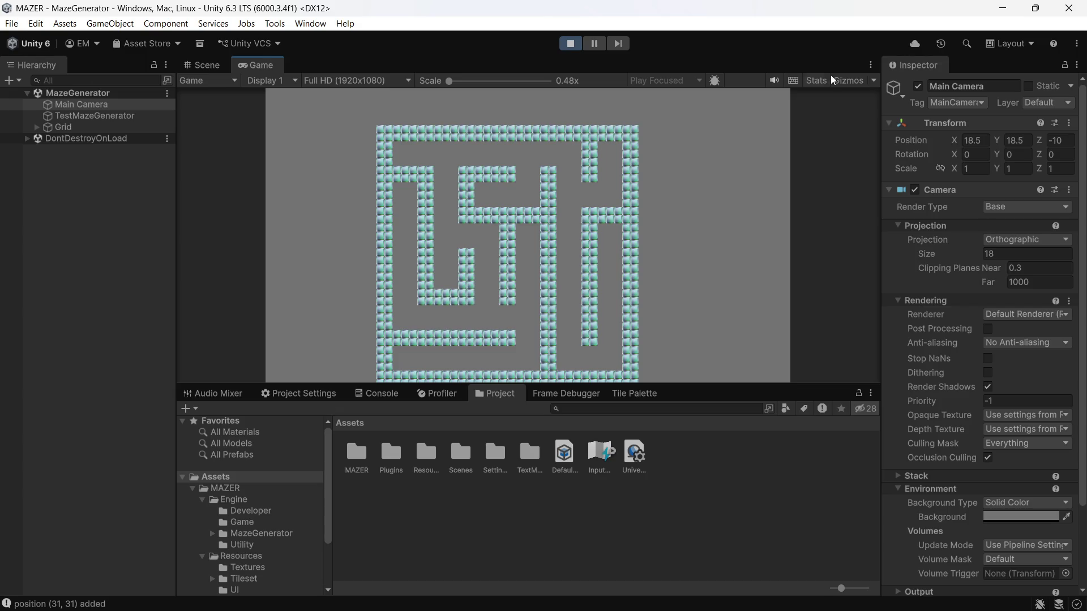
- Stop play mode once the test maze has generated
{"action": "left_click", "coordinate": [571, 45]}
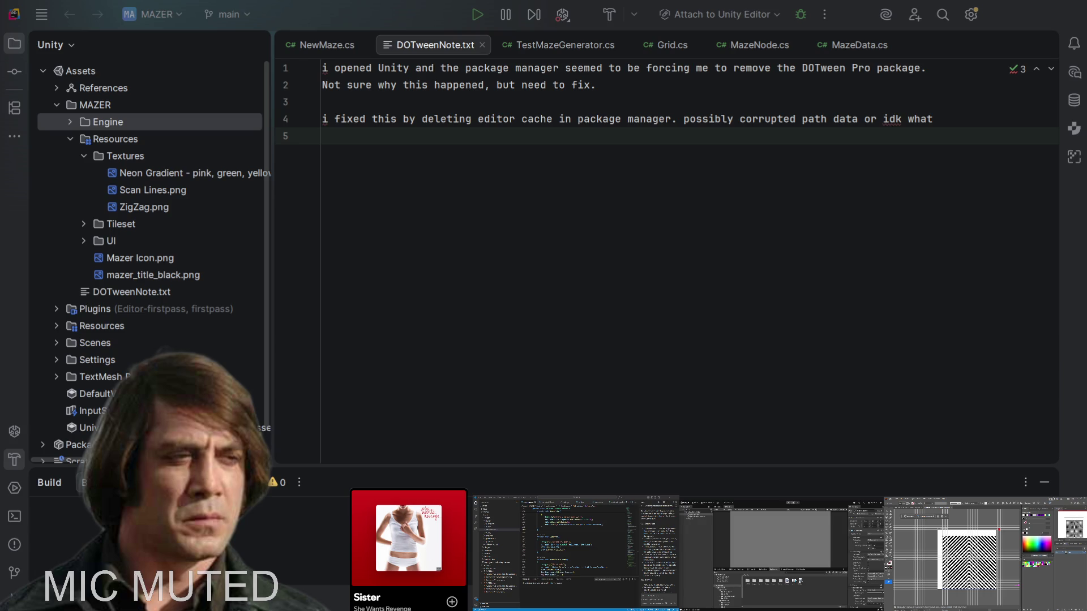
- Close DOTweenNote.txt and scroll NewMaze.cs down to the commented MakeNodes block
{"action": "key", "text": "alt+1"}
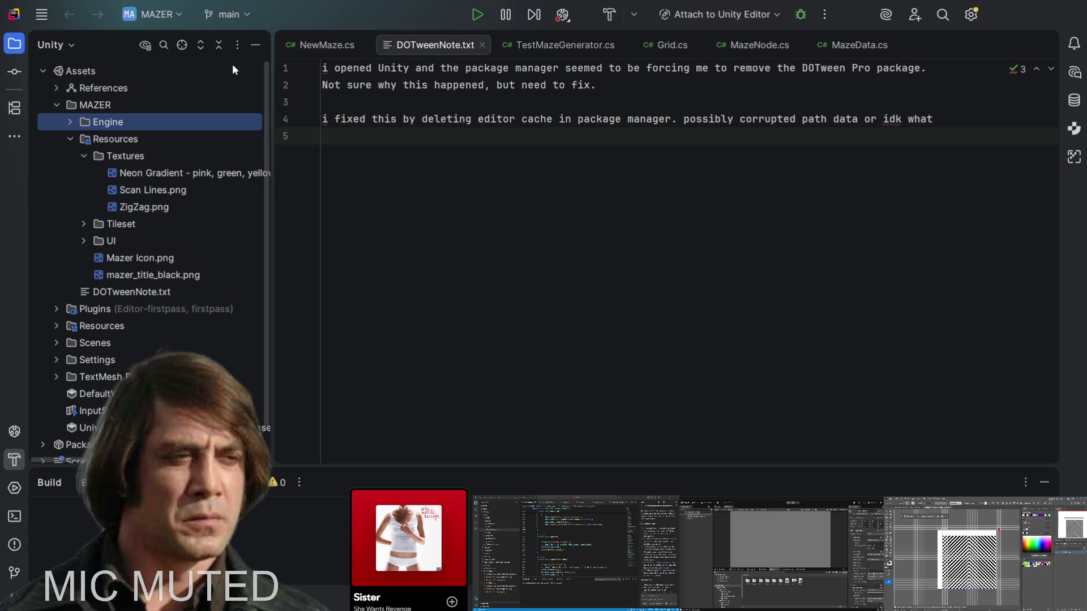
{"action": "left_click", "coordinate": [482, 45]}
{"action": "scroll", "coordinate": [365, 213], "scroll_direction": "down", "scroll_amount": 4}
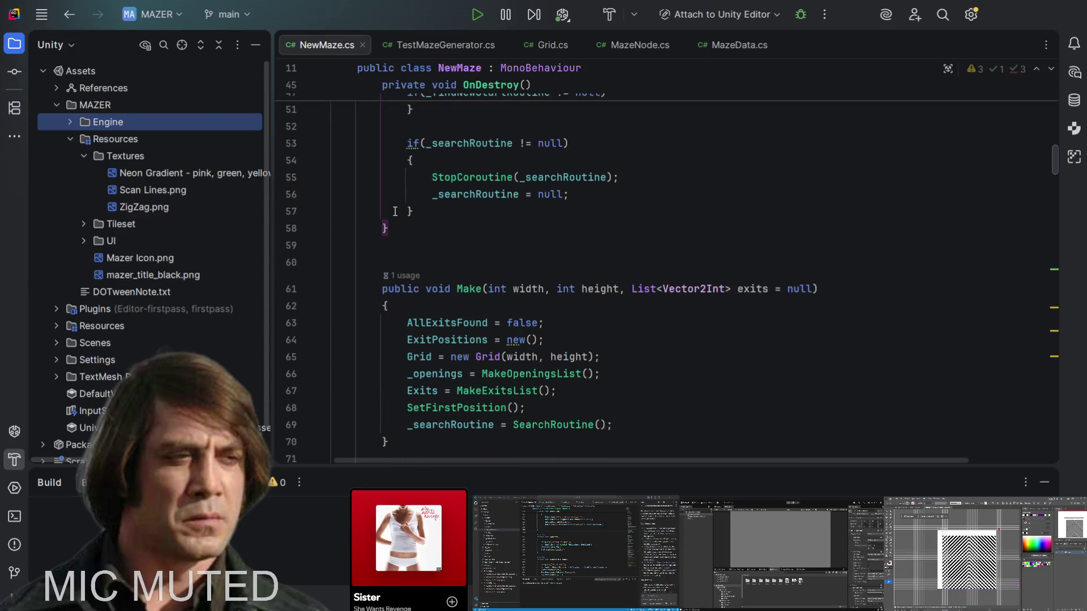
{"action": "scroll", "coordinate": [601, 229], "scroll_direction": "down", "scroll_amount": 5}
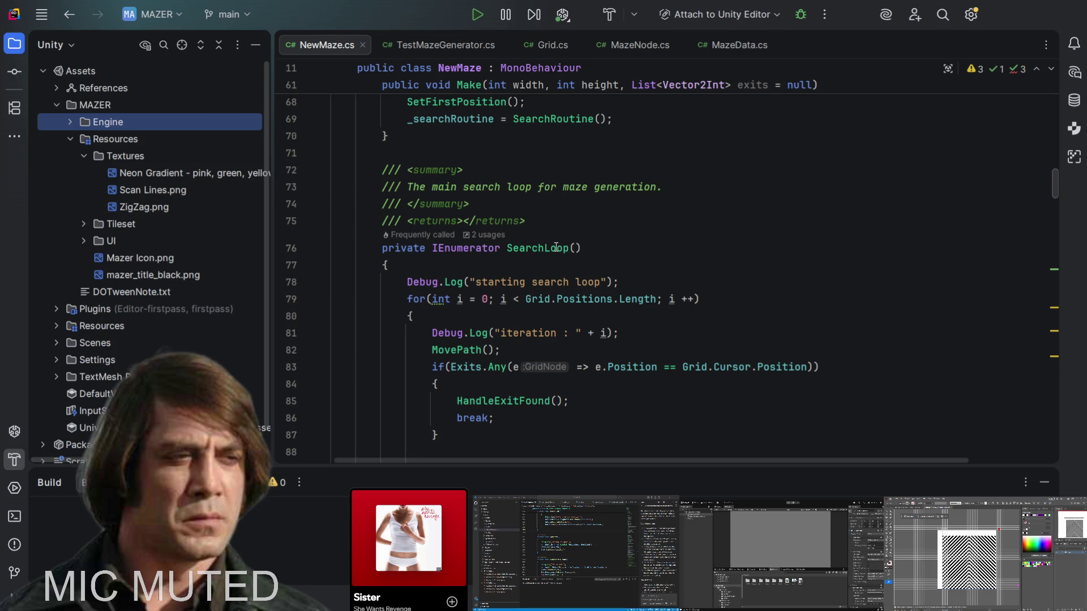
{"action": "scroll", "coordinate": [555, 249], "scroll_direction": "down", "scroll_amount": 4}
{"action": "scroll", "coordinate": [547, 237], "scroll_direction": "down", "scroll_amount": 6}
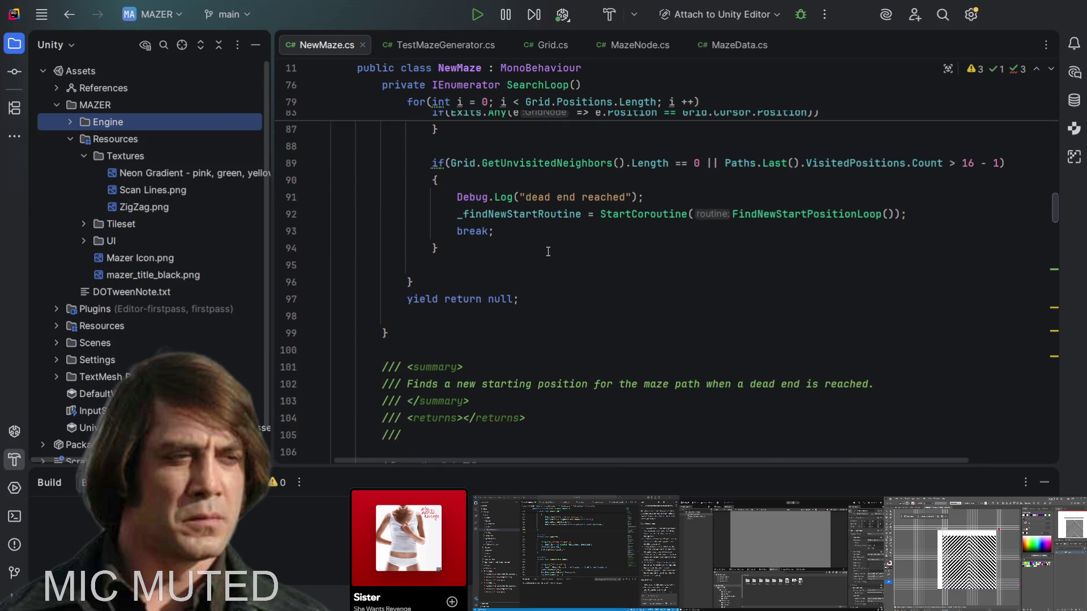
{"action": "scroll", "coordinate": [537, 210], "scroll_direction": "down", "scroll_amount": 12}
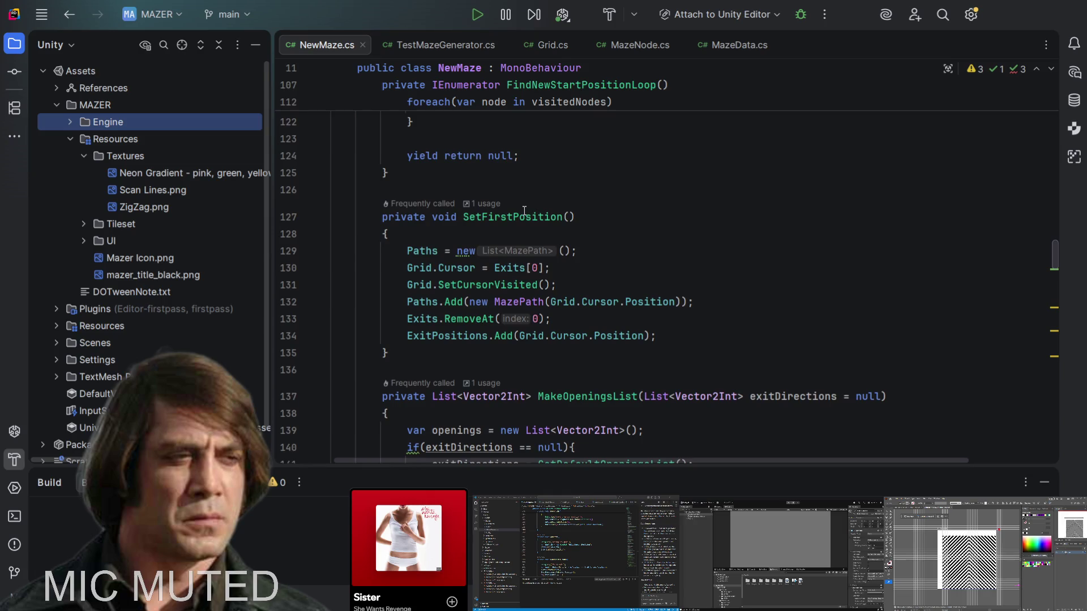
{"action": "scroll", "coordinate": [524, 211], "scroll_direction": "down", "scroll_amount": 3}
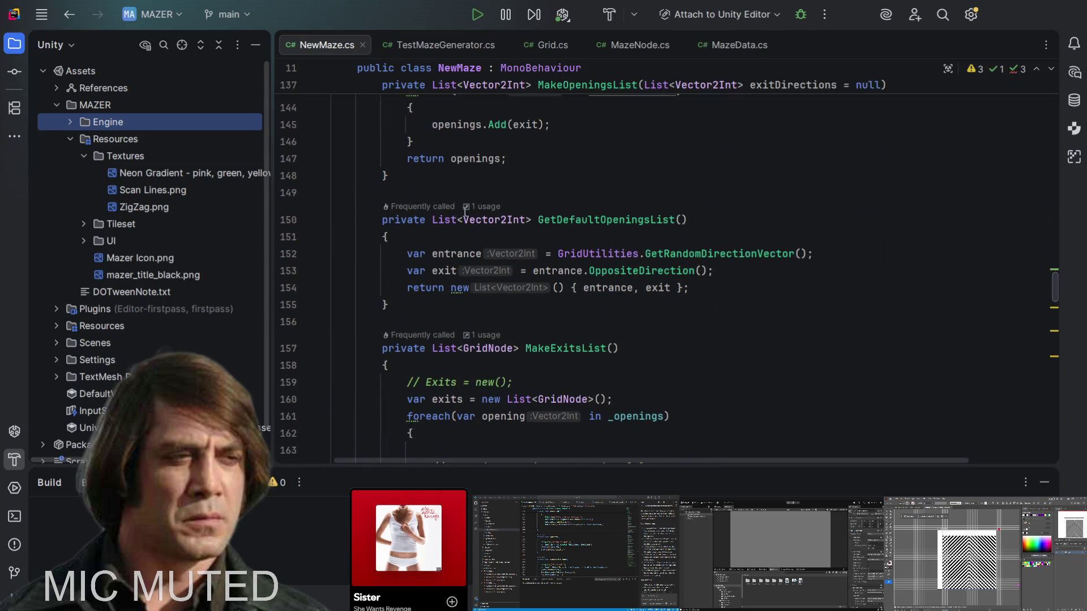
{"action": "scroll", "coordinate": [469, 215], "scroll_direction": "down", "scroll_amount": 5}
{"action": "scroll", "coordinate": [477, 220], "scroll_direction": "down", "scroll_amount": 6}
{"action": "scroll", "coordinate": [477, 220], "scroll_direction": "down", "scroll_amount": 12}
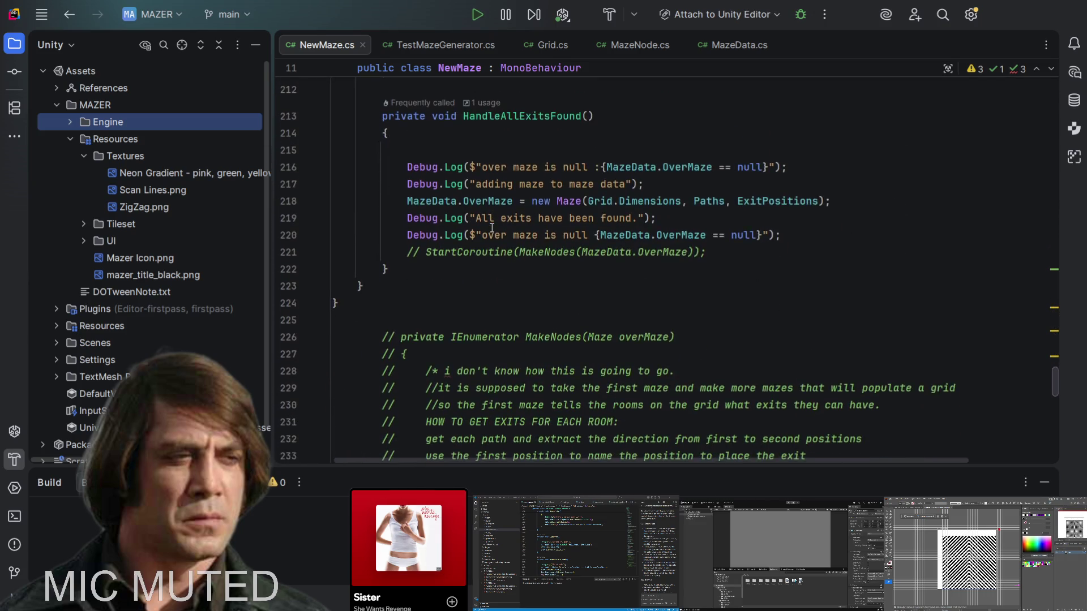
{"action": "scroll", "coordinate": [491, 228], "scroll_direction": "down", "scroll_amount": 6}
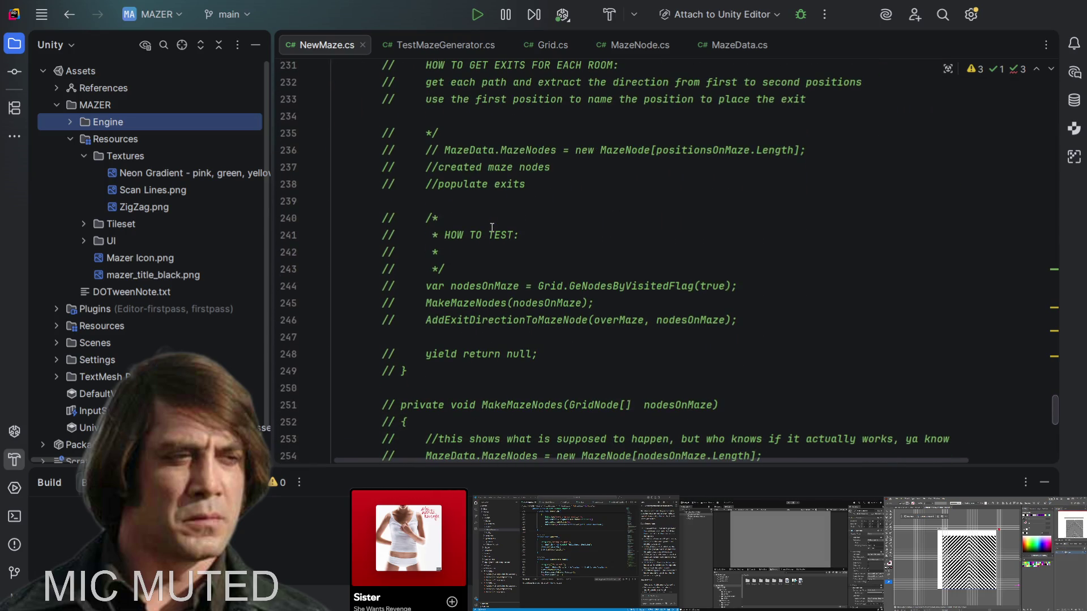
{"action": "scroll", "coordinate": [491, 227], "scroll_direction": "up", "scroll_amount": 3}
{"action": "scroll", "coordinate": [492, 228], "scroll_direction": "up", "scroll_amount": 4}
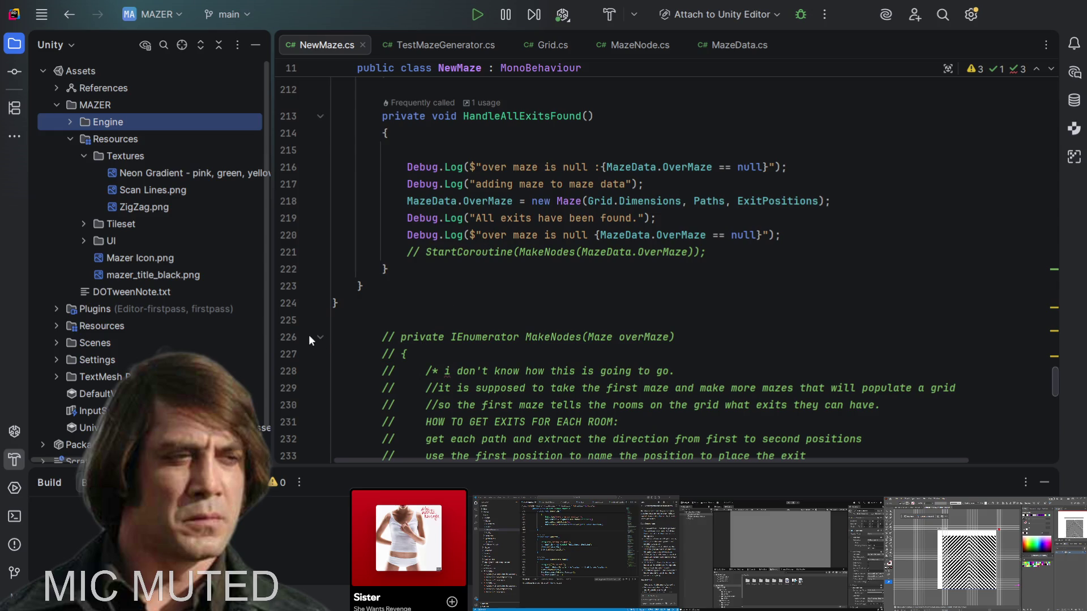
- Select the commented MakeNodes lines, then deselect and move up to HandleAllExitsFound
{"action": "left_click", "coordinate": [351, 335]}
{"action": "left_click", "coordinate": [358, 334]}
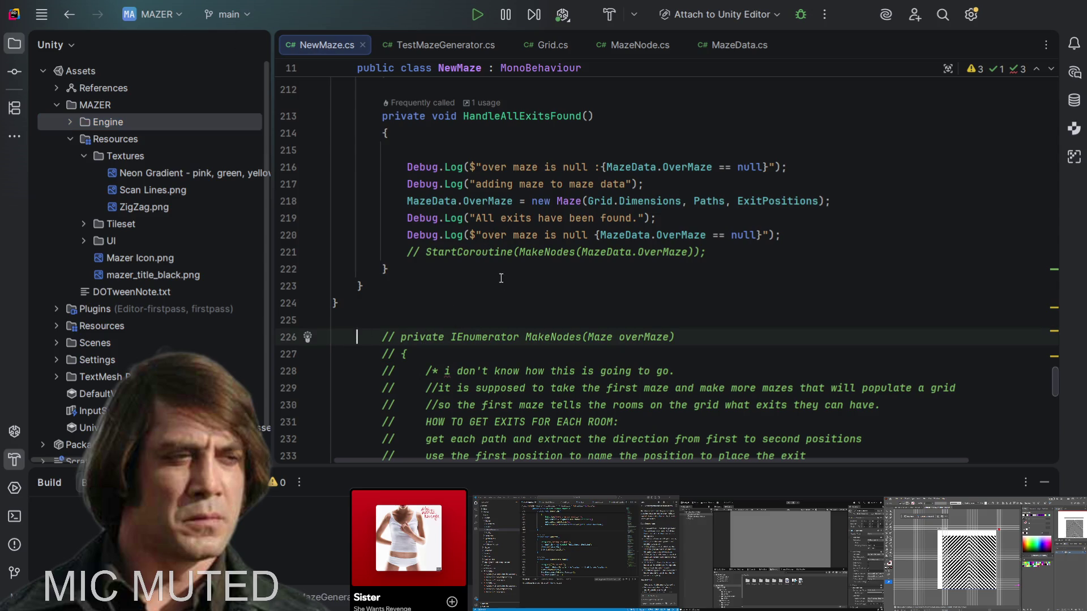
{"action": "key", "text": "Up"}
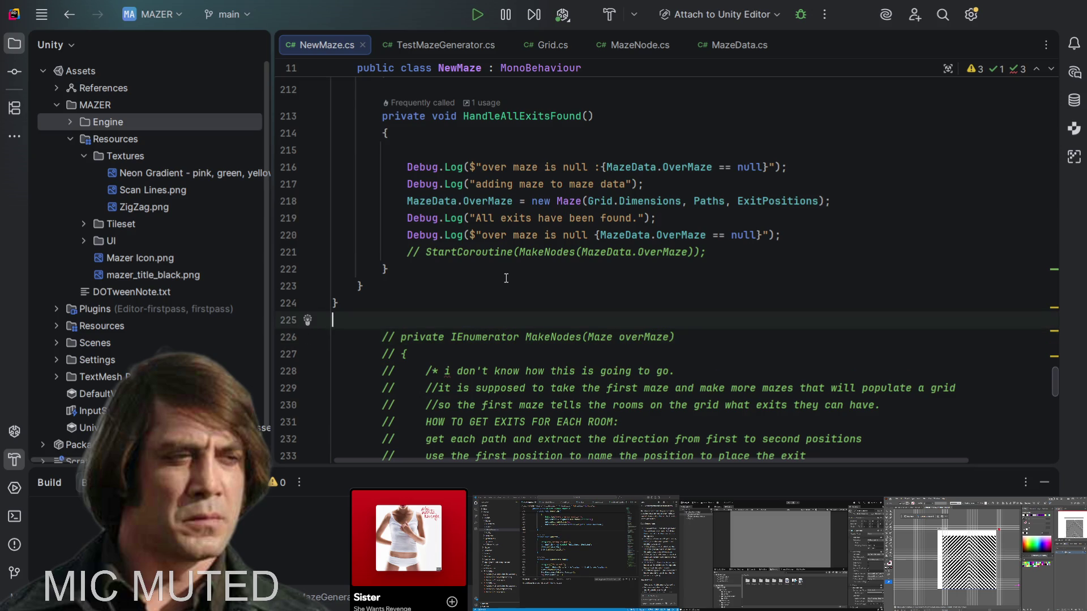
{"action": "key", "text": "ctrl+Down"}
{"action": "key", "text": "shift+Down"}
{"action": "key", "text": "shift+Down"}
{"action": "key", "text": "shift+Down"}
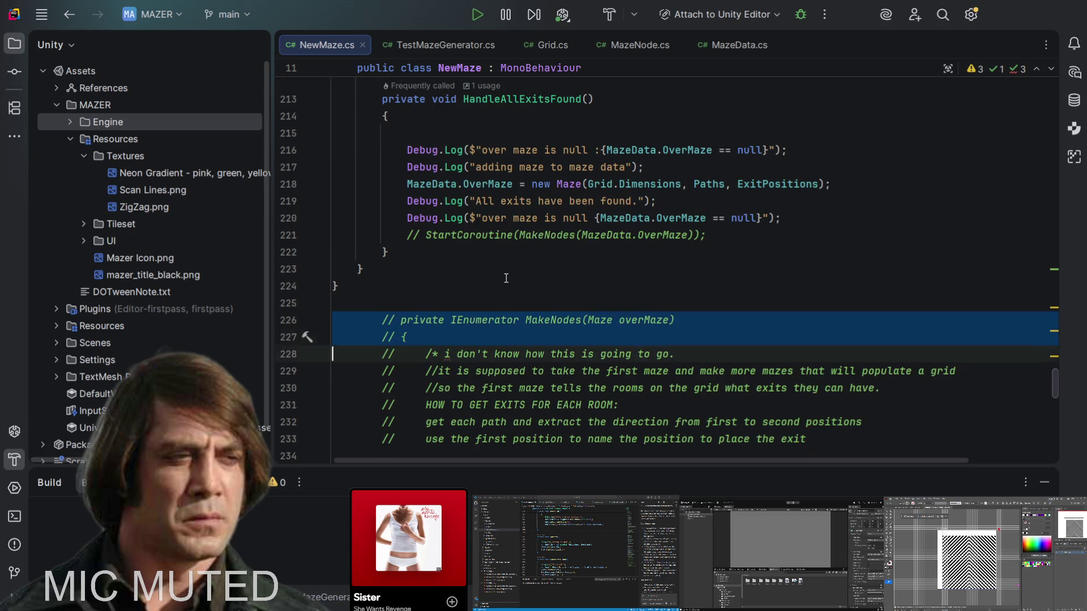
{"action": "key", "text": "shift+Down"}
{"action": "key", "text": "shift+Down"}
{"action": "key", "text": "shift+Down"}
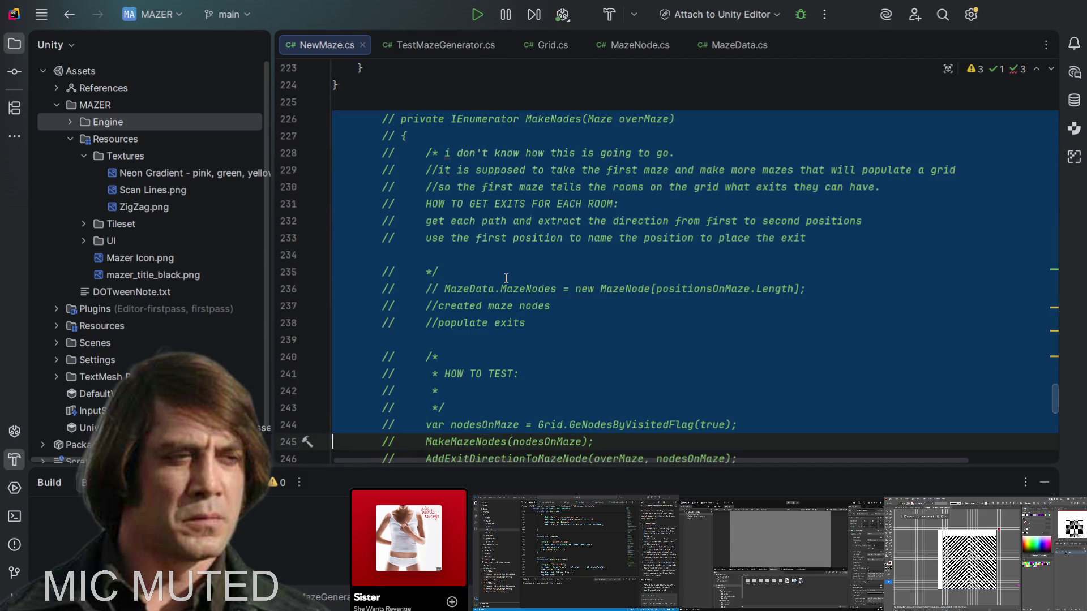
{"action": "key", "text": "Up"}
{"action": "key", "text": "Up"}
{"action": "key", "text": "Up"}
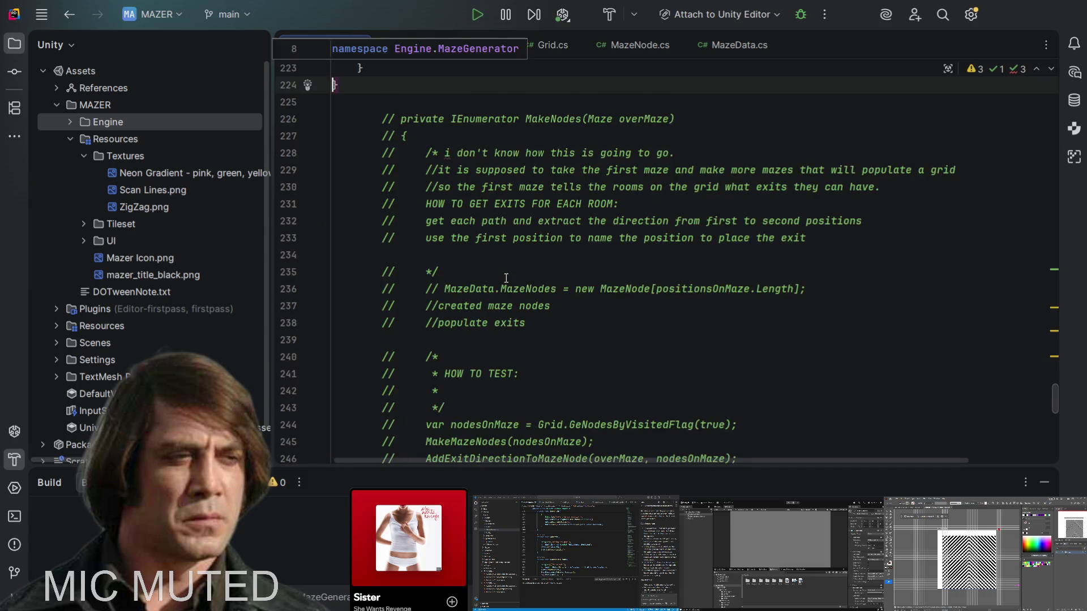
{"action": "key", "text": "Up"}
{"action": "key", "text": "Up"}
{"action": "key", "text": "Up"}
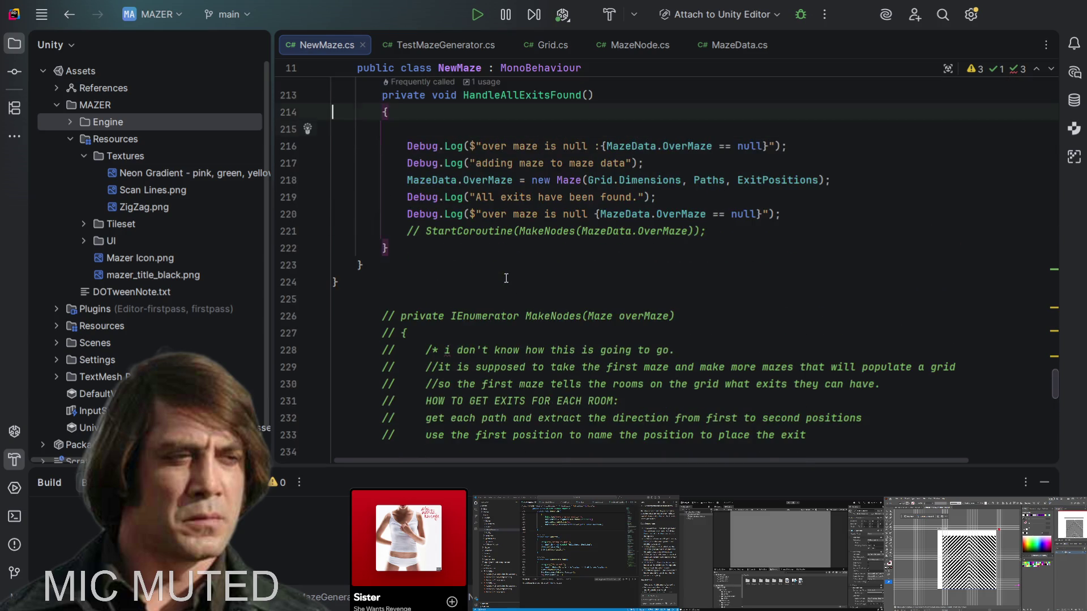
{"action": "key", "text": "Down"}
{"action": "key", "text": "Down"}
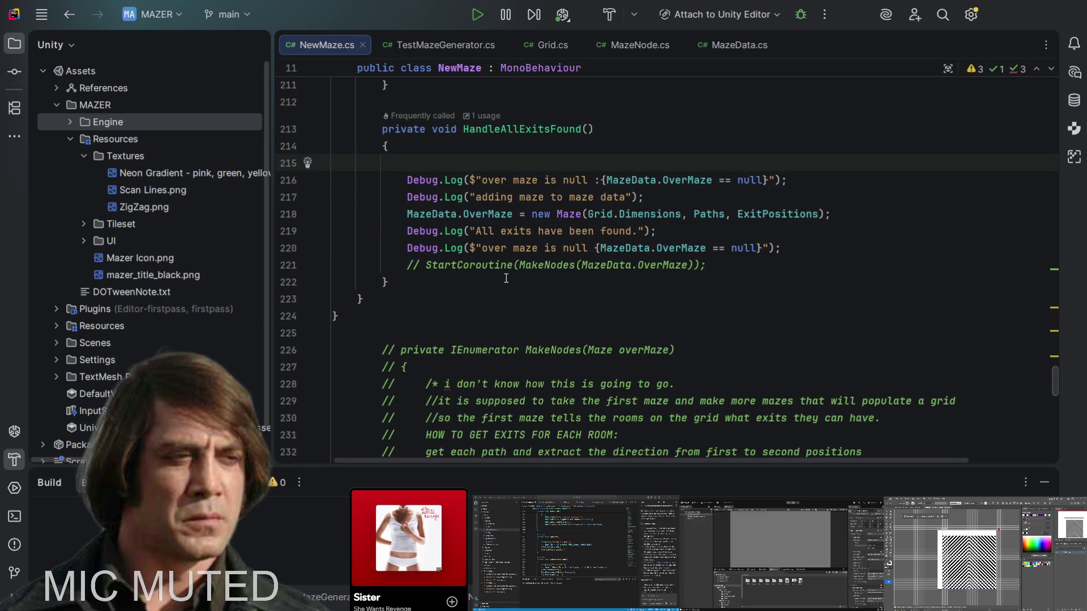
{"action": "scroll", "coordinate": [506, 278], "scroll_direction": "up", "scroll_amount": 1}
{"action": "scroll", "coordinate": [506, 278], "scroll_direction": "up", "scroll_amount": 1}
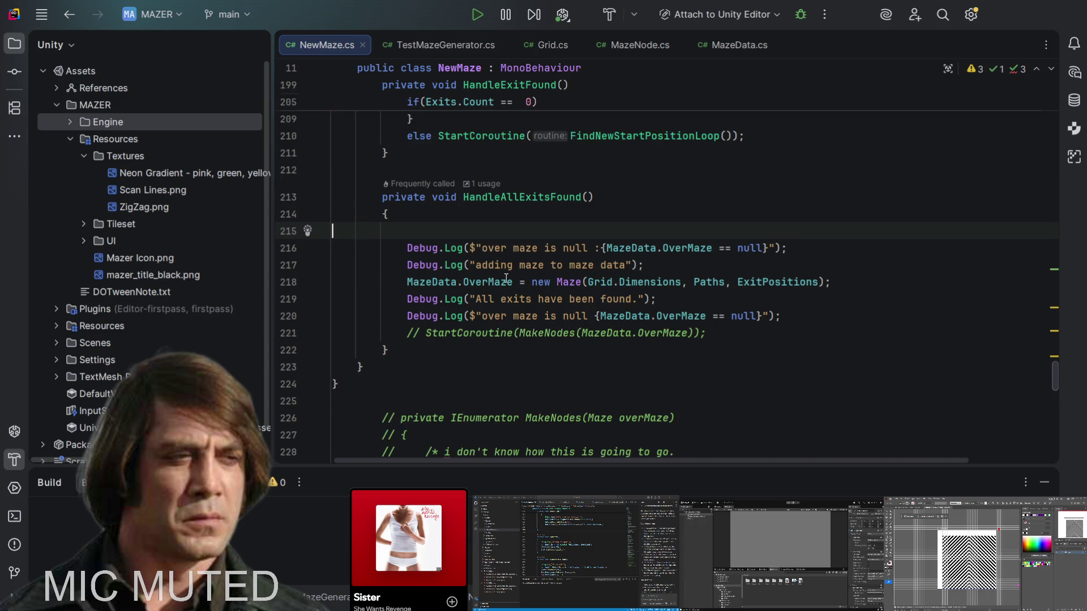
{"action": "scroll", "coordinate": [506, 278], "scroll_direction": "up", "scroll_amount": 1}
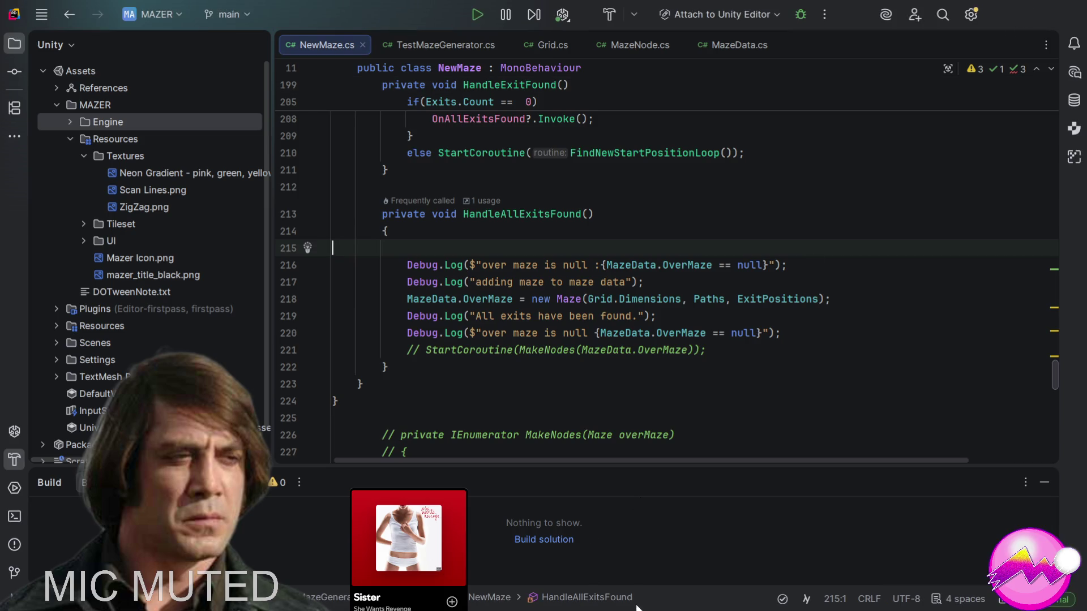
{"action": "mouse_move", "coordinate": [683, 604]}
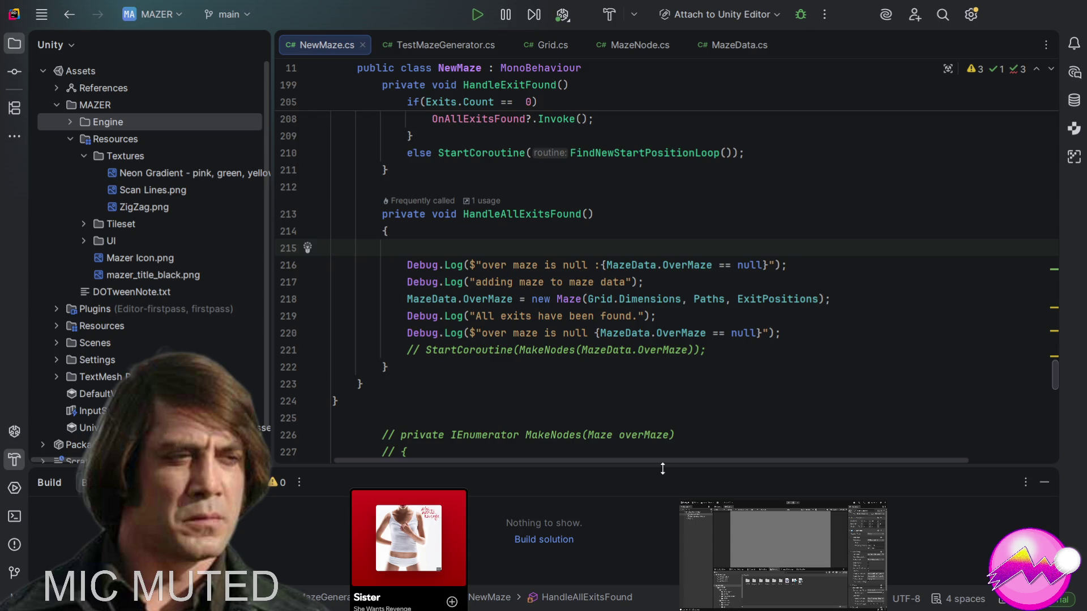
{"action": "scroll", "coordinate": [697, 382], "scroll_direction": "down", "scroll_amount": 3}
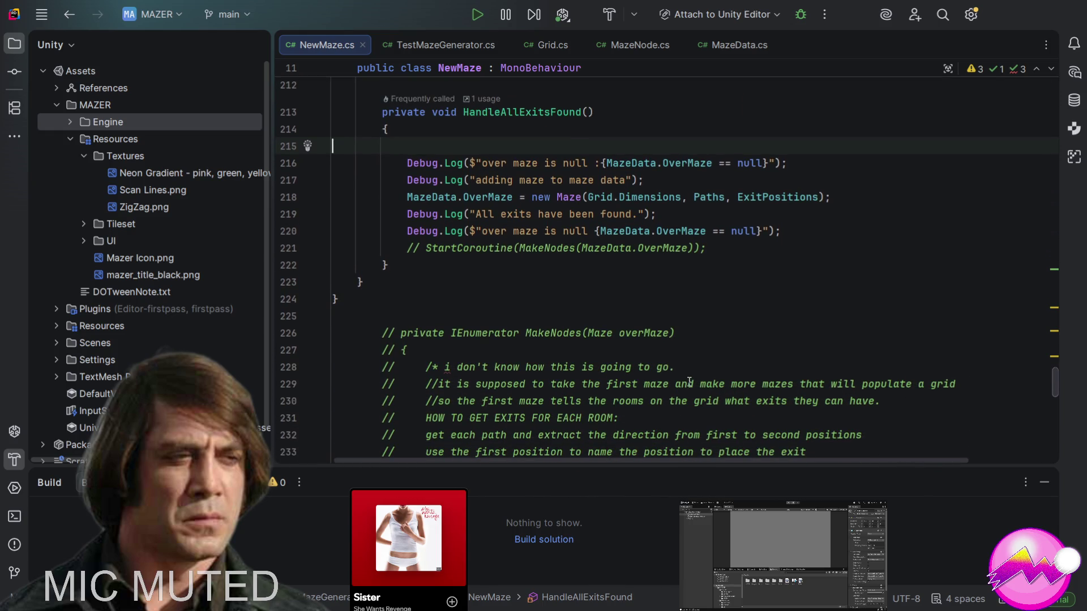
{"action": "scroll", "coordinate": [685, 383], "scroll_direction": "up", "scroll_amount": 3}
{"action": "scroll", "coordinate": [670, 383], "scroll_direction": "up", "scroll_amount": 2}
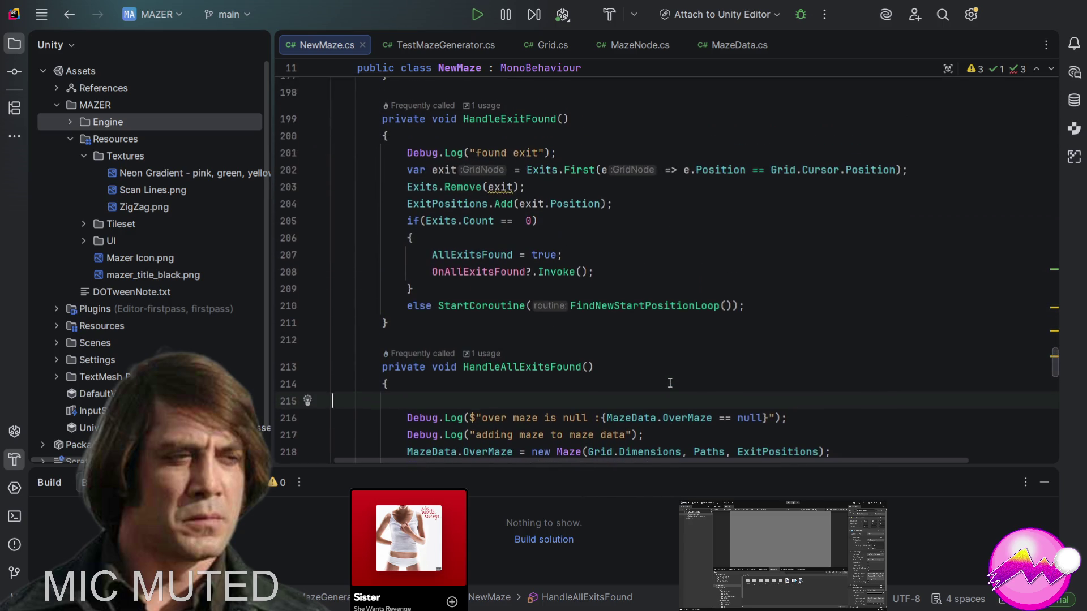
{"action": "scroll", "coordinate": [670, 383], "scroll_direction": "up", "scroll_amount": 1}
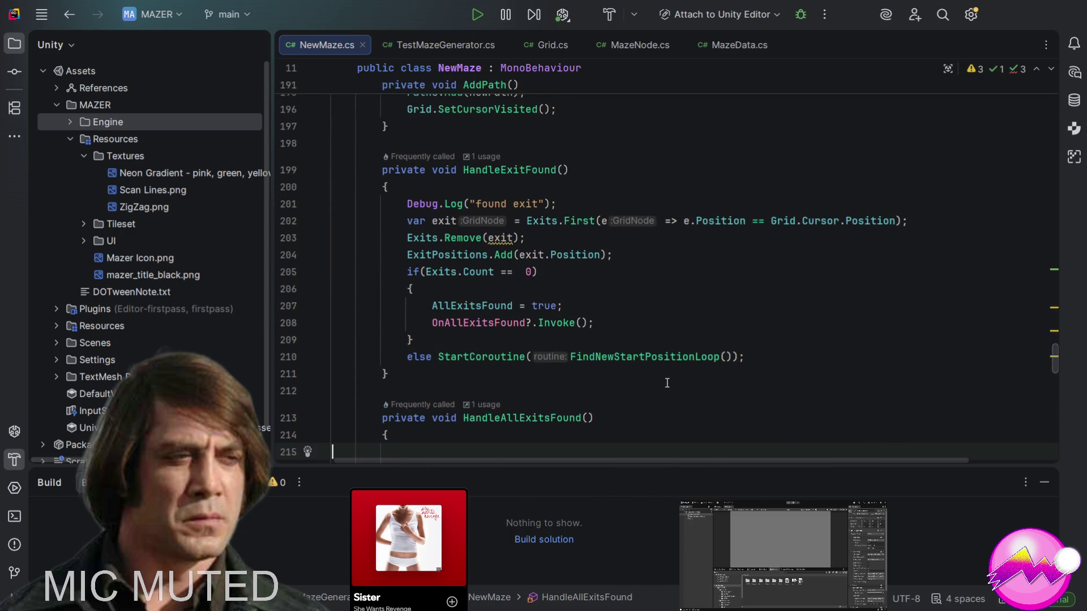
{"action": "scroll", "coordinate": [659, 381], "scroll_direction": "up", "scroll_amount": 1}
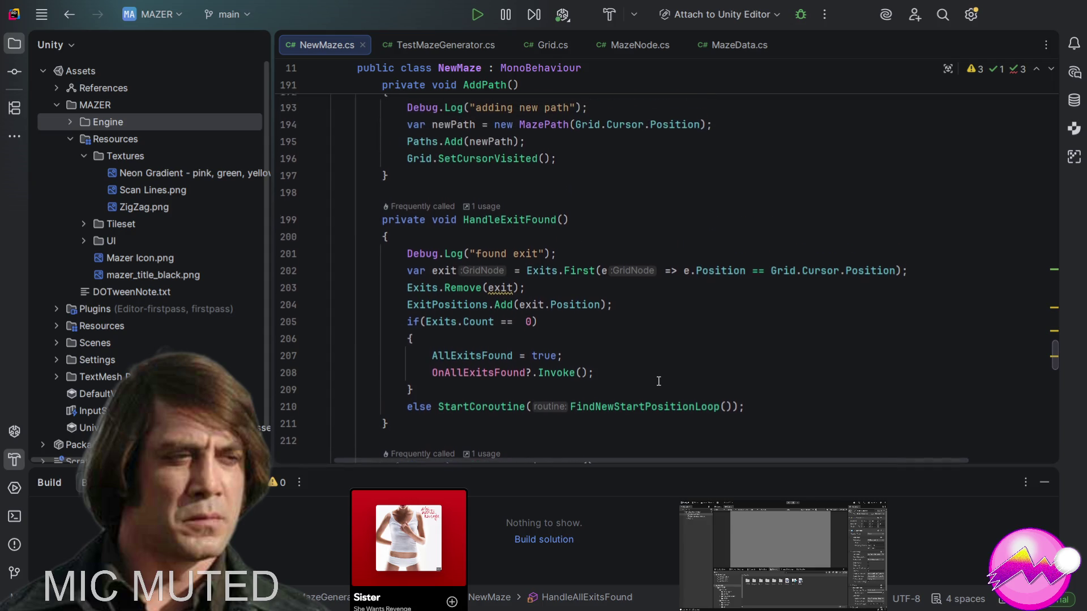
{"action": "scroll", "coordinate": [654, 382], "scroll_direction": "up", "scroll_amount": 2}
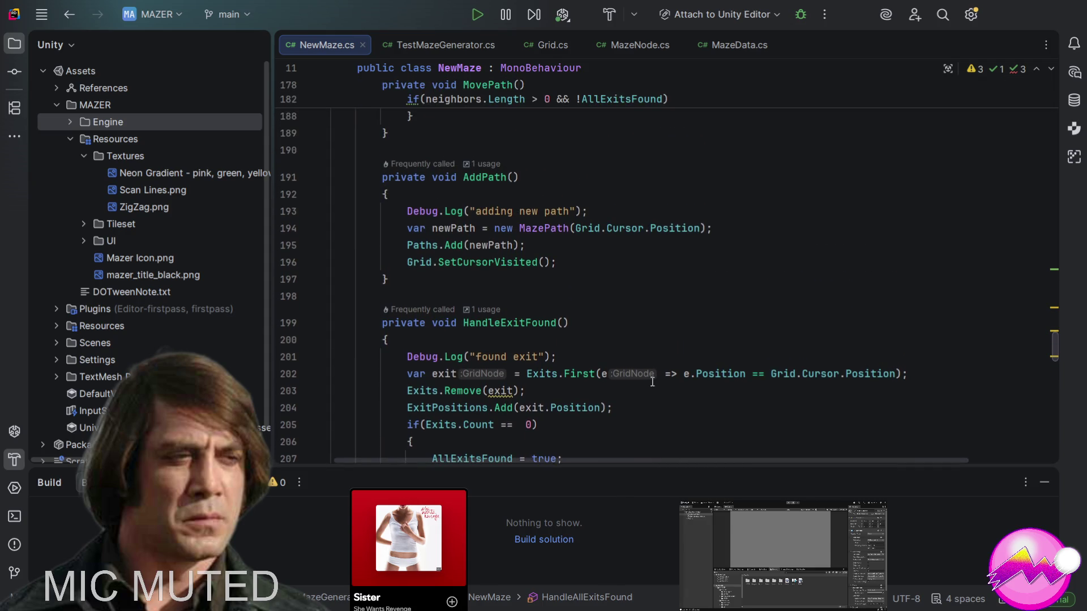
{"action": "scroll", "coordinate": [397, 198], "scroll_direction": "up", "scroll_amount": 2}
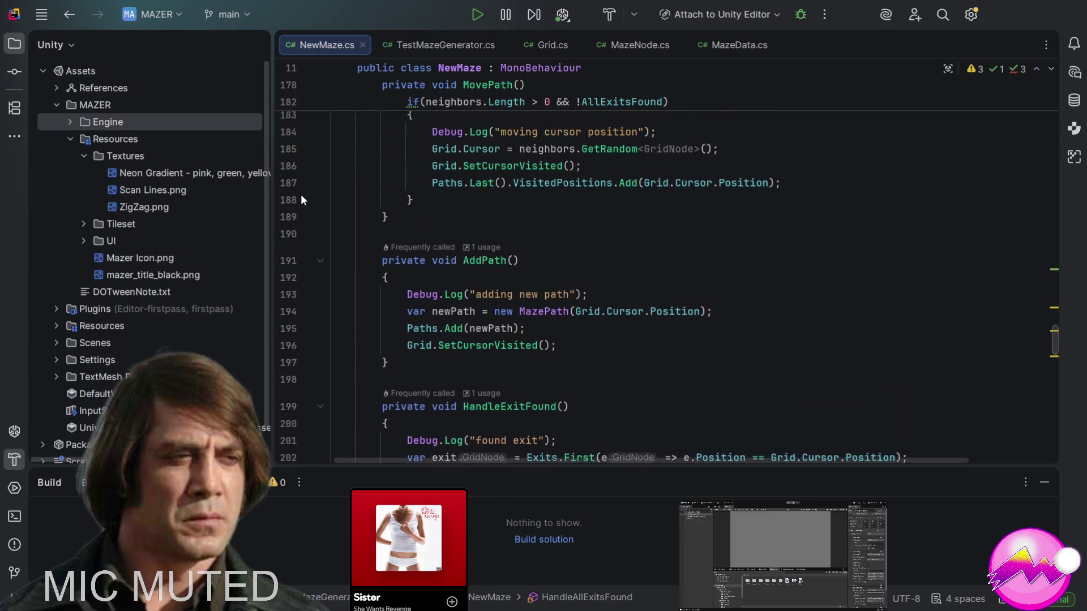
{"action": "scroll", "coordinate": [397, 197], "scroll_direction": "up", "scroll_amount": 8}
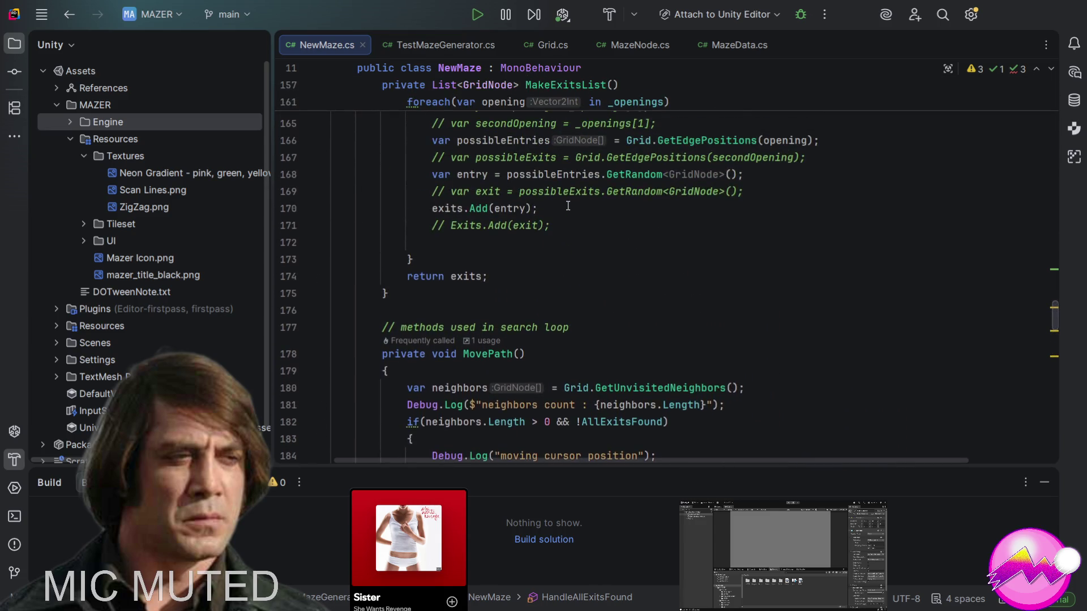
{"action": "scroll", "coordinate": [567, 206], "scroll_direction": "down", "scroll_amount": 8}
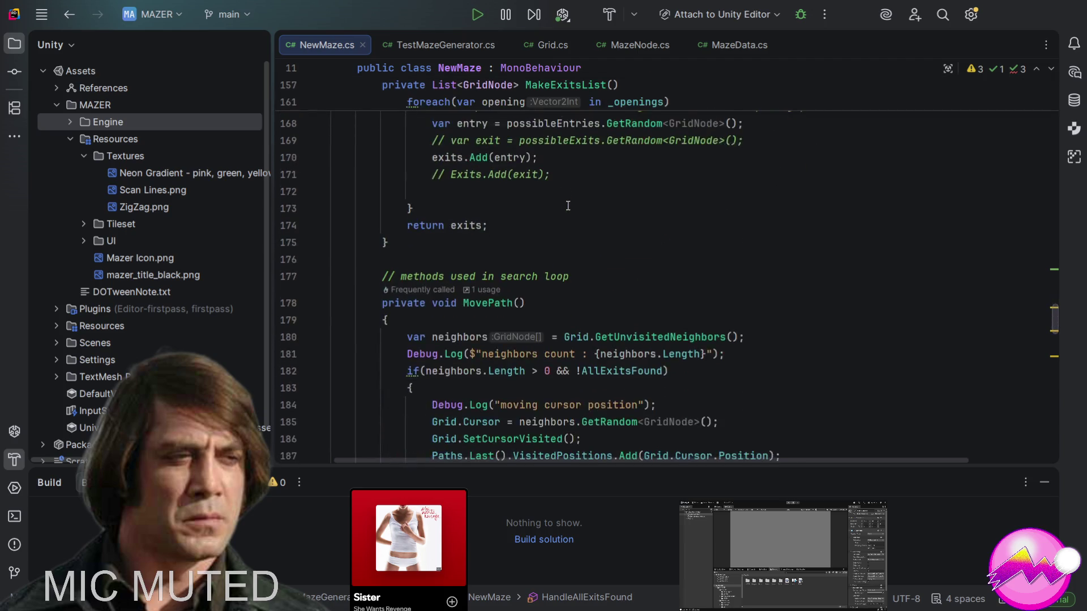
{"action": "scroll", "coordinate": [567, 206], "scroll_direction": "up", "scroll_amount": 4}
{"action": "scroll", "coordinate": [568, 206], "scroll_direction": "up", "scroll_amount": 13}
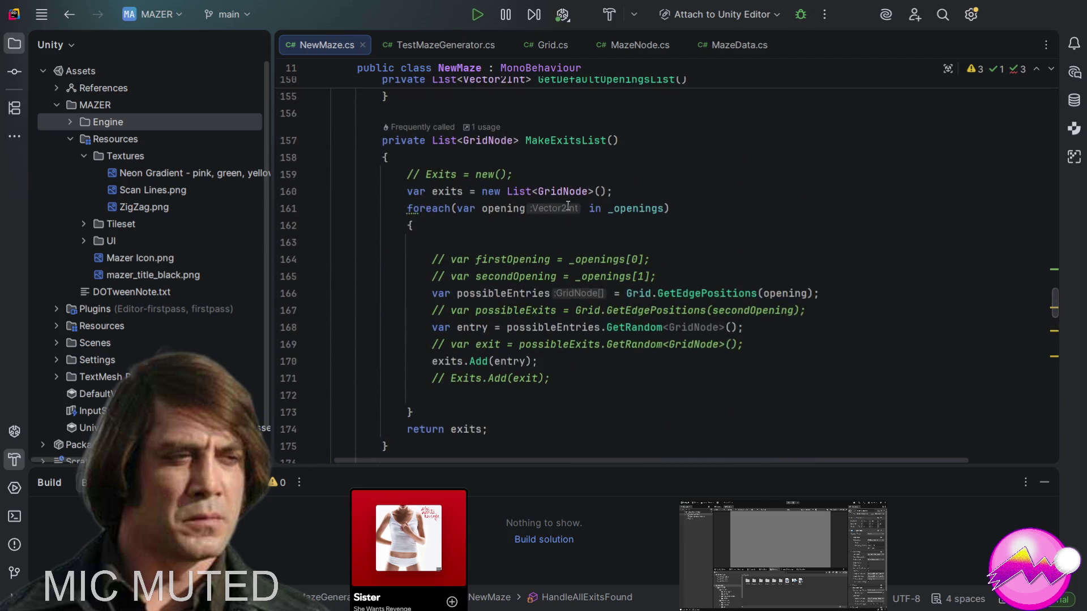
{"action": "scroll", "coordinate": [568, 205], "scroll_direction": "up", "scroll_amount": 8}
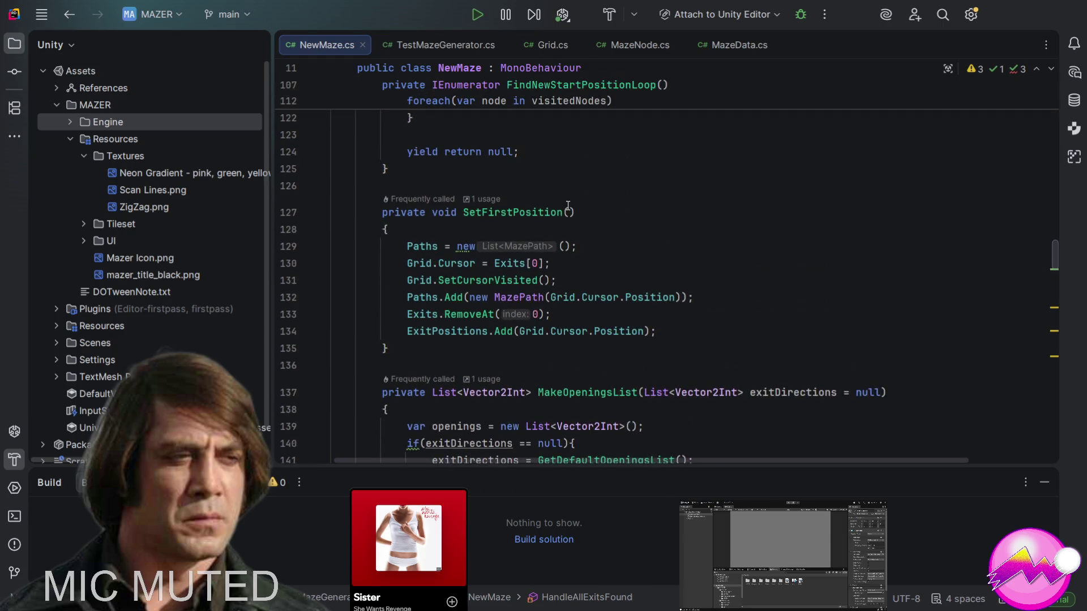
{"action": "scroll", "coordinate": [567, 206], "scroll_direction": "up", "scroll_amount": 4}
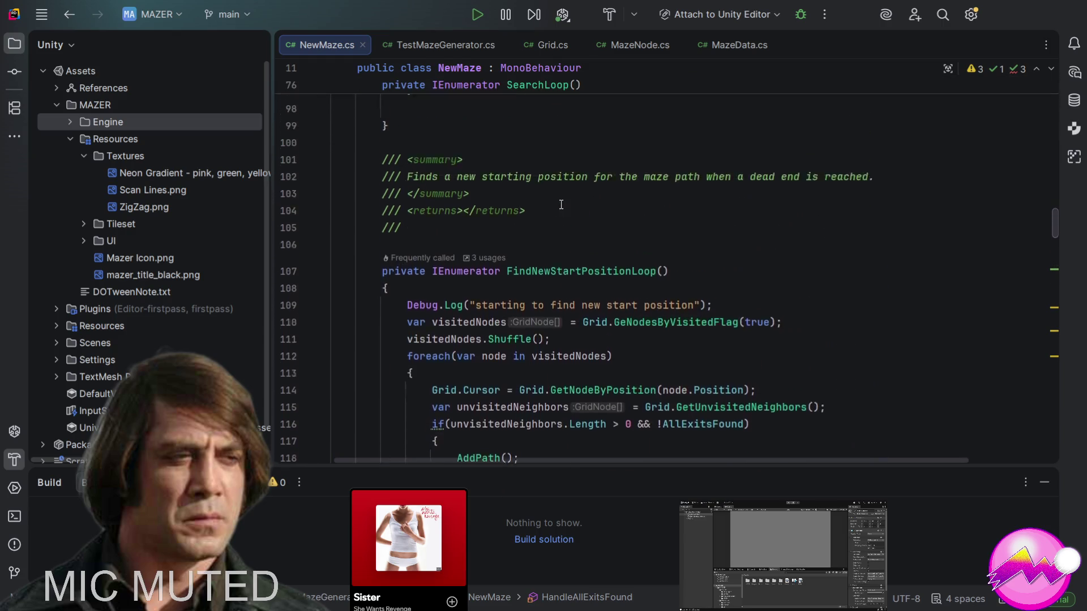
{"action": "scroll", "coordinate": [561, 204], "scroll_direction": "up", "scroll_amount": 9}
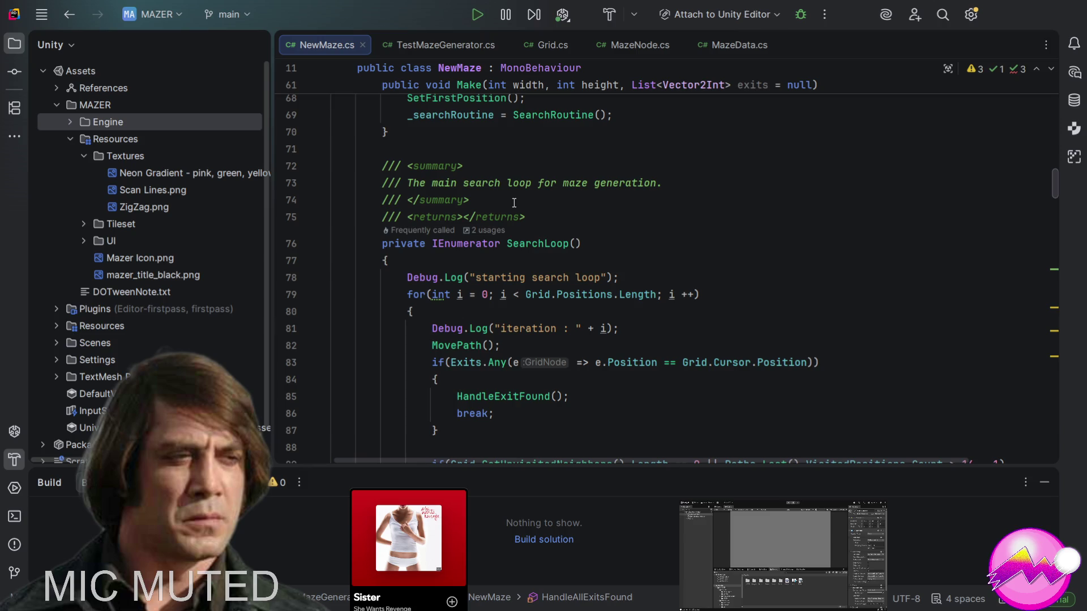
{"action": "scroll", "coordinate": [514, 202], "scroll_direction": "up", "scroll_amount": 4}
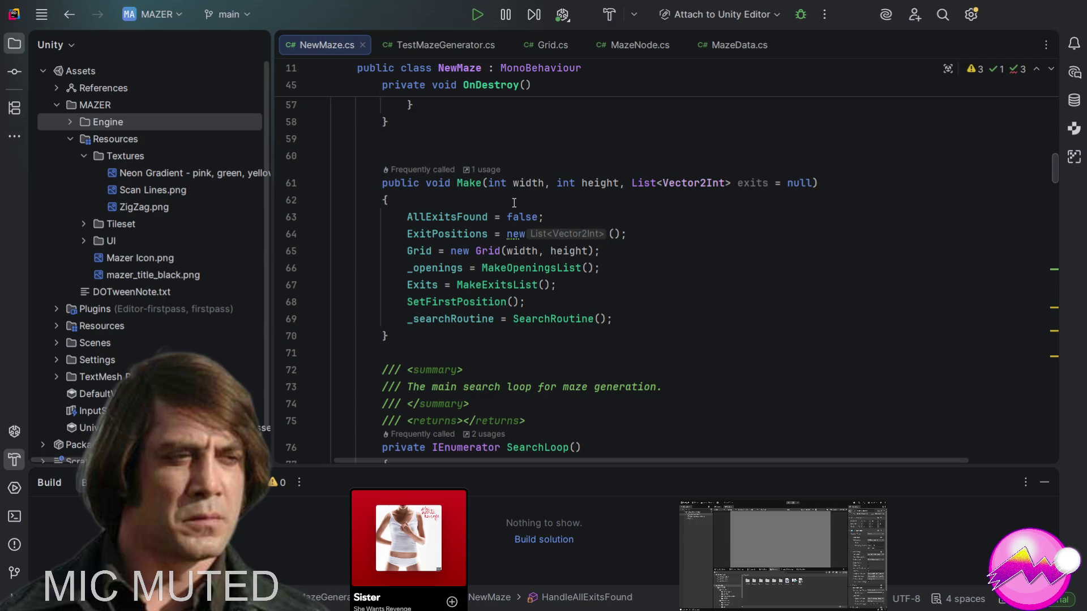
{"action": "scroll", "coordinate": [514, 202], "scroll_direction": "down", "scroll_amount": 1}
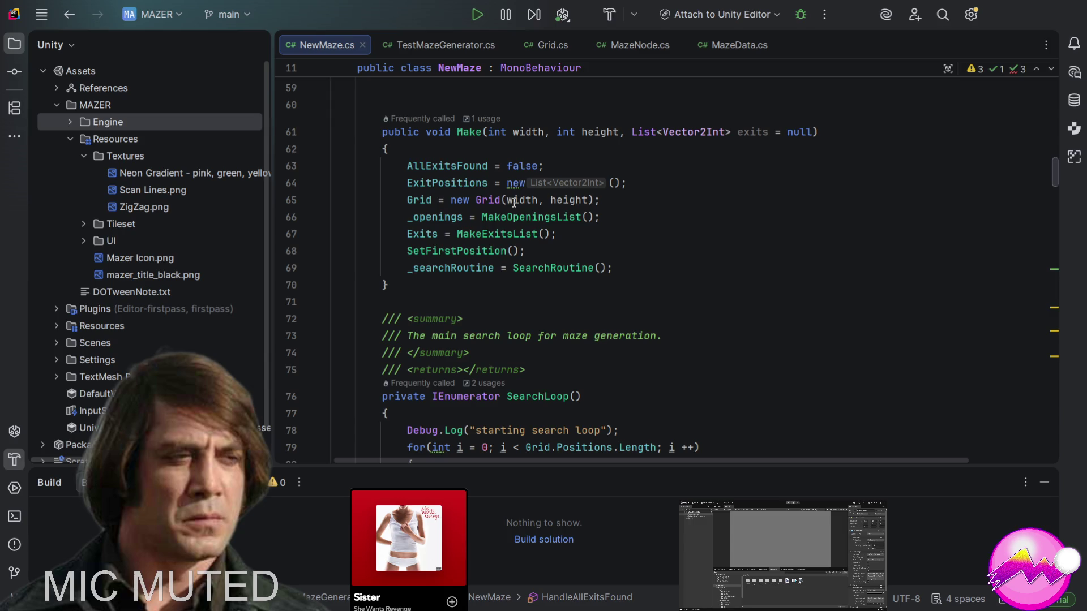
{"action": "scroll", "coordinate": [512, 203], "scroll_direction": "down", "scroll_amount": 2}
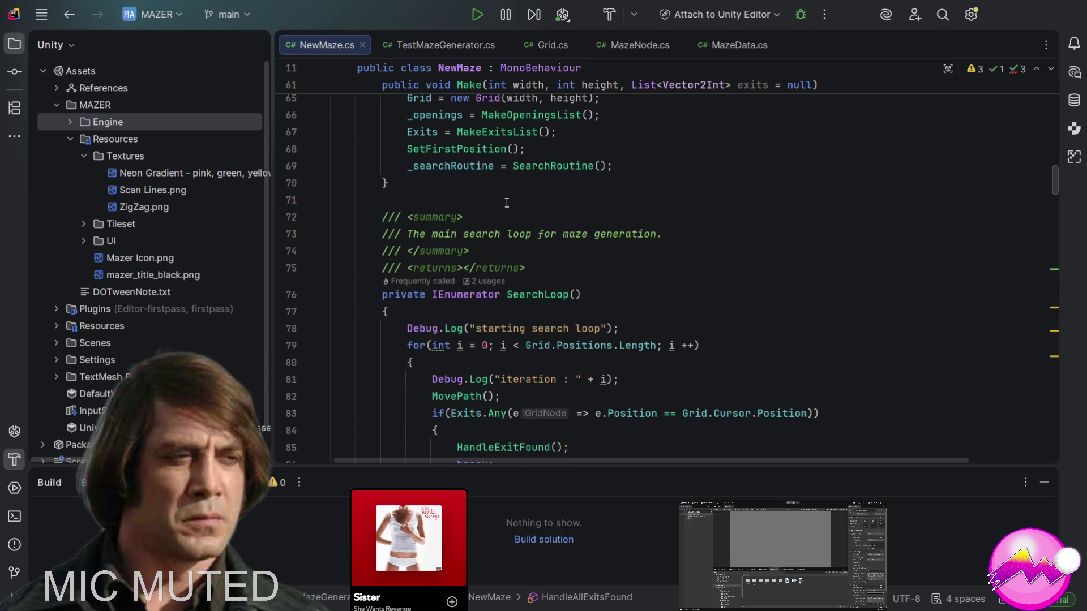
{"action": "scroll", "coordinate": [506, 203], "scroll_direction": "down", "scroll_amount": 2}
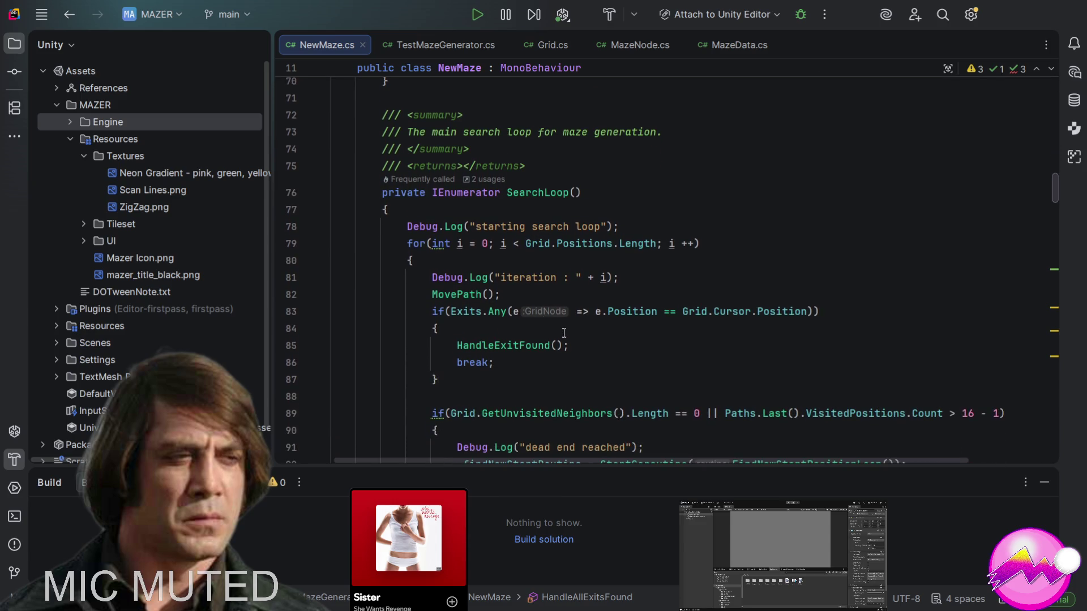
{"action": "scroll", "coordinate": [566, 331], "scroll_direction": "down", "scroll_amount": 2}
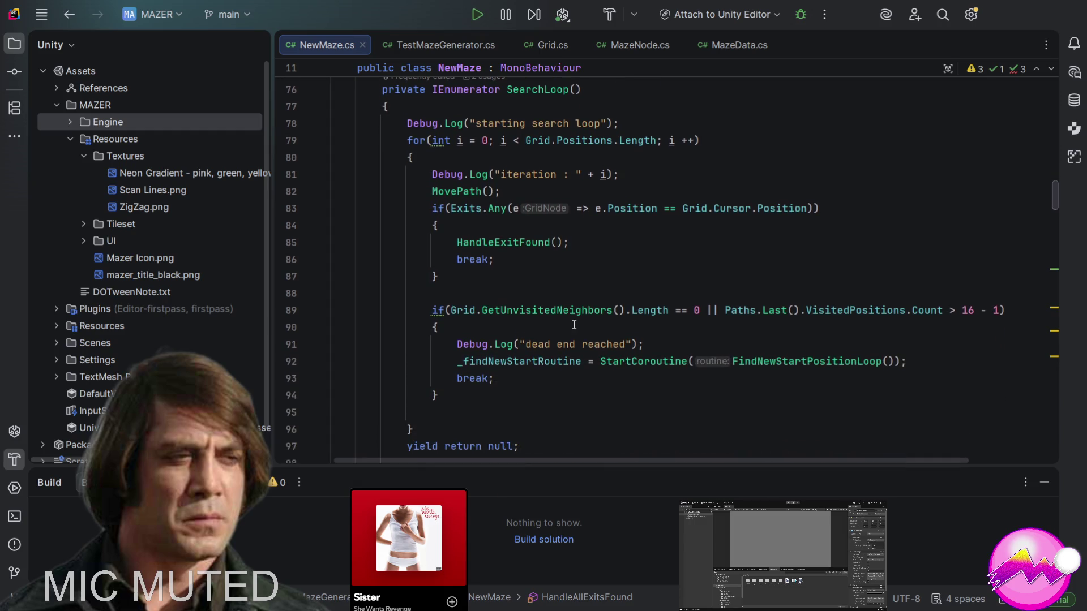
{"action": "scroll", "coordinate": [574, 324], "scroll_direction": "down", "scroll_amount": 1}
{"action": "scroll", "coordinate": [573, 324], "scroll_direction": "down", "scroll_amount": 2}
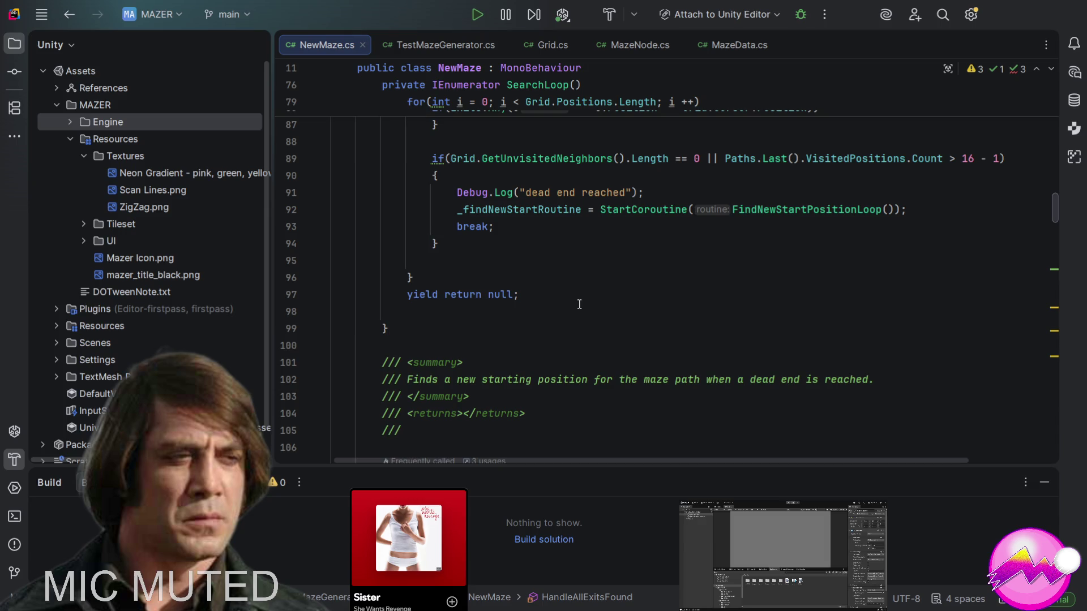
{"action": "scroll", "coordinate": [579, 297], "scroll_direction": "up", "scroll_amount": 1}
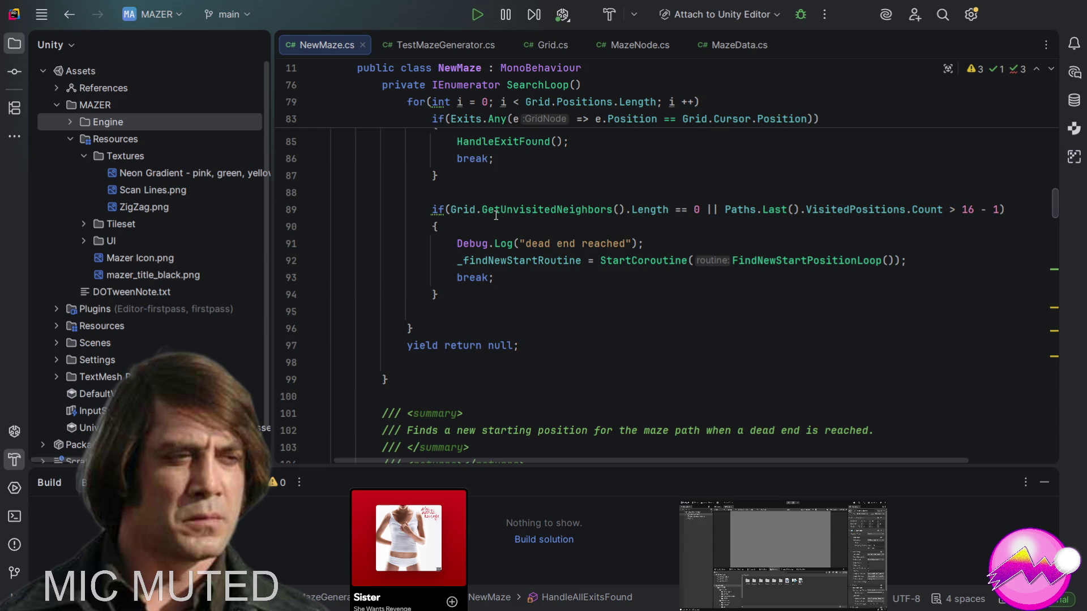
{"action": "scroll", "coordinate": [495, 215], "scroll_direction": "up", "scroll_amount": 3}
{"action": "scroll", "coordinate": [495, 215], "scroll_direction": "up", "scroll_amount": 2}
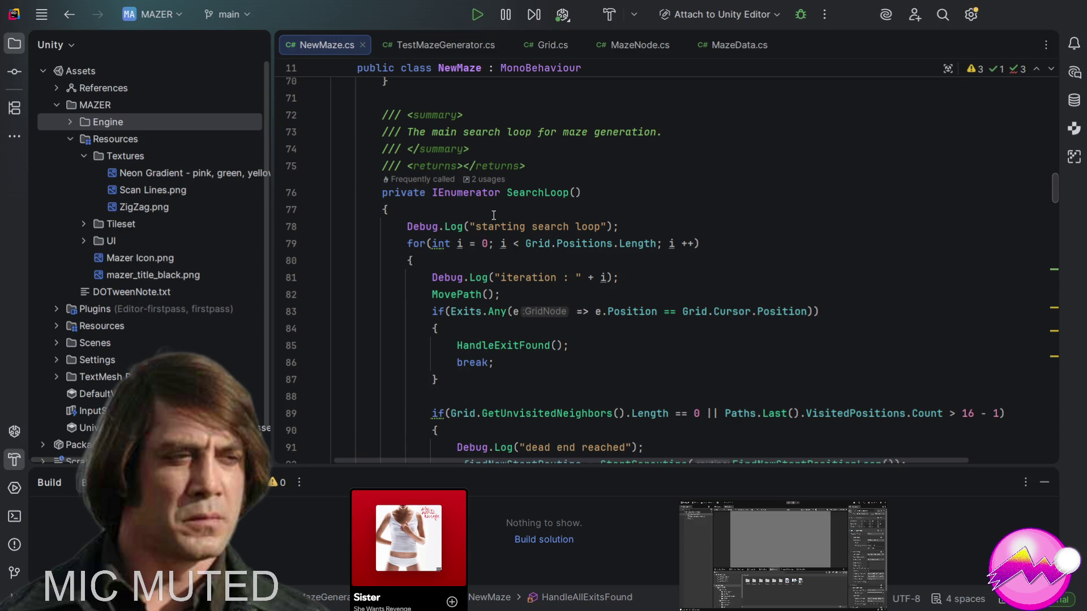
{"action": "scroll", "coordinate": [494, 215], "scroll_direction": "down", "scroll_amount": 1}
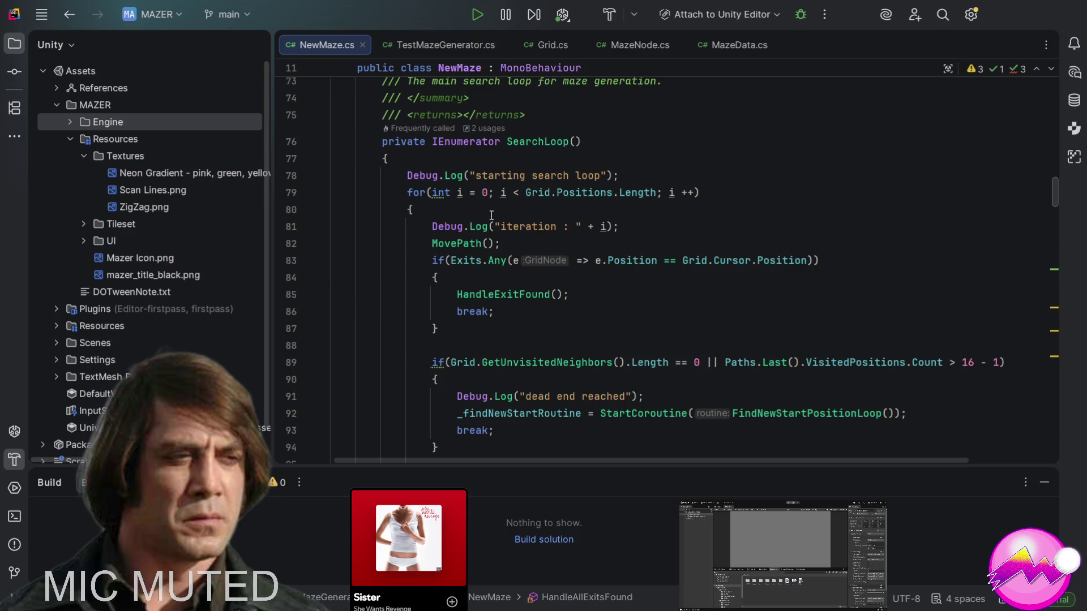
{"action": "left_click", "coordinate": [1000, 364]}
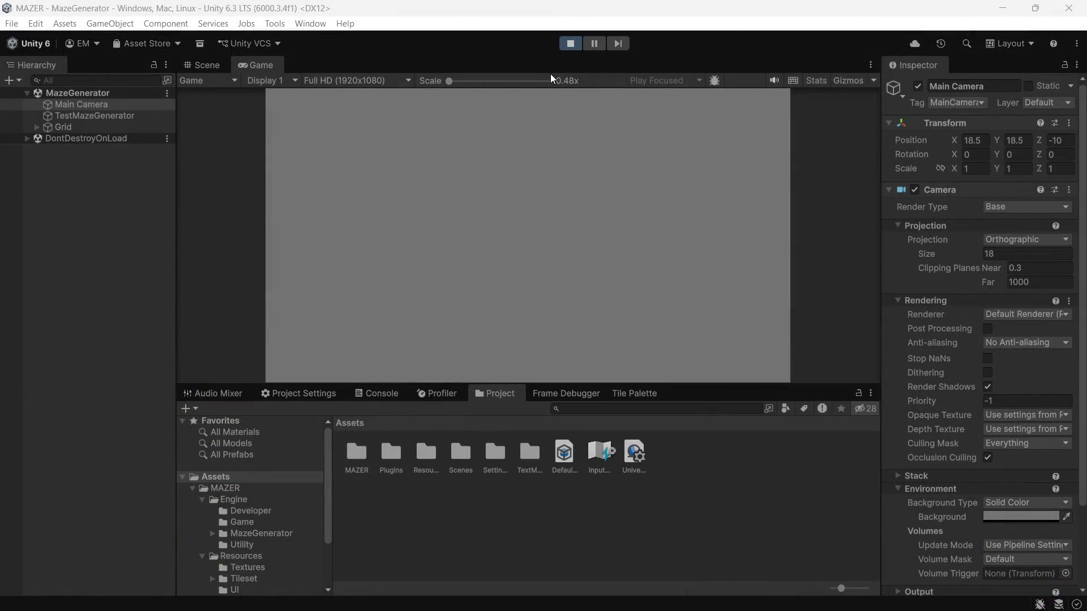
- Generate a teal-tile maze, briefly bring up then minimize Rider, and open the MAZER folder
{"action": "left_click", "coordinate": [306, 172]}
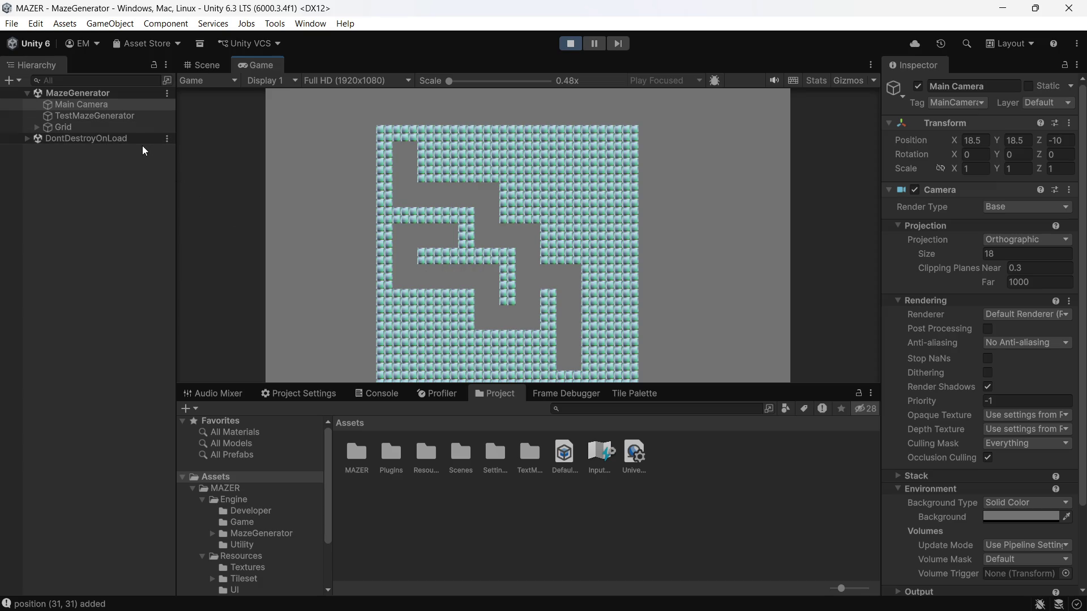
{"action": "mouse_move", "coordinate": [554, 608]}
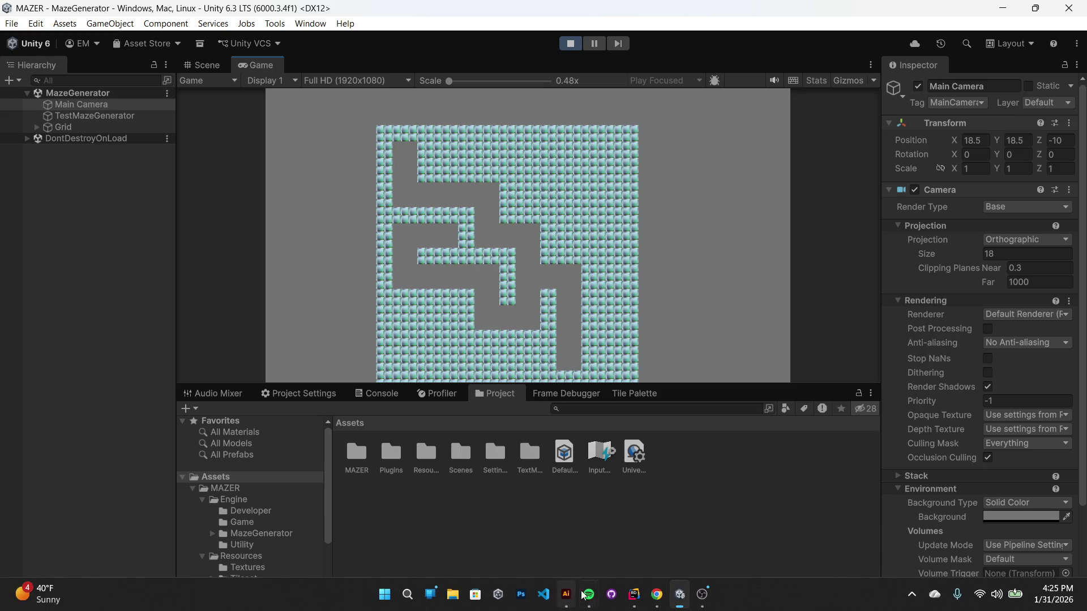
{"action": "left_click", "coordinate": [634, 607]}
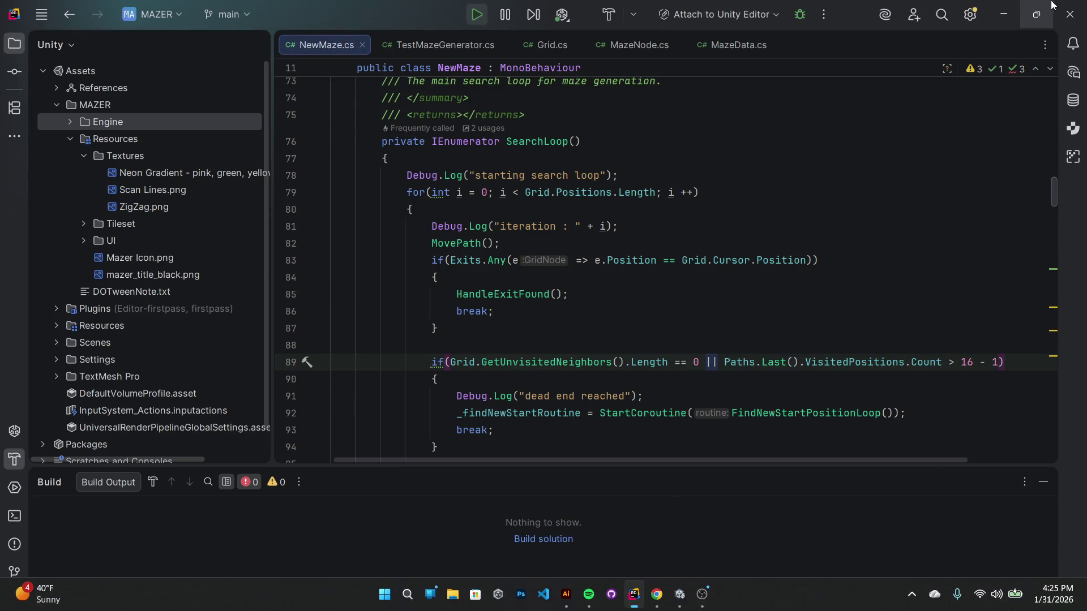
{"action": "left_click", "coordinate": [1007, 15]}
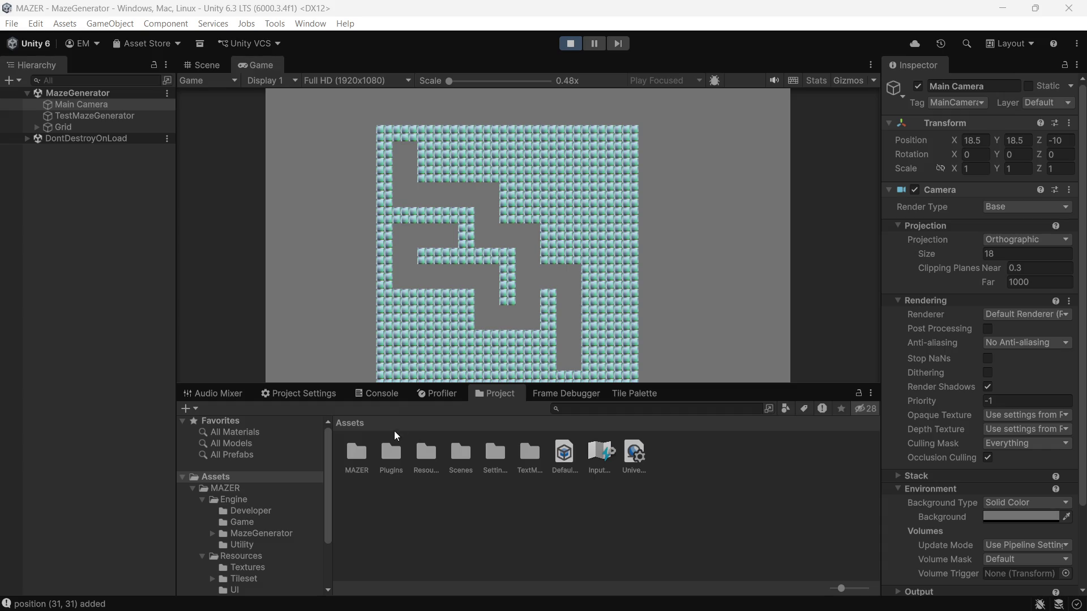
{"action": "double_click", "coordinate": [353, 453]}
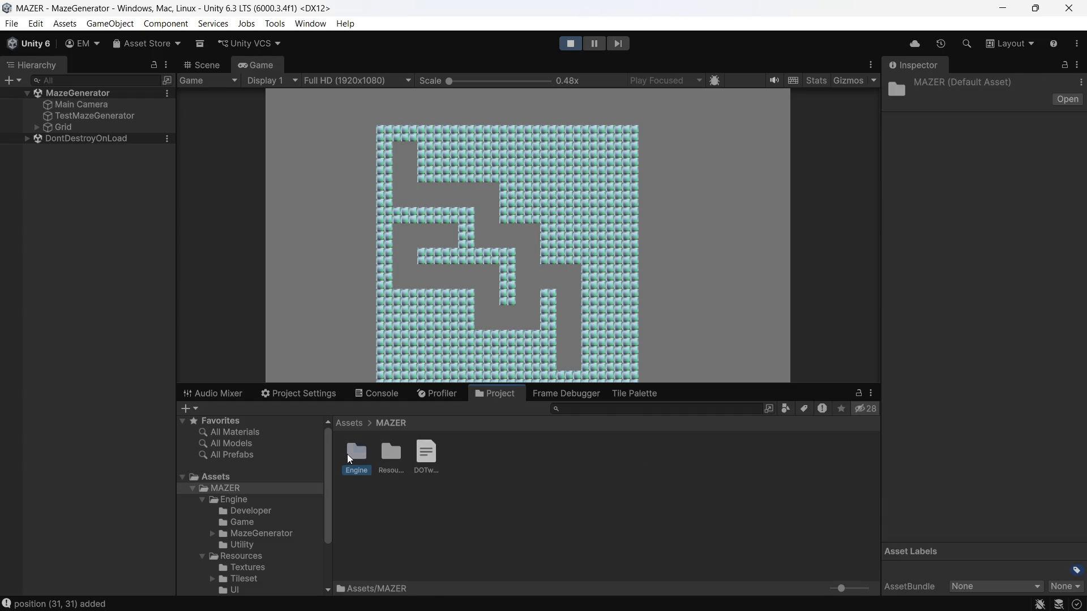
- In Assets/MAZER/Engine/MazeGenerator, check MazeData's Paths, Corridors and Exits Positions lists
{"action": "double_click", "coordinate": [349, 456]}
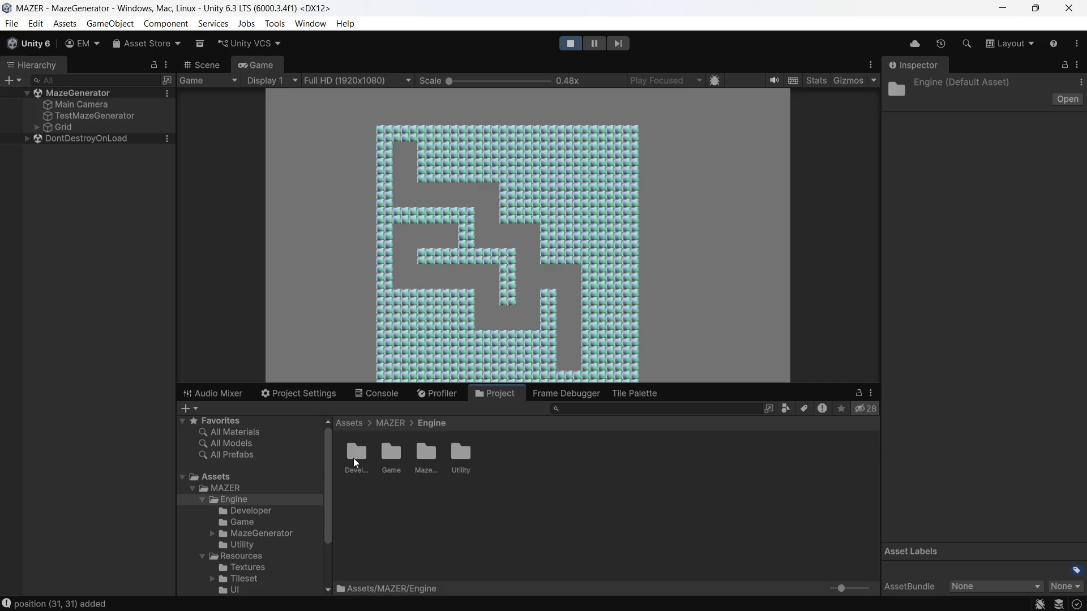
{"action": "double_click", "coordinate": [418, 457]}
{"action": "left_click", "coordinate": [426, 462]}
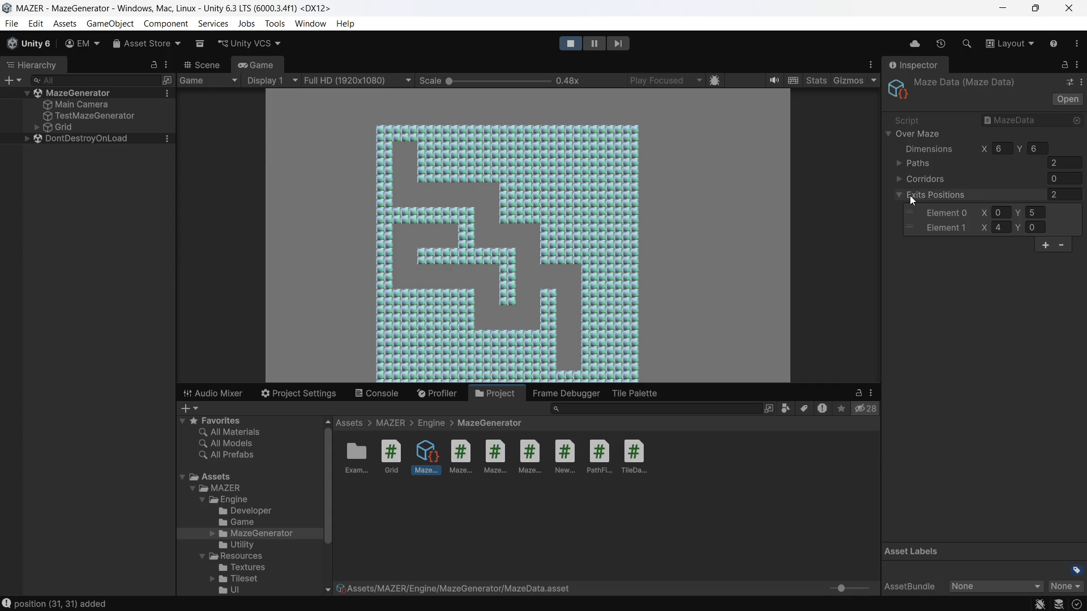
{"action": "left_click", "coordinate": [898, 179]}
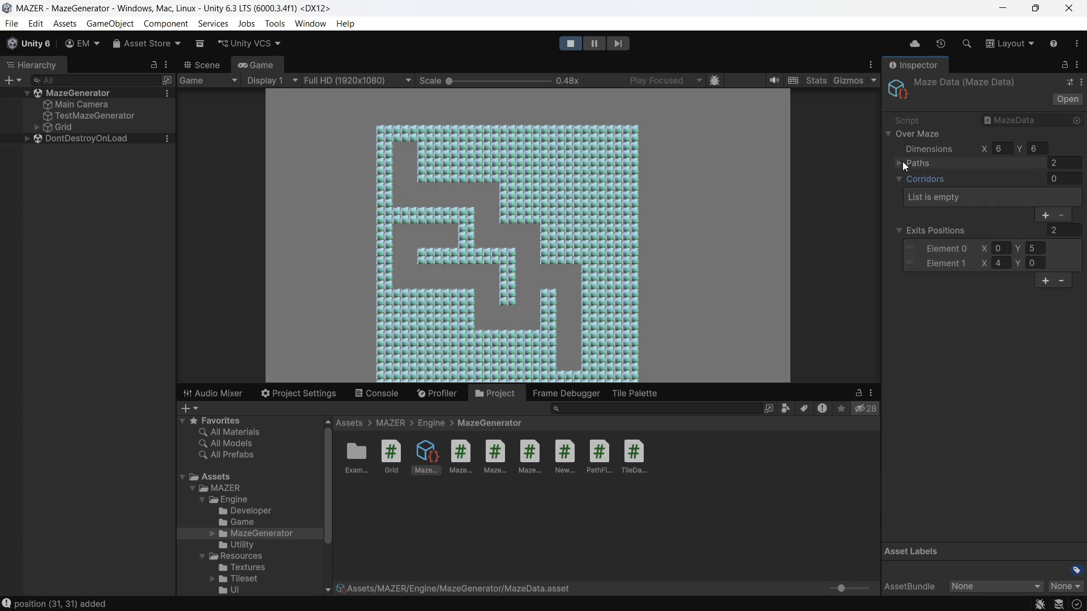
{"action": "left_click", "coordinate": [904, 164]}
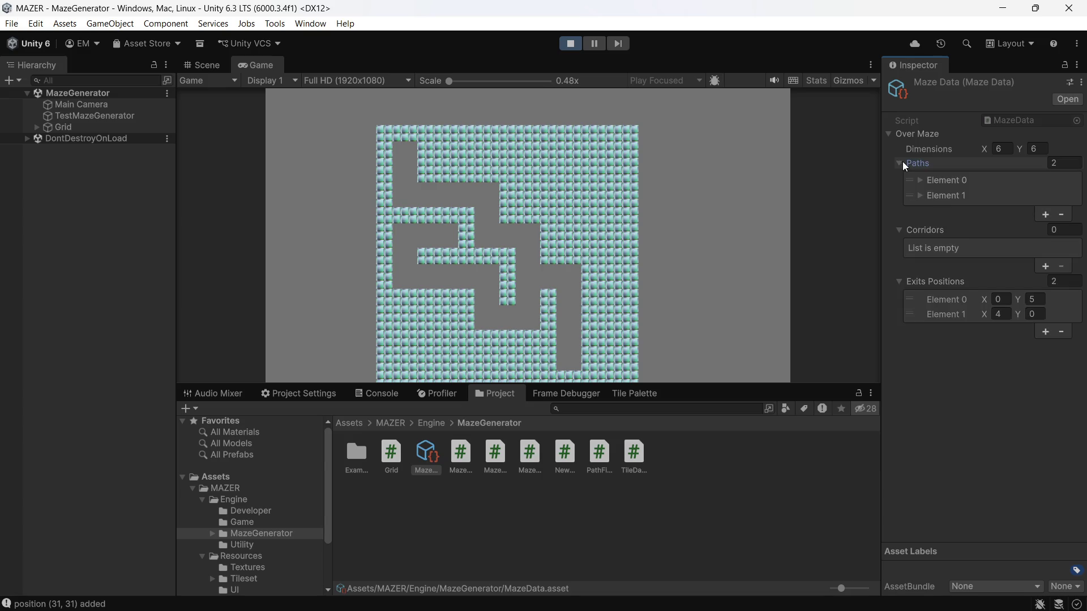
{"action": "left_click", "coordinate": [902, 163]}
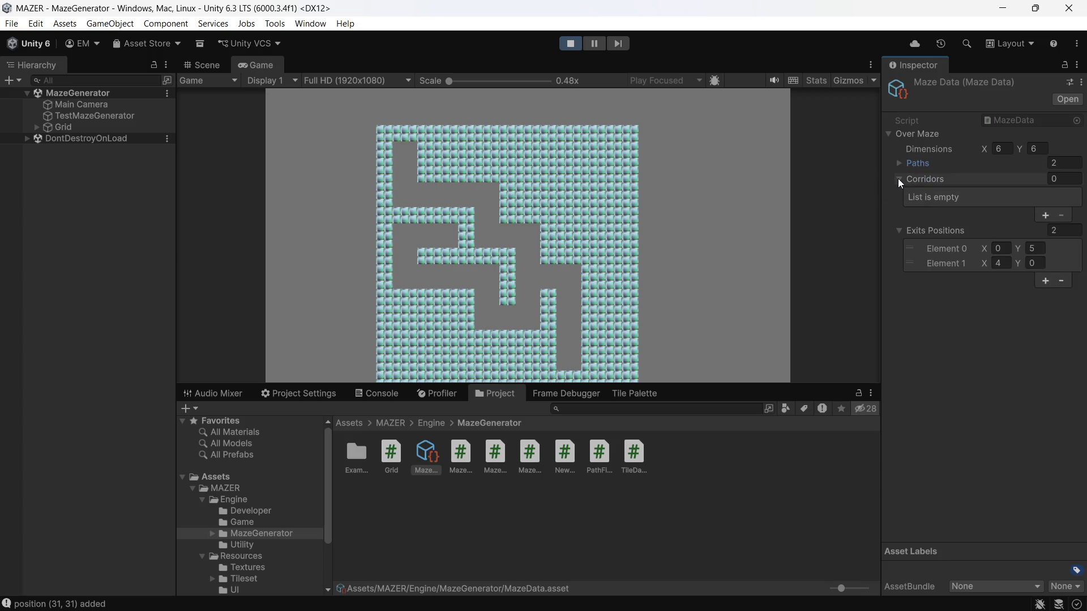
{"action": "left_click", "coordinate": [899, 179]}
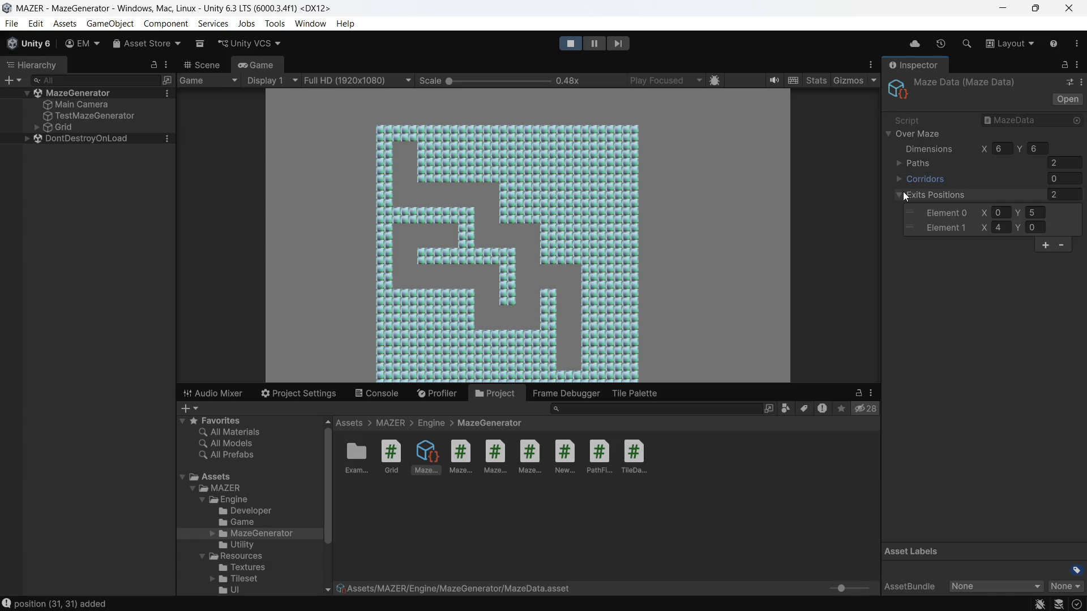
{"action": "left_click", "coordinate": [902, 194]}
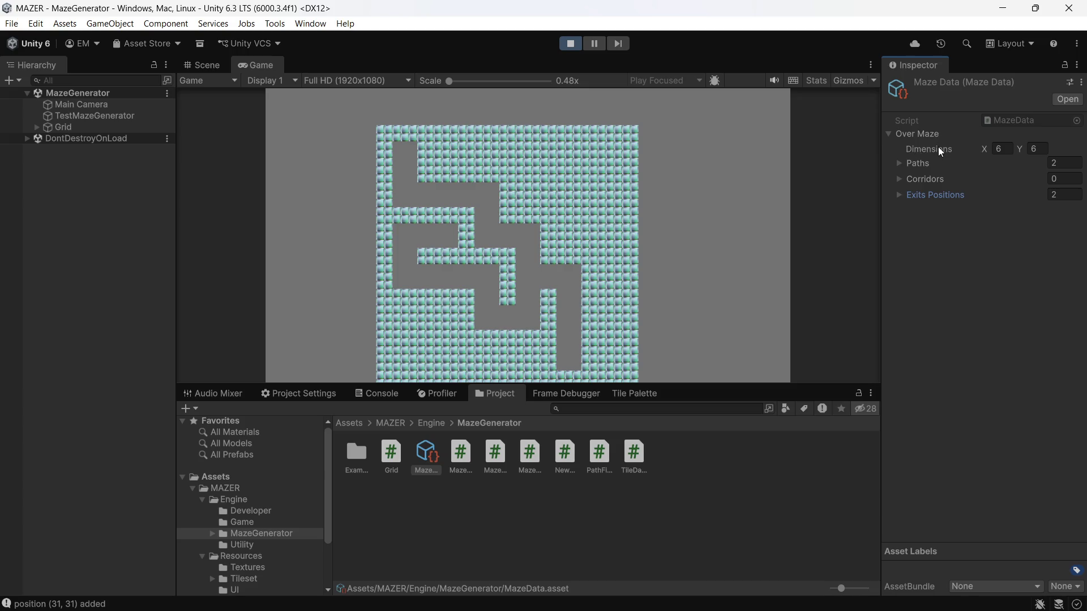
- Stop play mode and open the tile chooser for TestMazeGenerator's Black Tile
{"action": "mouse_move", "coordinate": [726, 609]}
{"action": "left_click", "coordinate": [578, 44]}
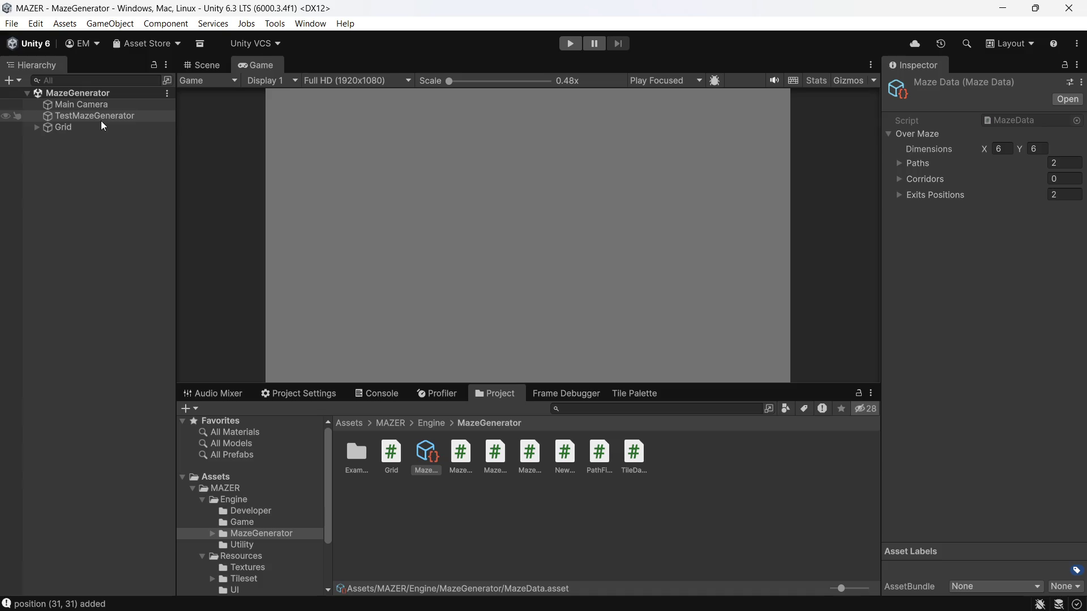
{"action": "left_click", "coordinate": [96, 116]}
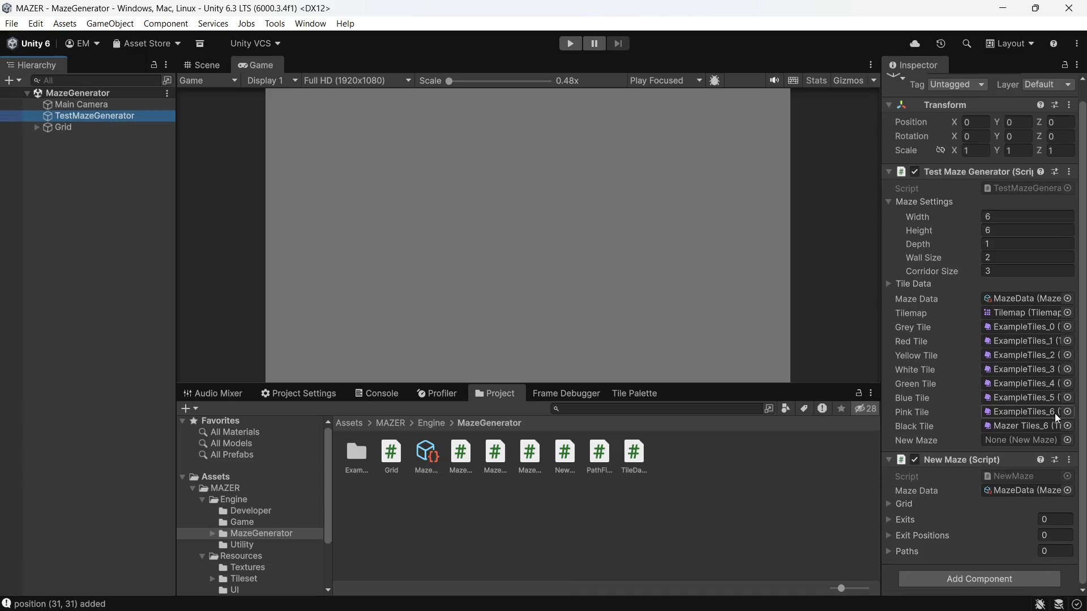
{"action": "left_click", "coordinate": [1066, 429]}
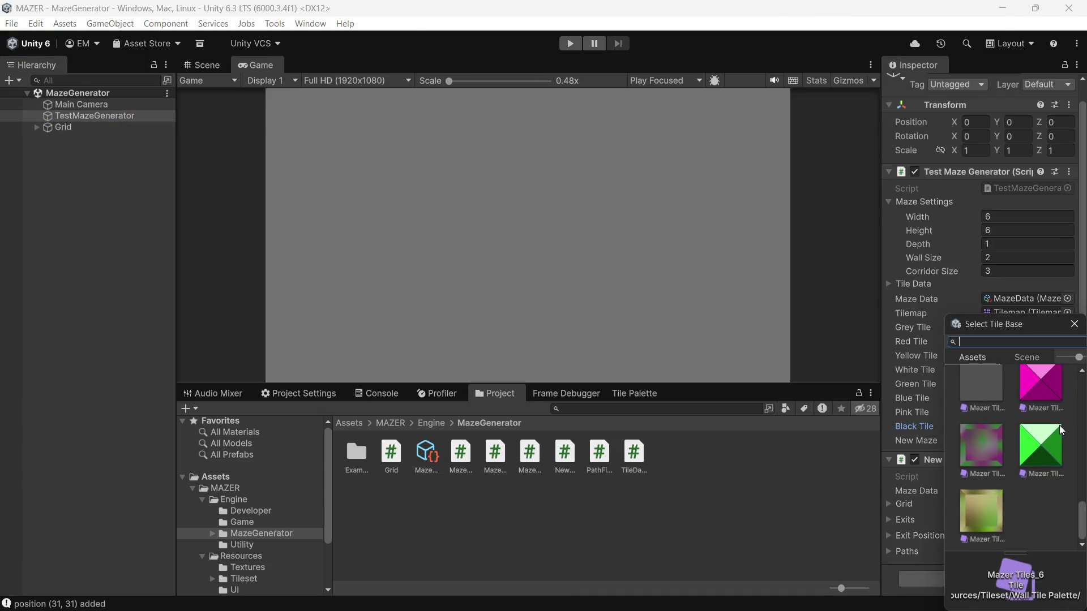
- Pick the dark ExampleTiles_7 tile in the Select Tile Base picker for Black Tile
{"action": "scroll", "coordinate": [1050, 435], "scroll_direction": "up", "scroll_amount": 5}
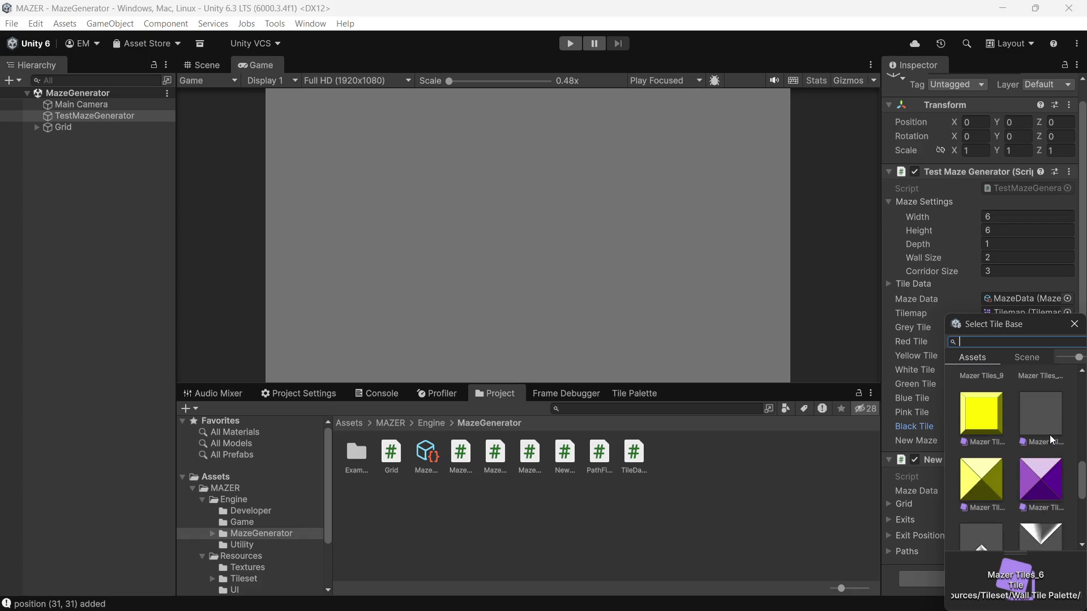
{"action": "scroll", "coordinate": [1049, 434], "scroll_direction": "up", "scroll_amount": 3}
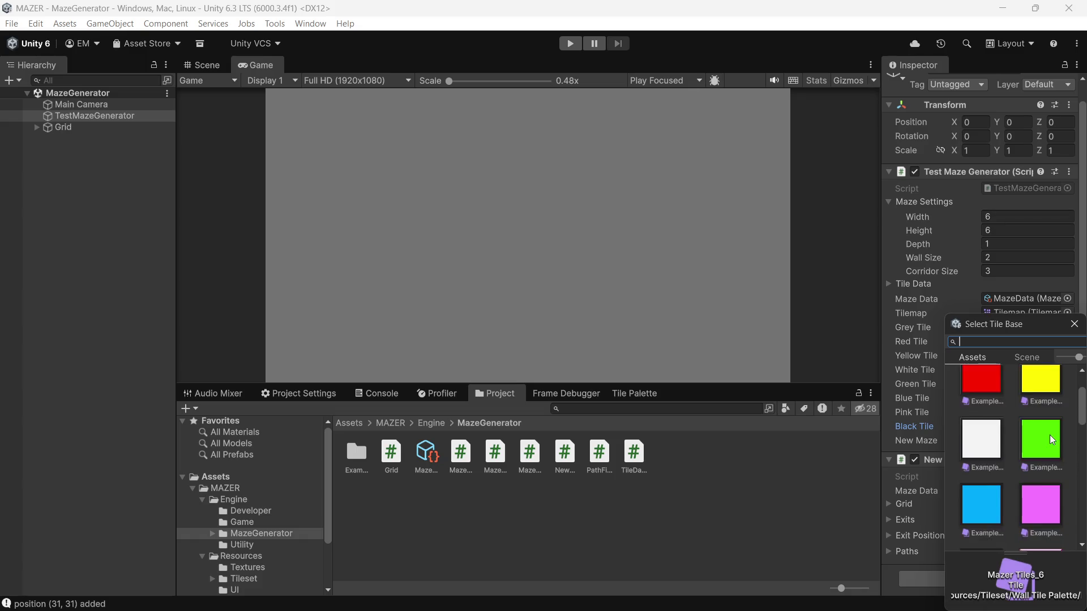
{"action": "scroll", "coordinate": [1045, 434], "scroll_direction": "down", "scroll_amount": 2}
{"action": "scroll", "coordinate": [1044, 433], "scroll_direction": "down", "scroll_amount": 5}
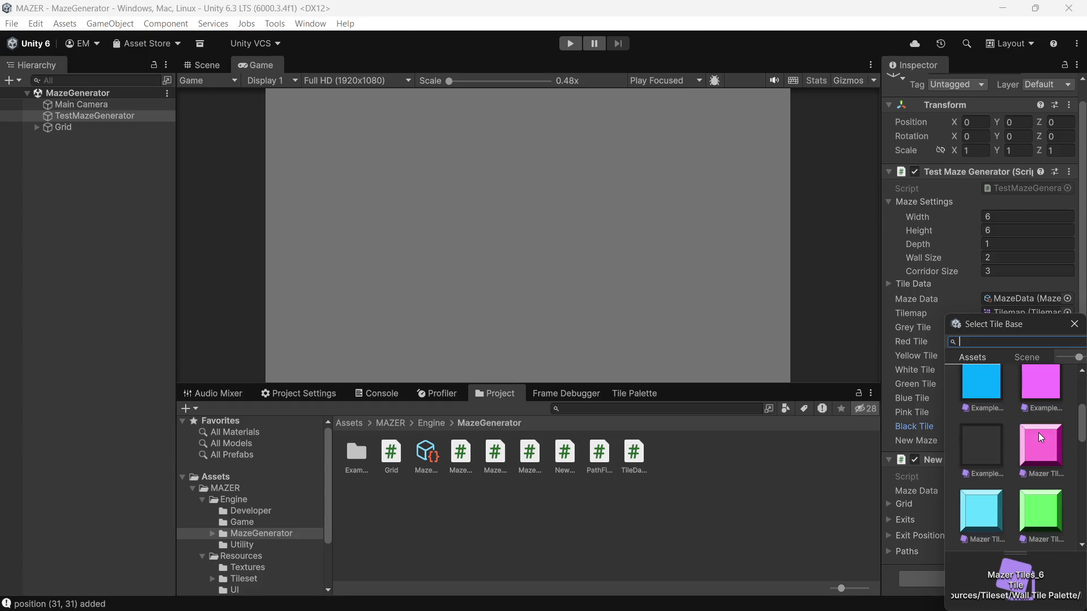
{"action": "scroll", "coordinate": [1027, 434], "scroll_direction": "down", "scroll_amount": 5}
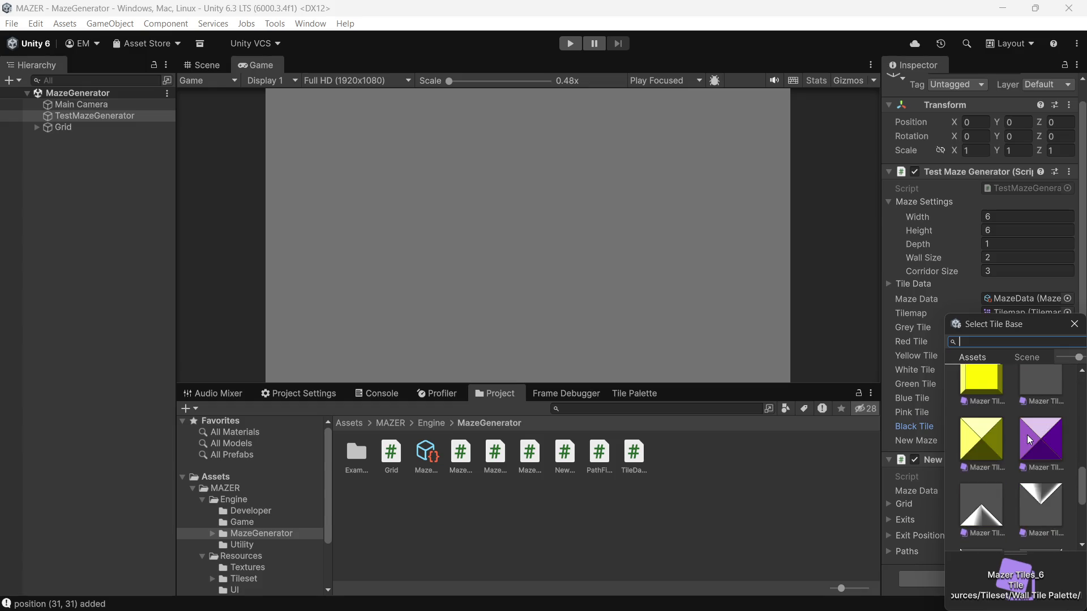
{"action": "scroll", "coordinate": [1027, 435], "scroll_direction": "up", "scroll_amount": 4}
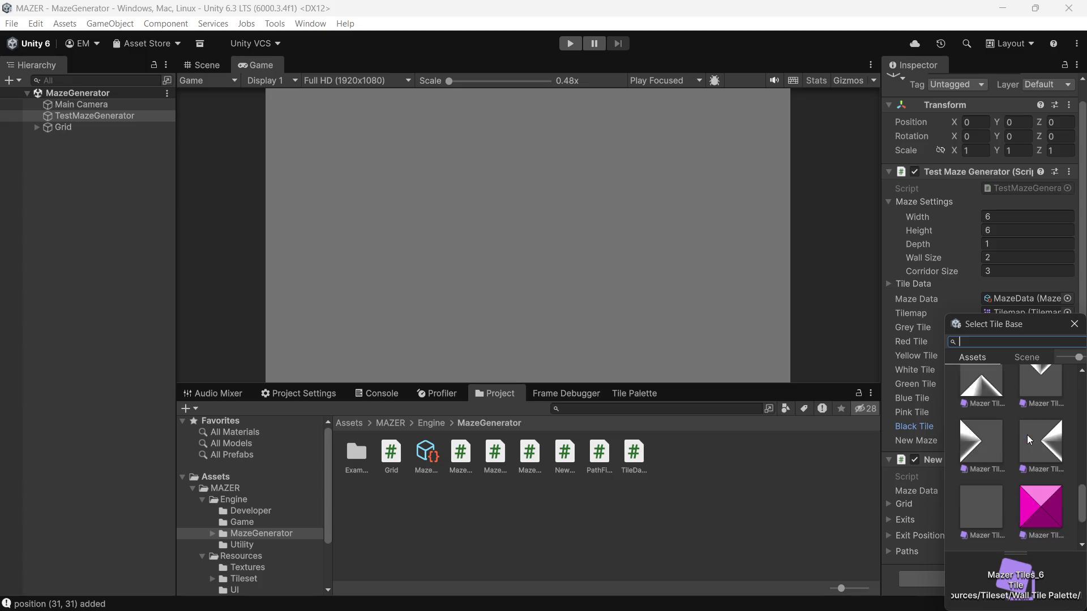
{"action": "scroll", "coordinate": [1017, 434], "scroll_direction": "up", "scroll_amount": 5}
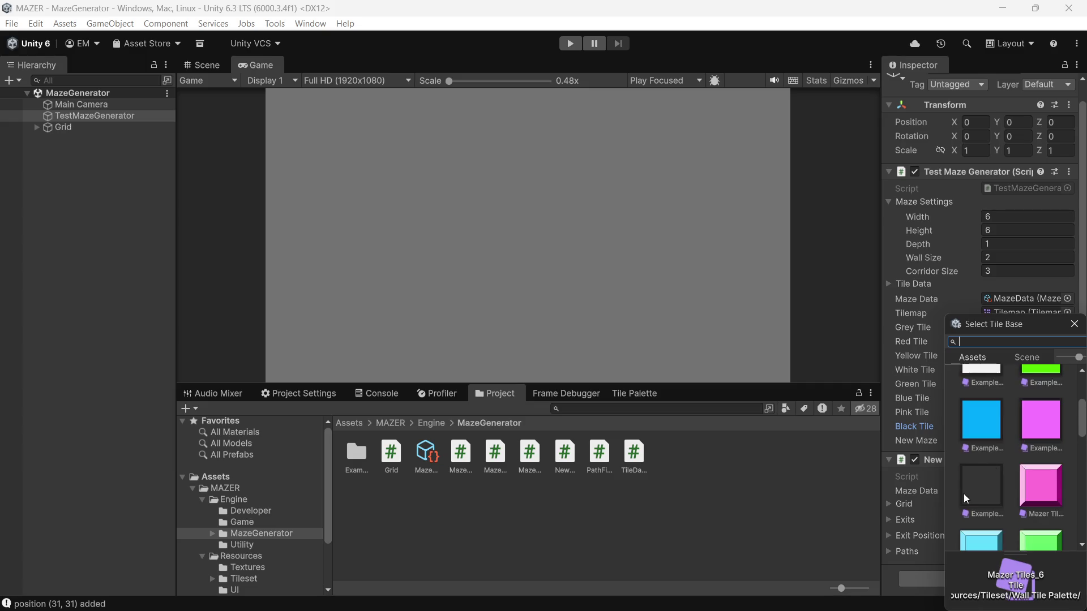
{"action": "double_click", "coordinate": [963, 494]}
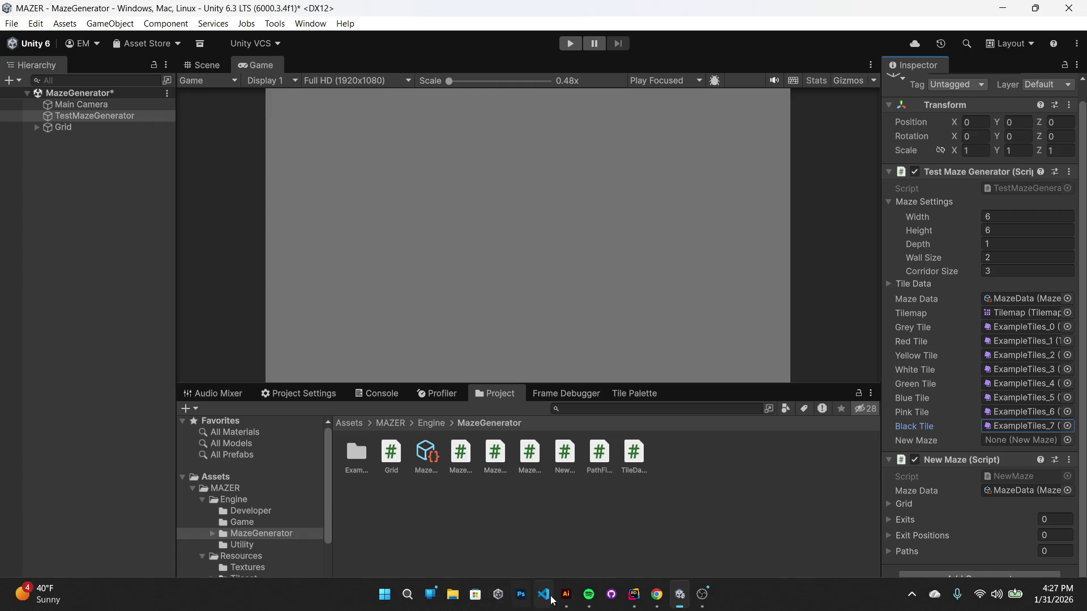
- Bring Rider forward and scroll NewMaze.cs down to the commented MakeNodes StartCoroutine call
{"action": "mouse_move", "coordinate": [633, 607]}
{"action": "left_click", "coordinate": [619, 546]}
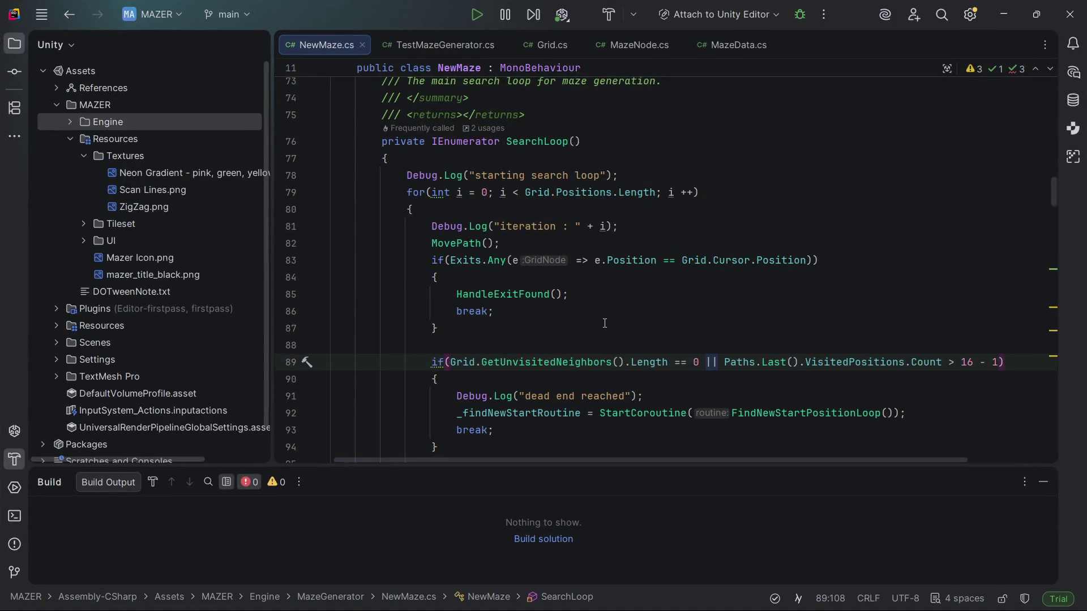
{"action": "scroll", "coordinate": [601, 324], "scroll_direction": "down", "scroll_amount": 3}
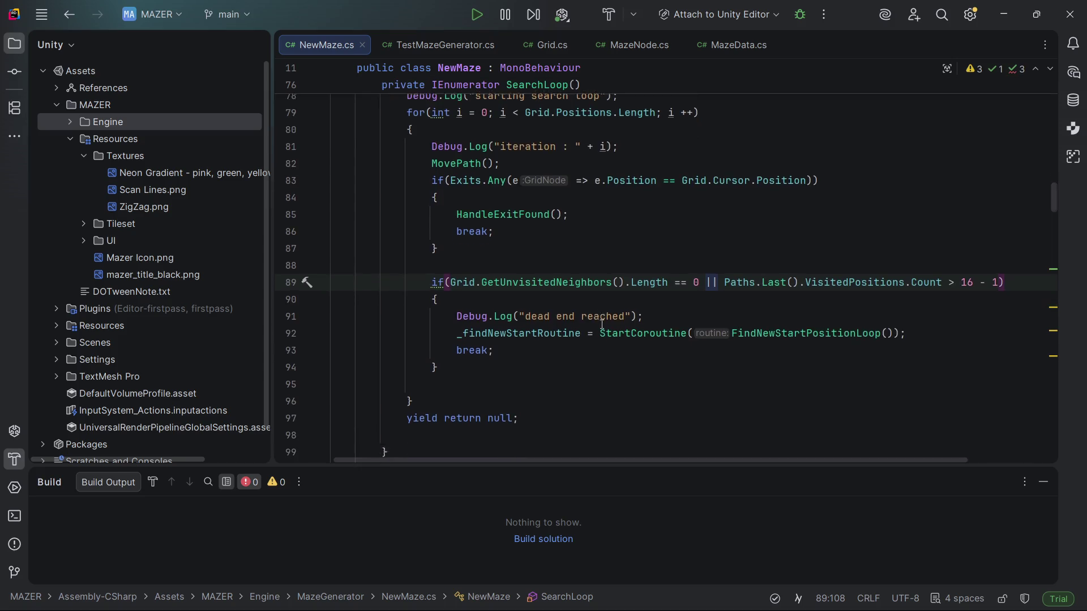
{"action": "scroll", "coordinate": [601, 325], "scroll_direction": "down", "scroll_amount": 7}
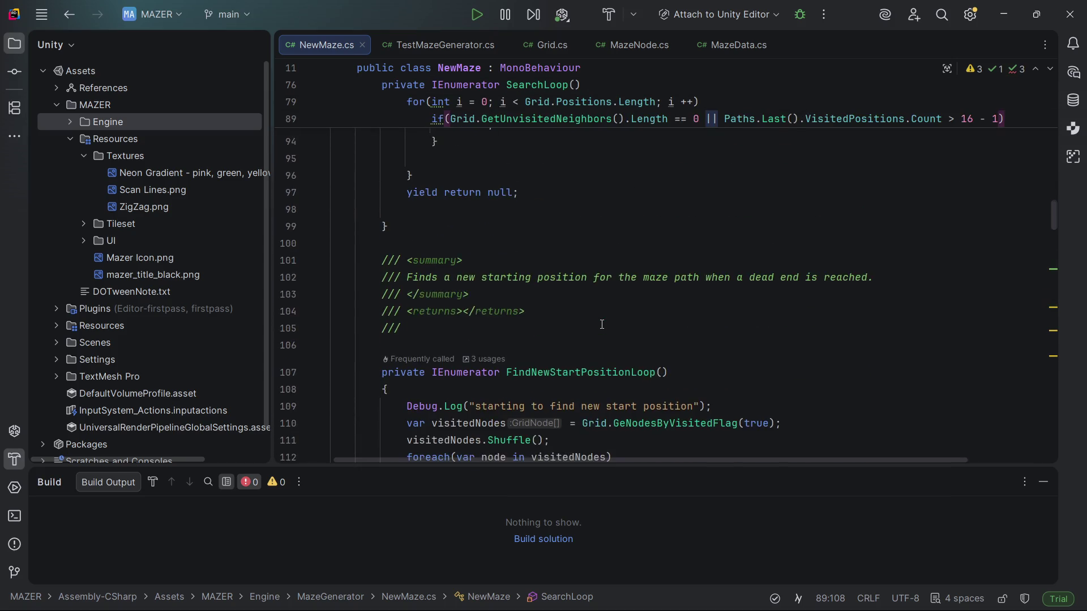
{"action": "scroll", "coordinate": [601, 325], "scroll_direction": "down", "scroll_amount": 2}
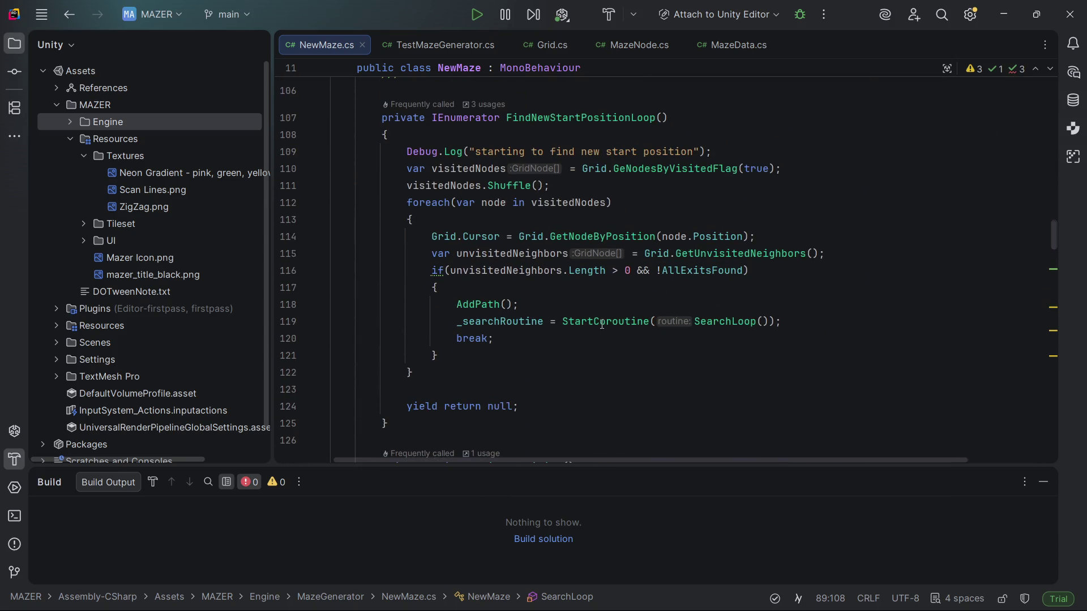
{"action": "scroll", "coordinate": [602, 324], "scroll_direction": "down", "scroll_amount": 12}
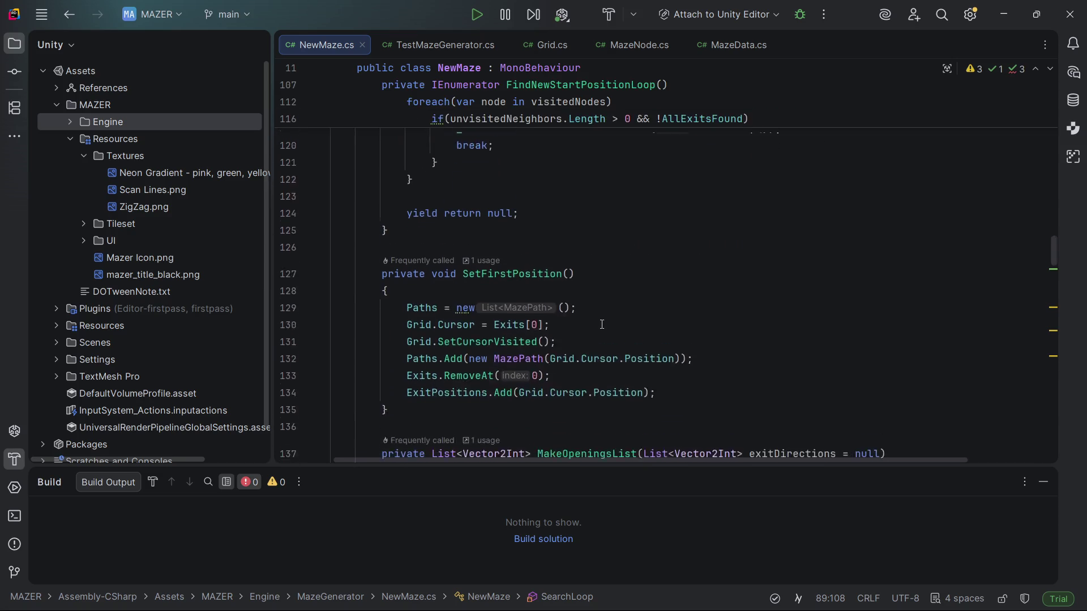
{"action": "scroll", "coordinate": [602, 324], "scroll_direction": "down", "scroll_amount": 7}
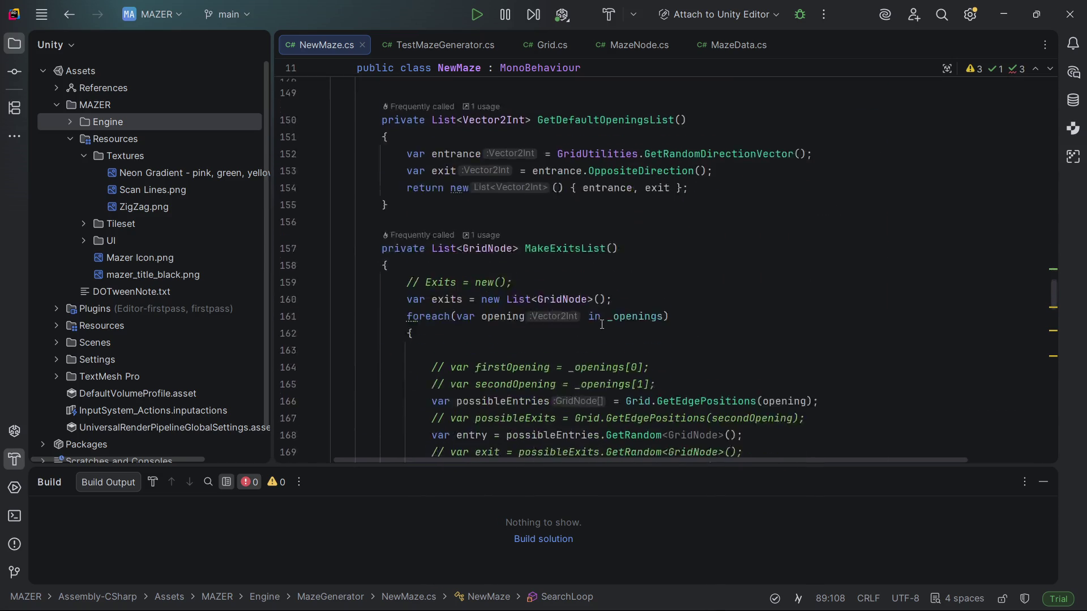
{"action": "scroll", "coordinate": [601, 324], "scroll_direction": "down", "scroll_amount": 6}
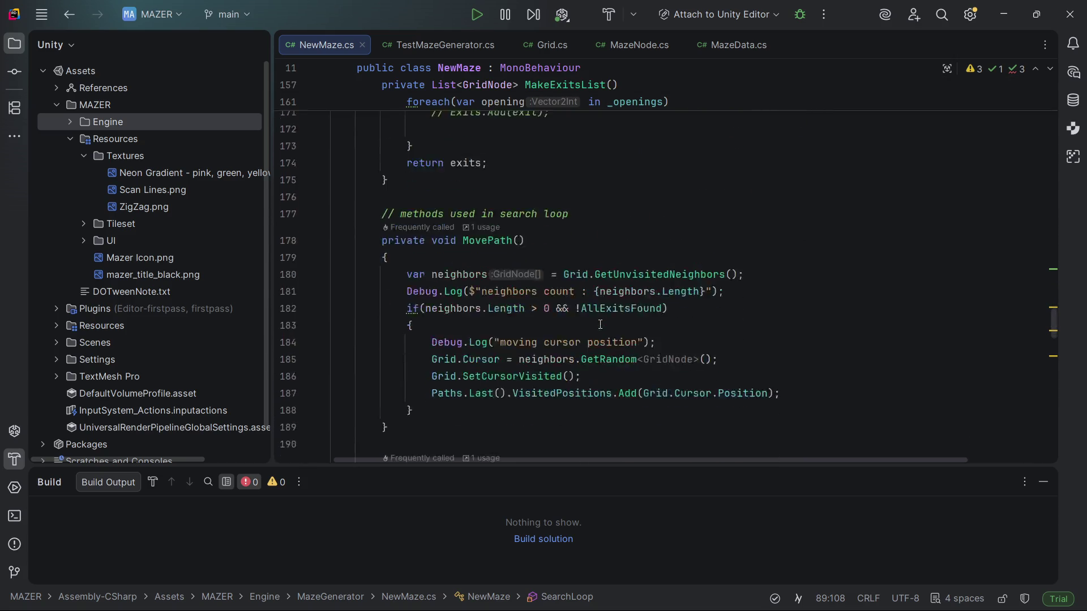
{"action": "scroll", "coordinate": [595, 327], "scroll_direction": "down", "scroll_amount": 1}
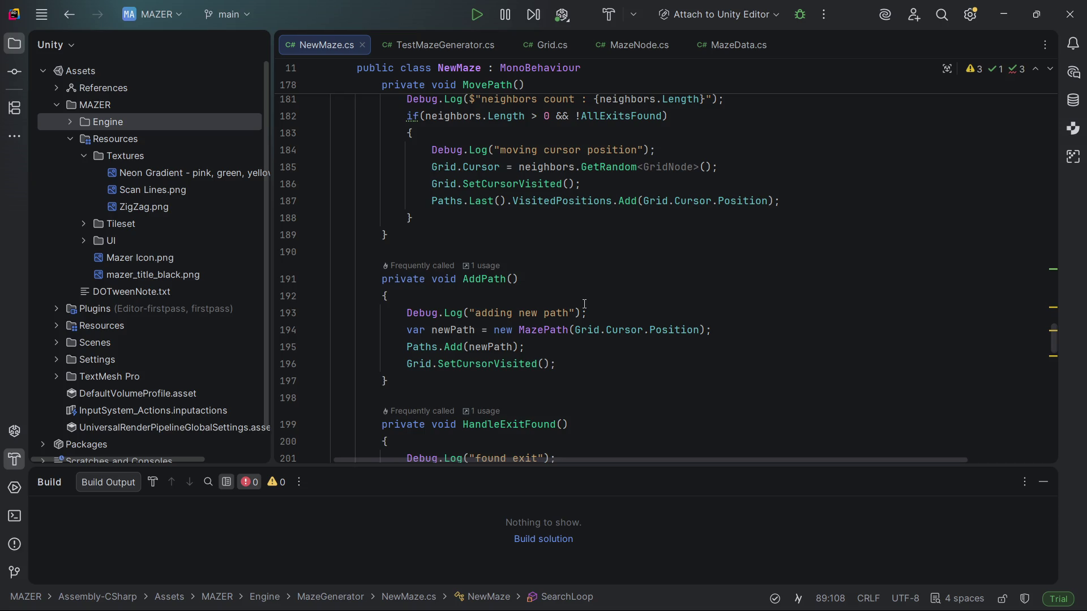
{"action": "scroll", "coordinate": [571, 310], "scroll_direction": "down", "scroll_amount": 8}
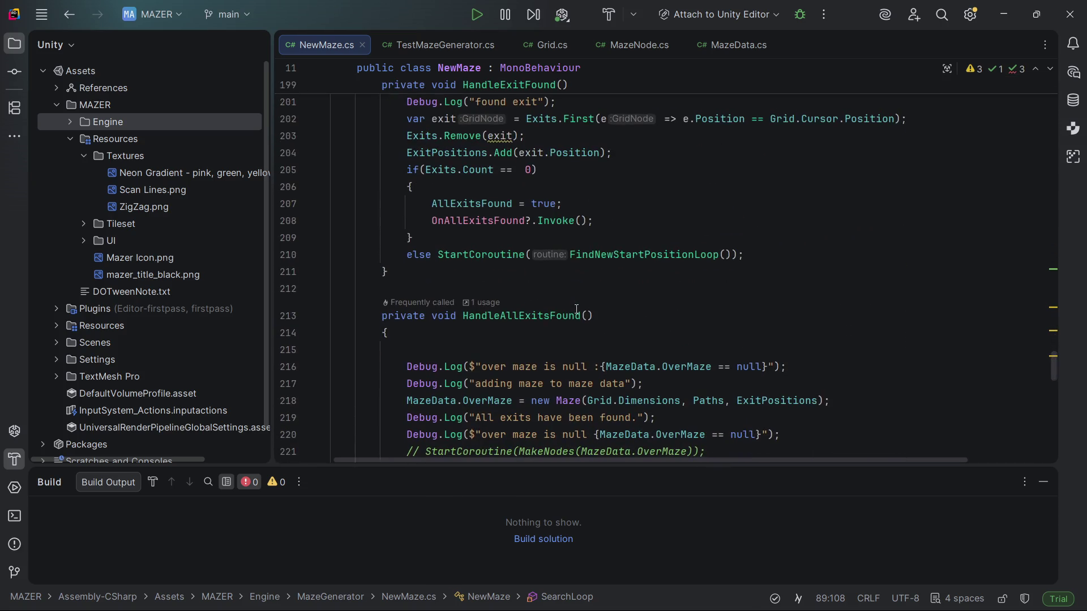
{"action": "scroll", "coordinate": [576, 309], "scroll_direction": "down", "scroll_amount": 1}
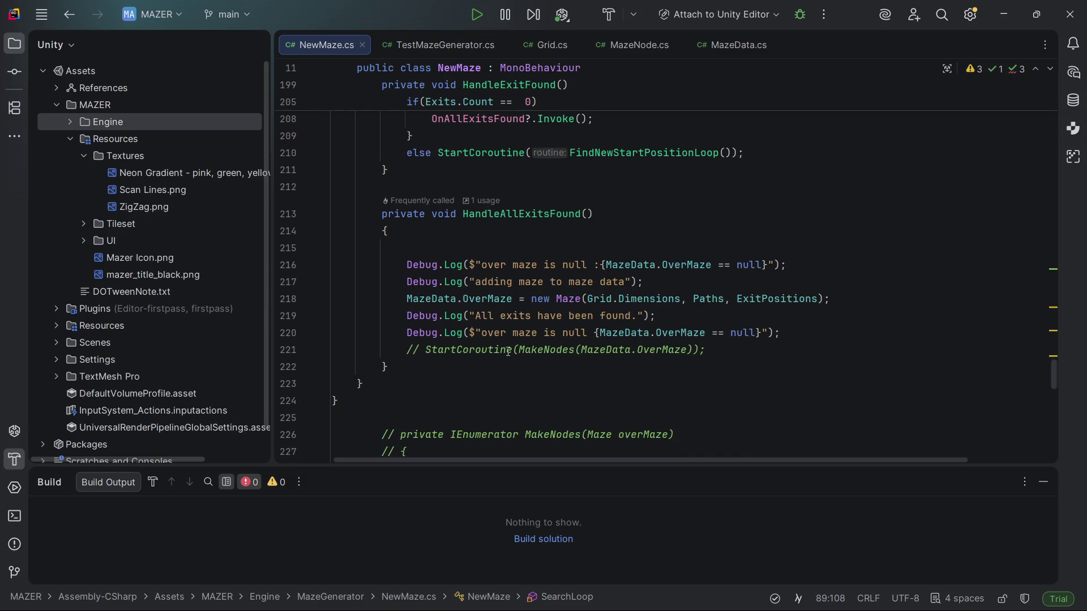
{"action": "left_click", "coordinate": [736, 350]}
- Review the commented MakeMazeNodes and AddExitDirectionToMazeNode helpers, placing the cursor at line 244's end
{"action": "scroll", "coordinate": [622, 317], "scroll_direction": "down", "scroll_amount": 1}
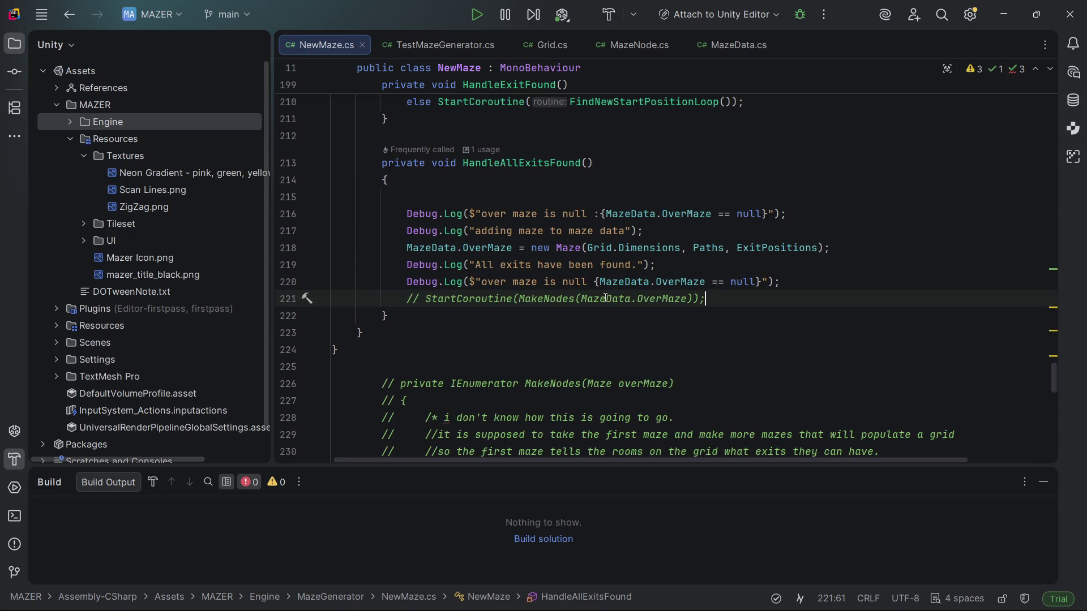
{"action": "scroll", "coordinate": [594, 302], "scroll_direction": "down", "scroll_amount": 2}
{"action": "scroll", "coordinate": [598, 303], "scroll_direction": "down", "scroll_amount": 2}
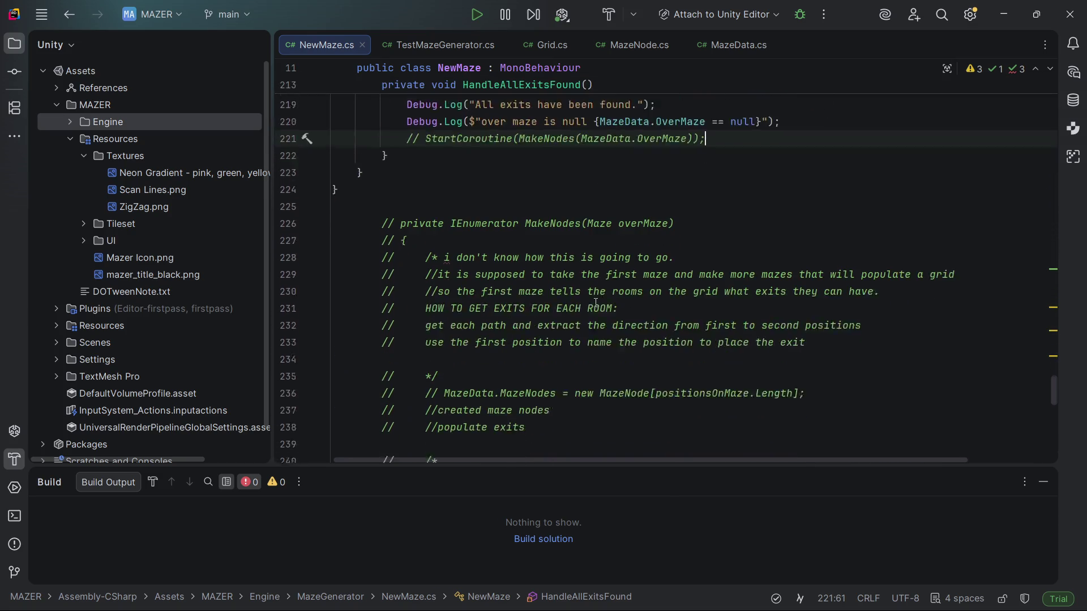
{"action": "scroll", "coordinate": [596, 304], "scroll_direction": "down", "scroll_amount": 3}
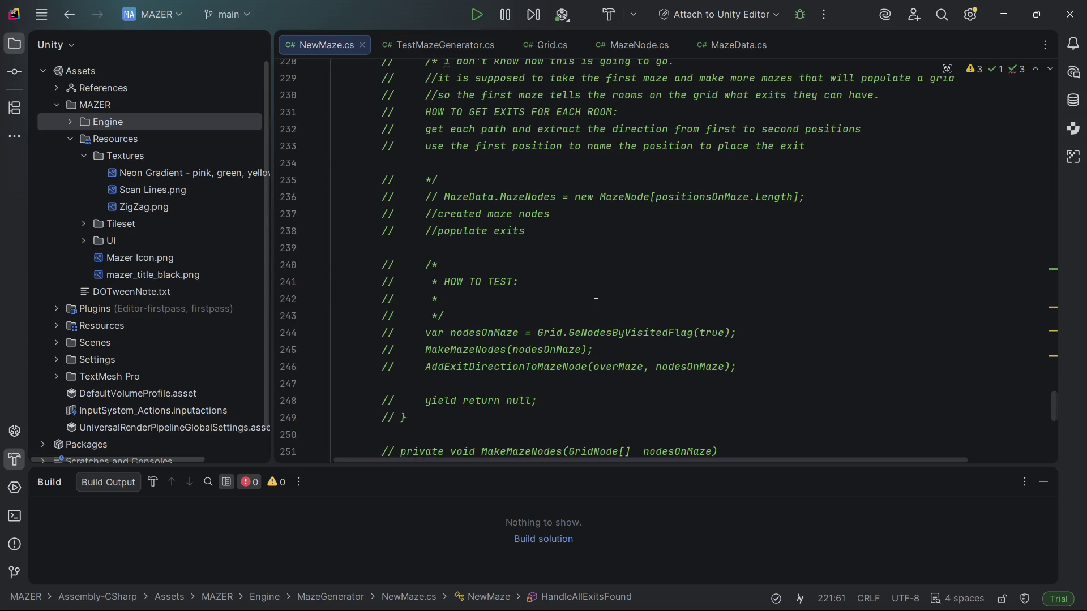
{"action": "scroll", "coordinate": [596, 301], "scroll_direction": "down", "scroll_amount": 5}
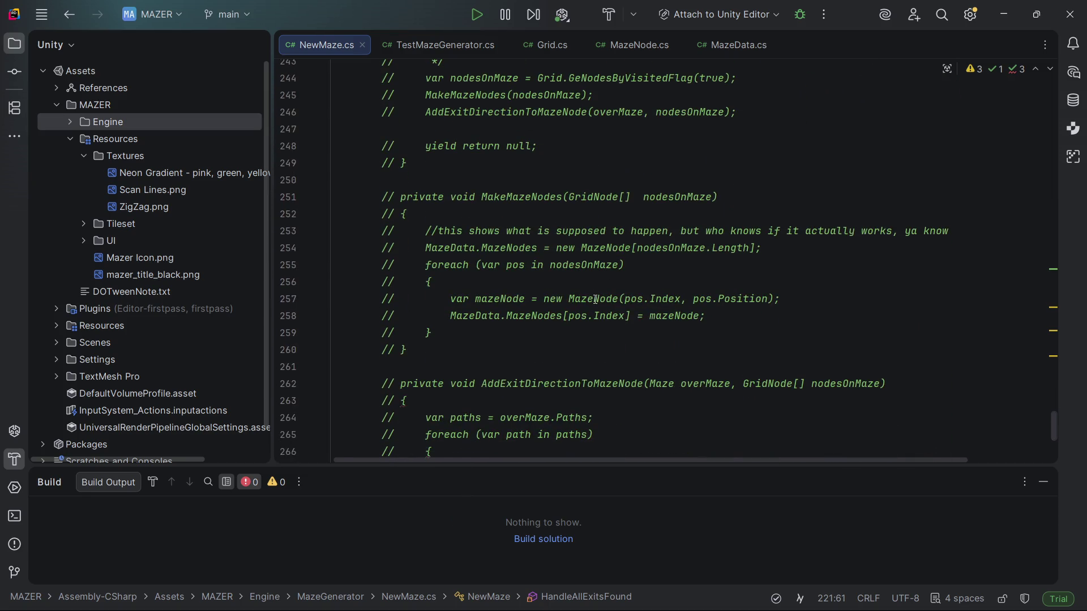
{"action": "scroll", "coordinate": [566, 295], "scroll_direction": "up", "scroll_amount": 5}
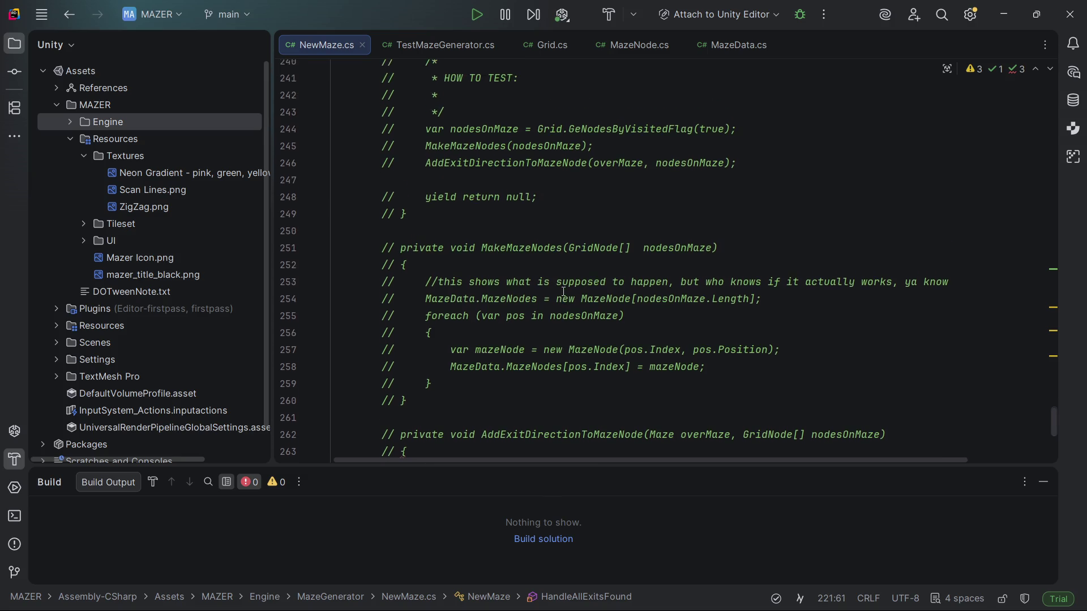
{"action": "scroll", "coordinate": [563, 292], "scroll_direction": "up", "scroll_amount": 1}
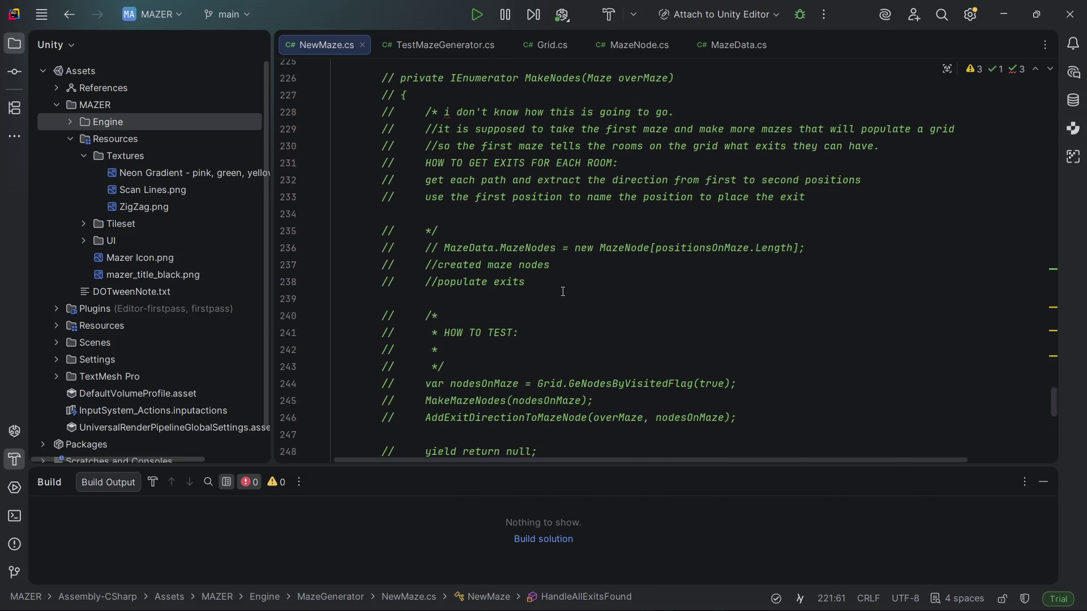
{"action": "scroll", "coordinate": [577, 262], "scroll_direction": "down", "scroll_amount": 2}
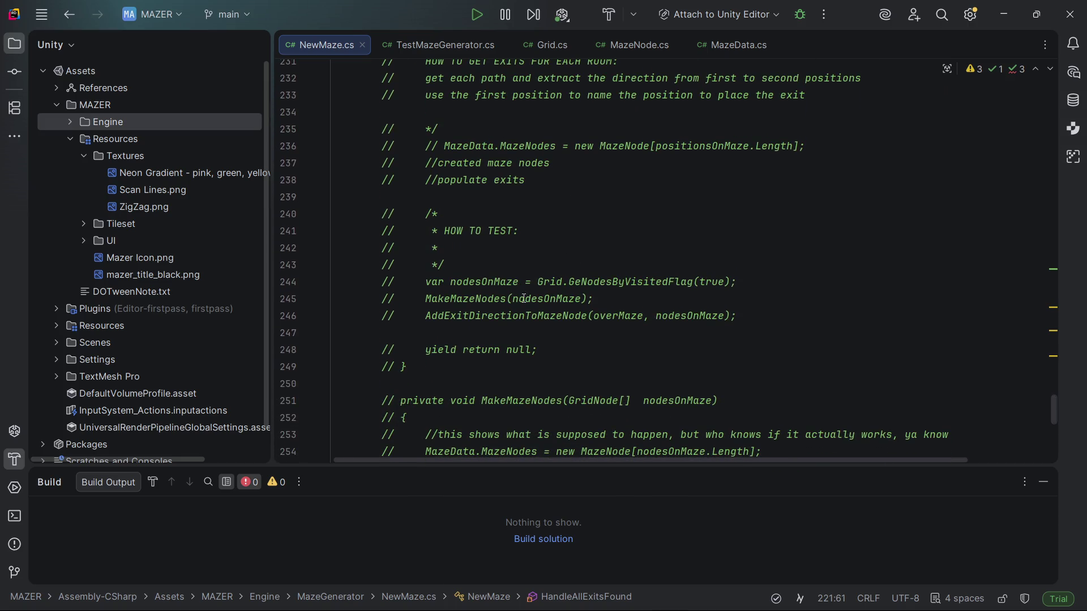
{"action": "left_click", "coordinate": [740, 282]}
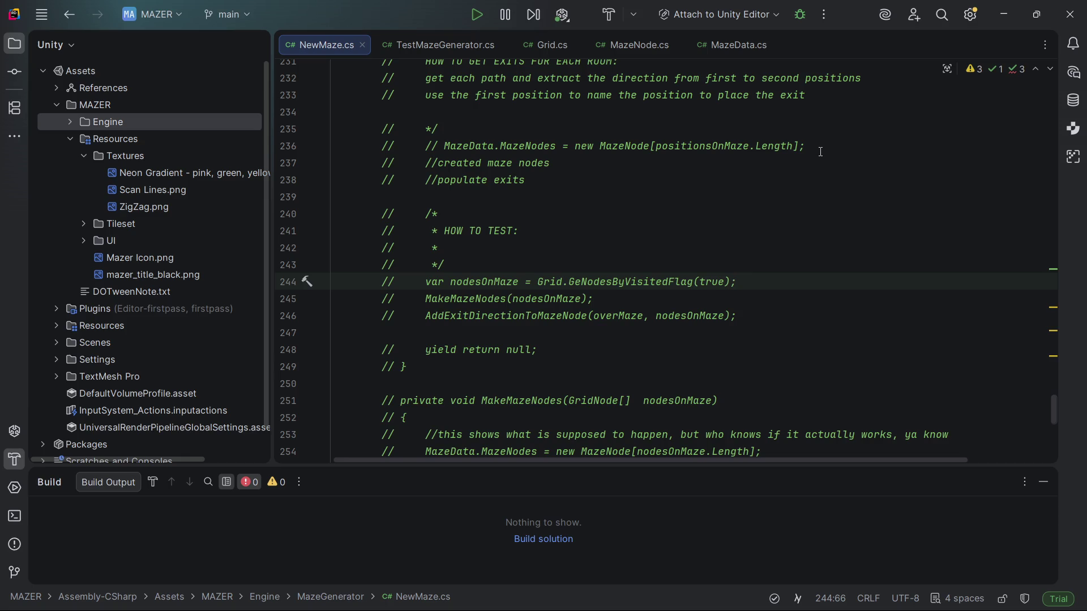
- Uncomment the nodesOnMaze line 244 and the MakeNodes declaration on line 226 with Ctrl+/
{"action": "key", "text": "ctrl+slash"}
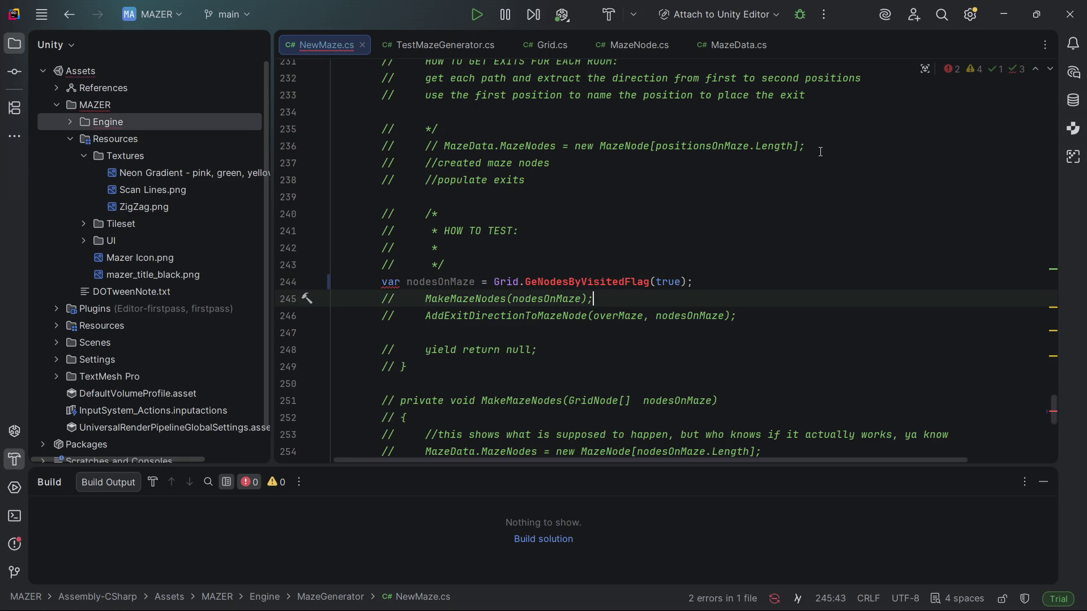
{"action": "scroll", "coordinate": [690, 226], "scroll_direction": "up", "scroll_amount": 5}
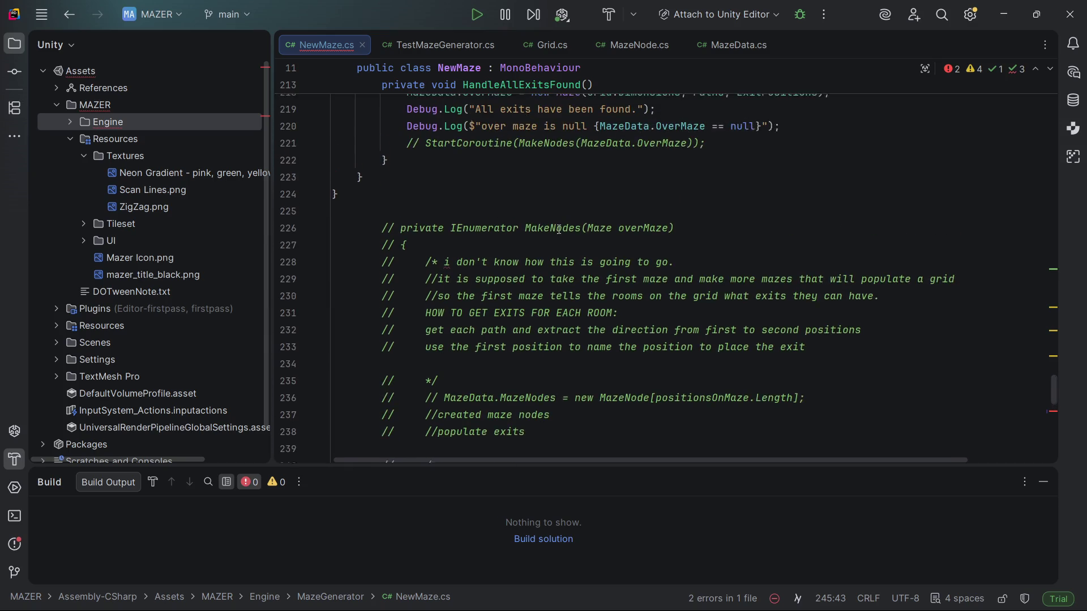
{"action": "left_click", "coordinate": [690, 226]}
{"action": "key", "text": "ctrl+slash"}
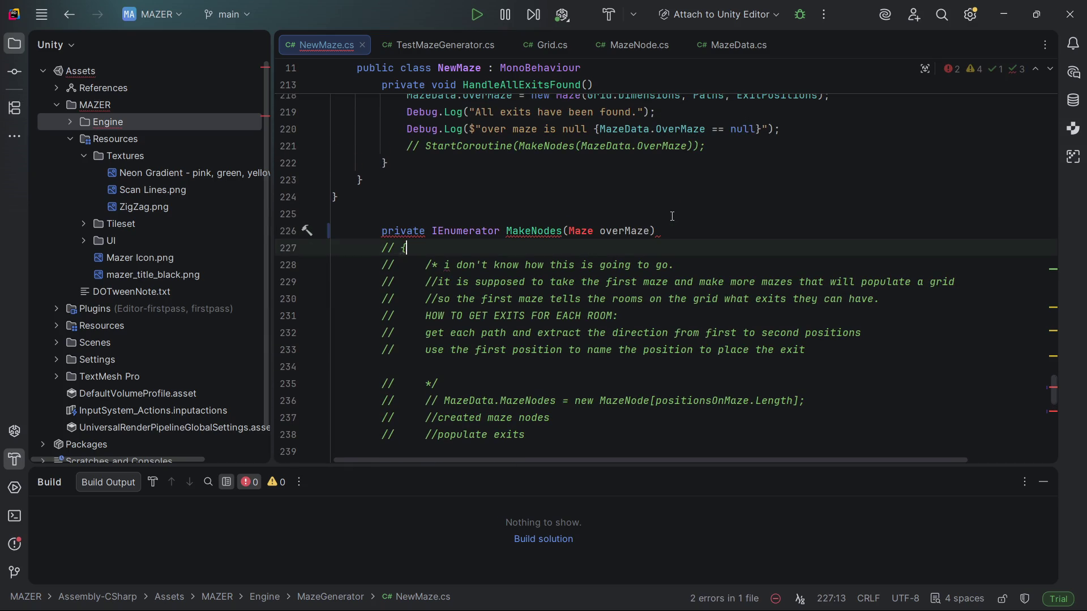
{"action": "scroll", "coordinate": [628, 254], "scroll_direction": "down", "scroll_amount": 1}
{"action": "scroll", "coordinate": [628, 254], "scroll_direction": "down", "scroll_amount": 5}
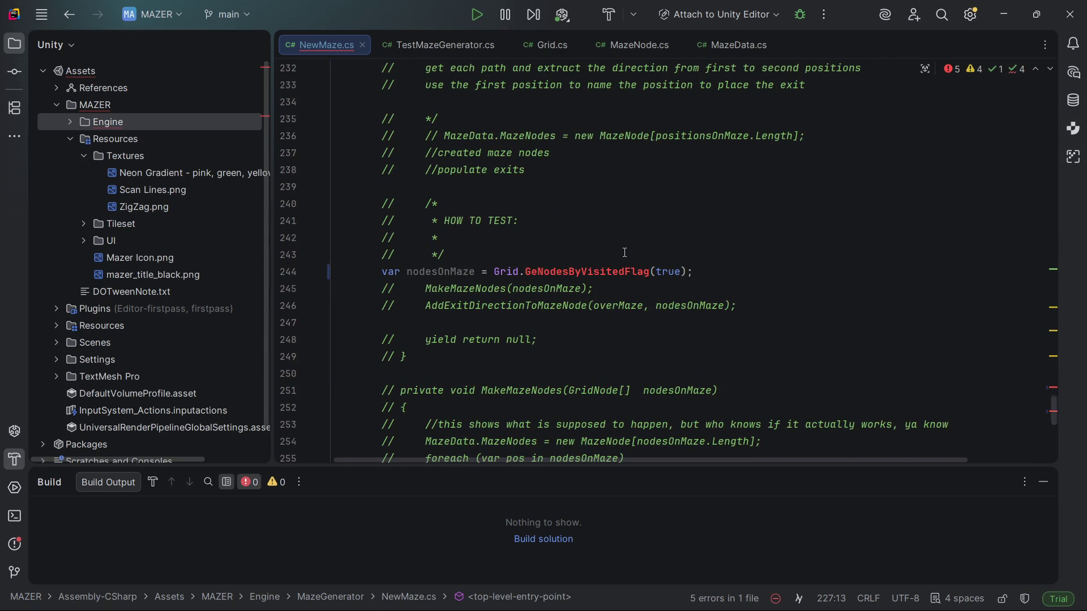
- Uncomment the MazeData.MazeNodes allocation on line 236, then comment it out again
{"action": "left_click", "coordinate": [825, 129]}
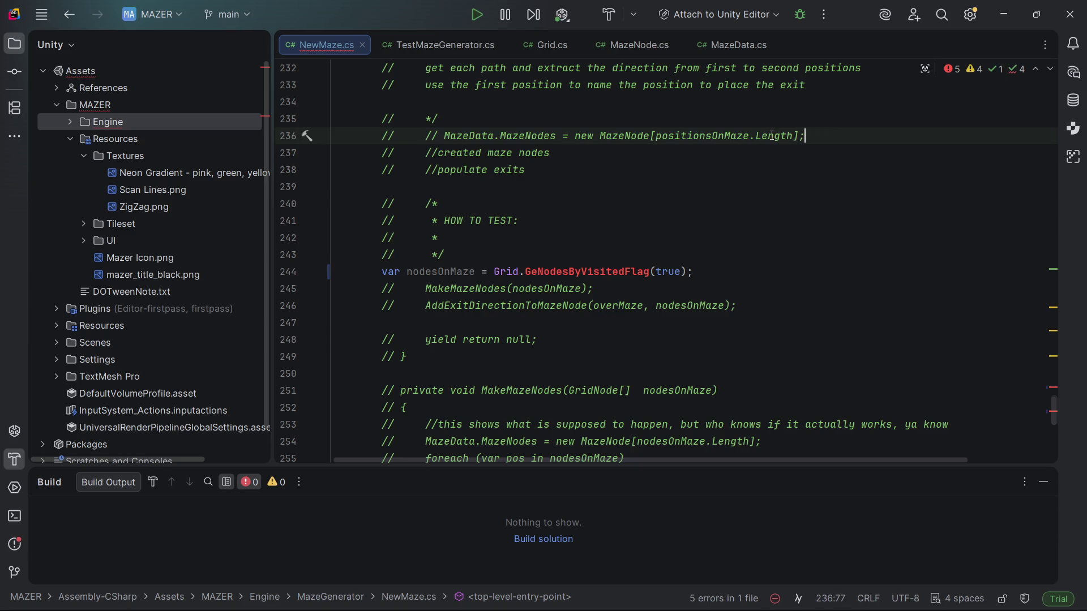
{"action": "key", "text": "ctrl+slash"}
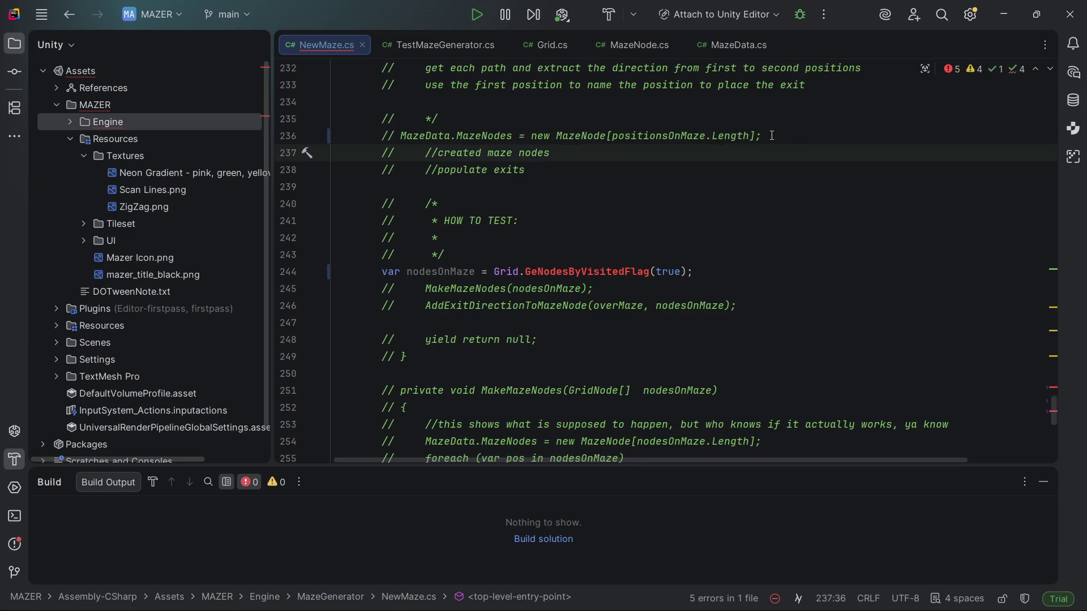
{"action": "key", "text": "Up"}
{"action": "key", "text": "ctrl+Left"}
{"action": "key", "text": "ctrl+Left"}
{"action": "key", "text": "ctrl+Left"}
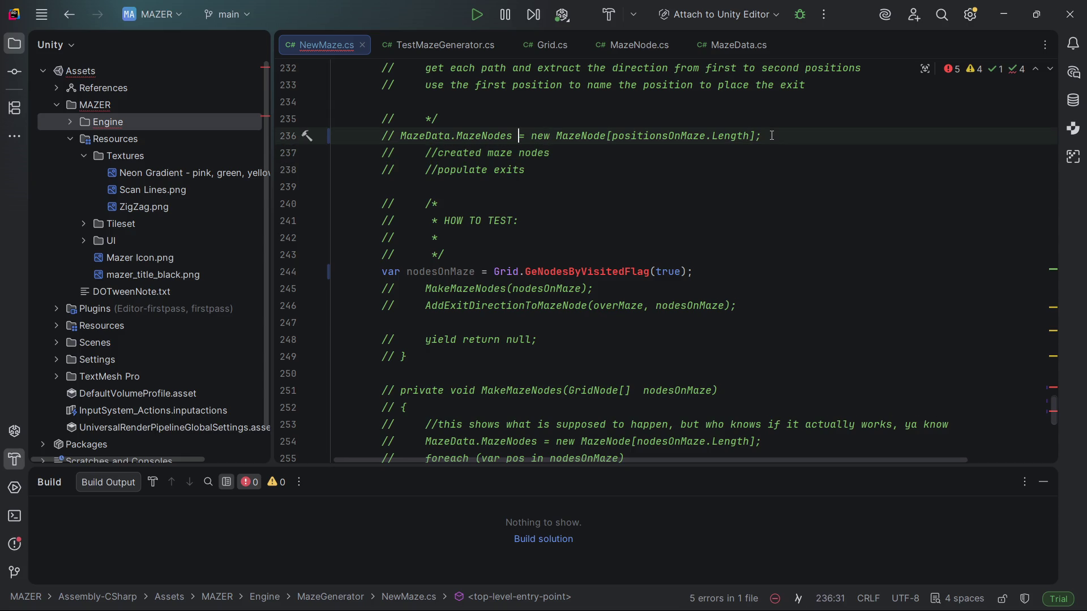
{"action": "key", "text": "shift+Home"}
{"action": "key", "text": "BackSpace"}
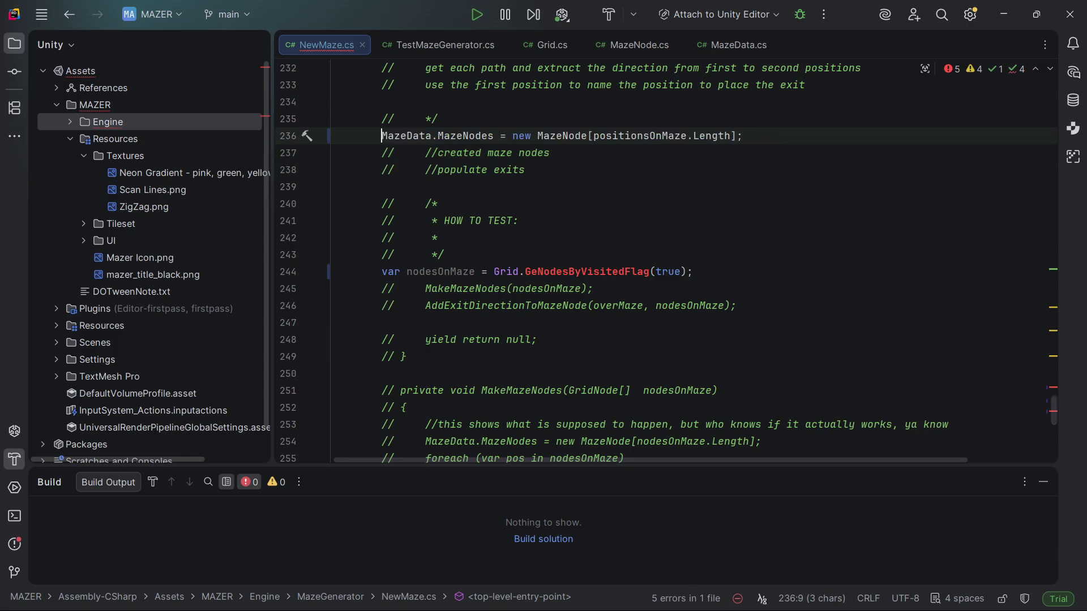
{"action": "scroll", "coordinate": [781, 136], "scroll_direction": "up", "scroll_amount": 4}
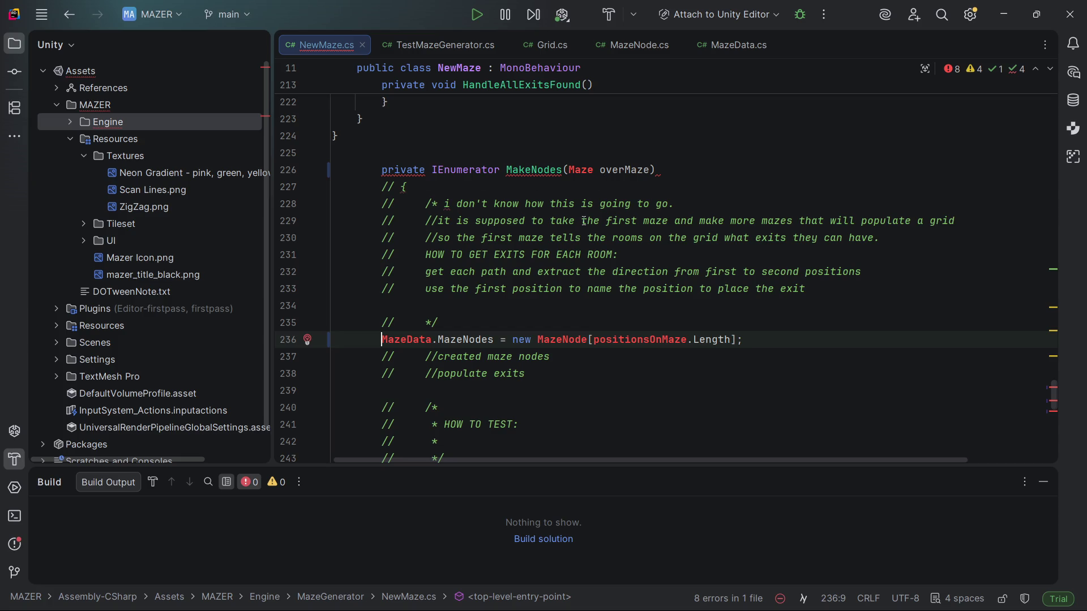
{"action": "key", "text": "ctrl+slash"}
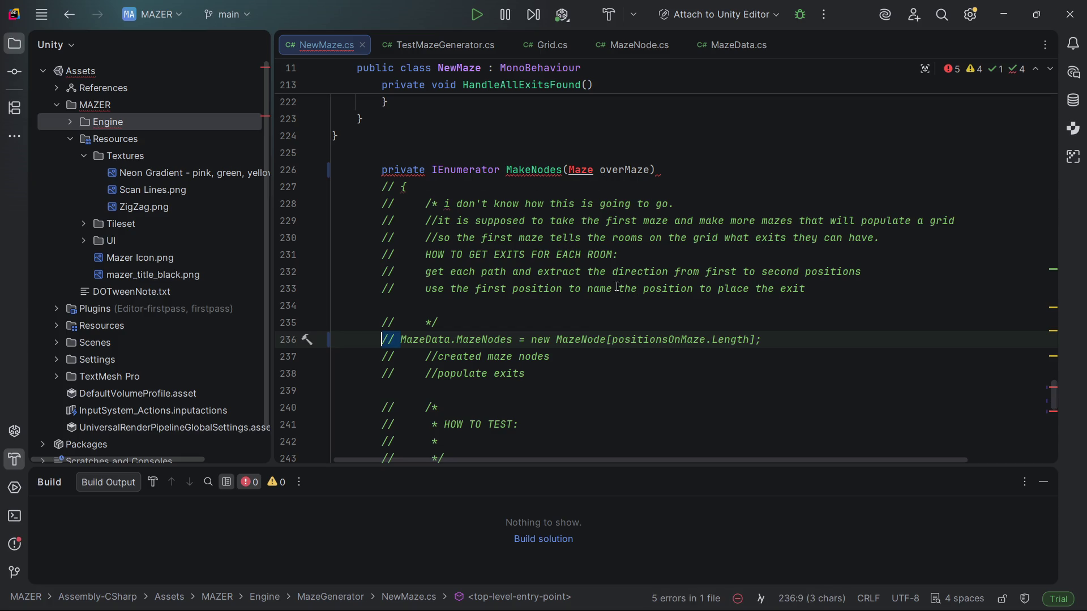
- Comment out the nodesOnMaze line 244 again
{"action": "scroll", "coordinate": [600, 300], "scroll_direction": "down", "scroll_amount": 2}
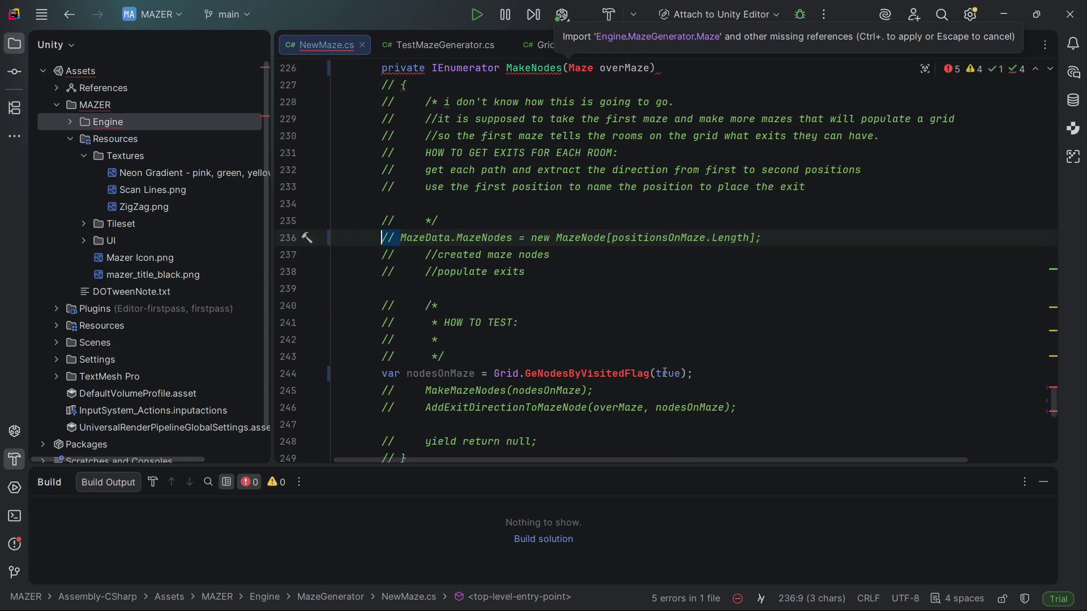
{"action": "left_click", "coordinate": [711, 374]}
{"action": "key", "text": "ctrl+slash"}
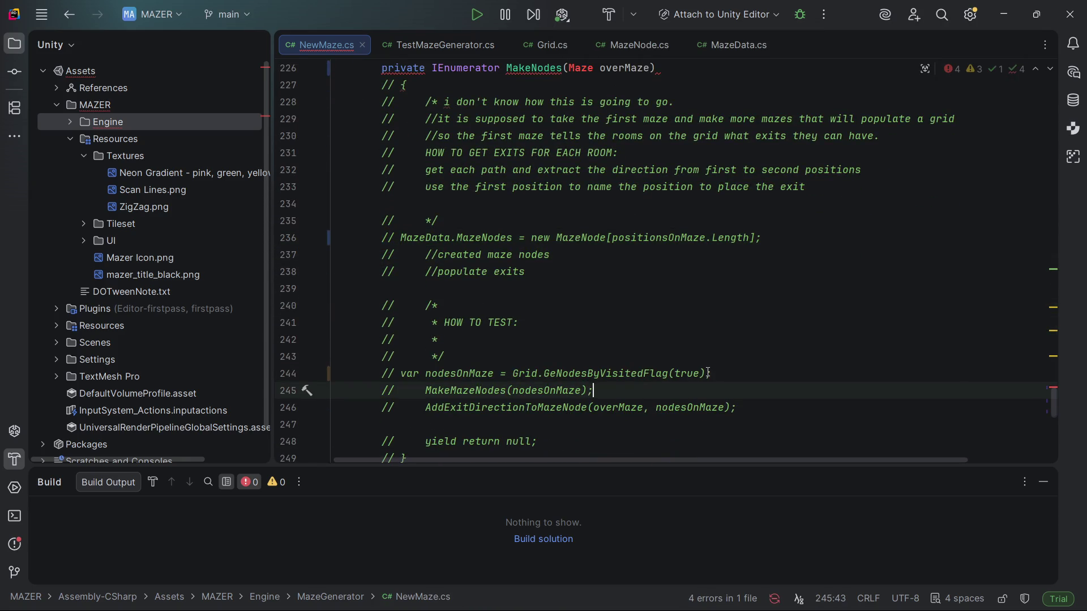
{"action": "scroll", "coordinate": [707, 385], "scroll_direction": "down", "scroll_amount": 7}
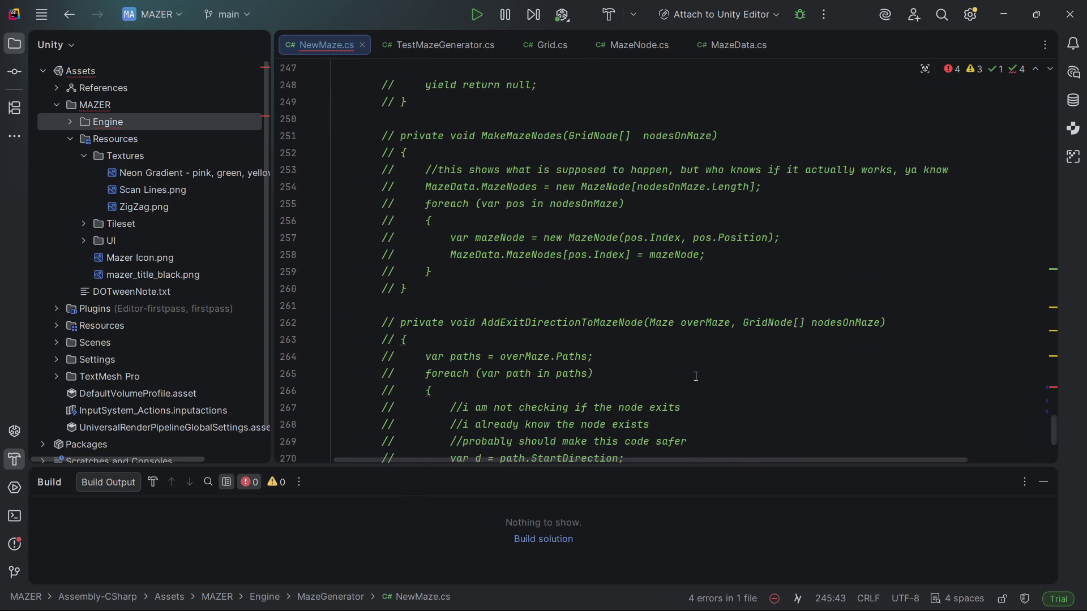
{"action": "scroll", "coordinate": [696, 377], "scroll_direction": "down", "scroll_amount": 2}
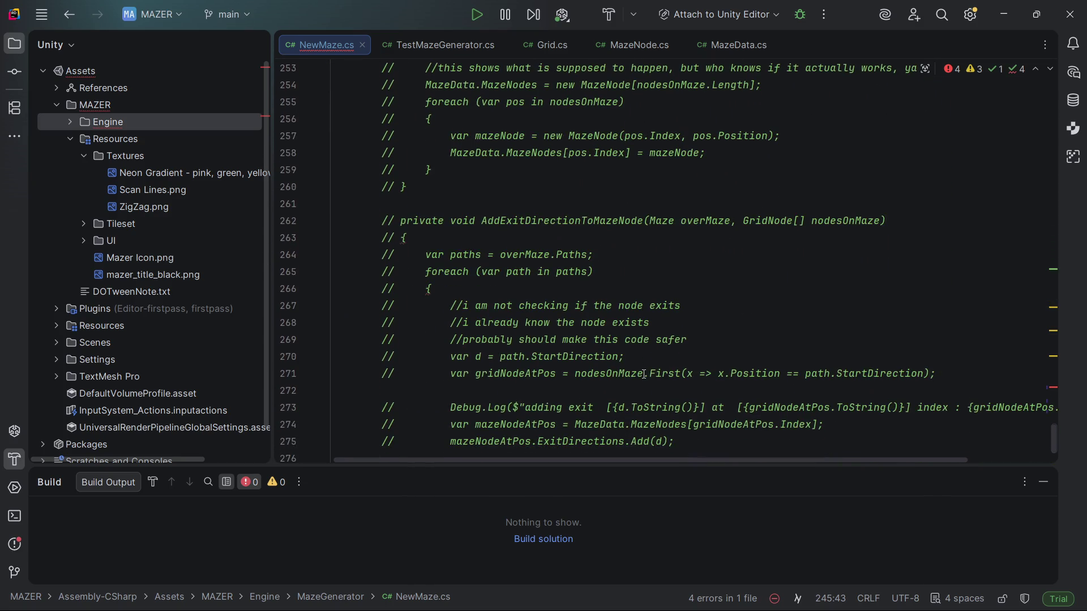
{"action": "scroll", "coordinate": [645, 374], "scroll_direction": "down", "scroll_amount": 1}
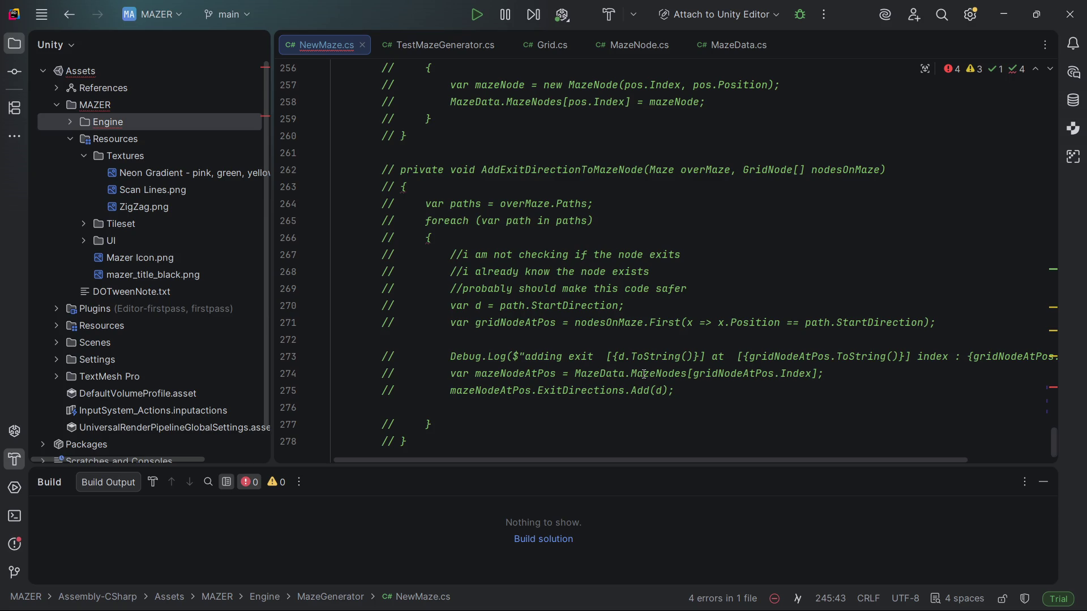
{"action": "scroll", "coordinate": [645, 374], "scroll_direction": "up", "scroll_amount": 1}
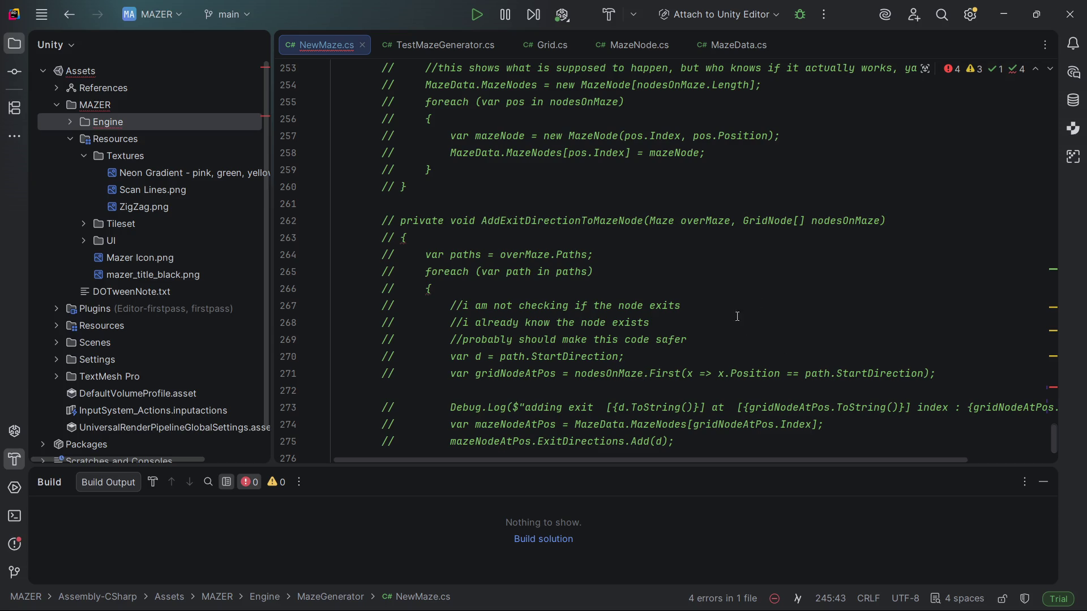
{"action": "scroll", "coordinate": [675, 229], "scroll_direction": "down", "scroll_amount": 3}
{"action": "scroll", "coordinate": [461, 306], "scroll_direction": "up", "scroll_amount": 1}
{"action": "scroll", "coordinate": [462, 306], "scroll_direction": "up", "scroll_amount": 2}
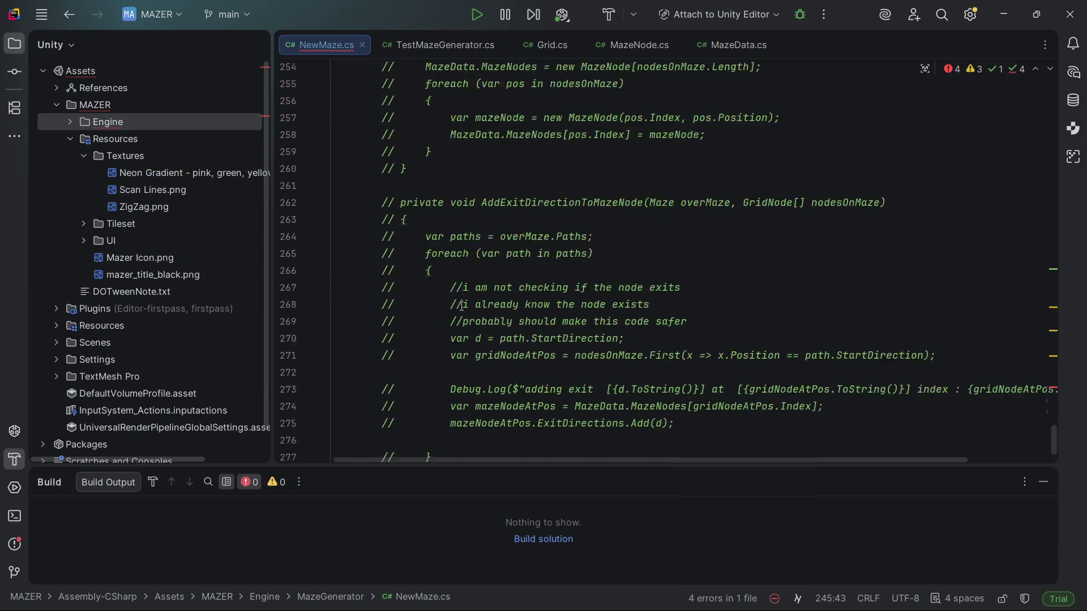
{"action": "scroll", "coordinate": [462, 306], "scroll_direction": "down", "scroll_amount": 2}
{"action": "scroll", "coordinate": [462, 306], "scroll_direction": "up", "scroll_amount": 10}
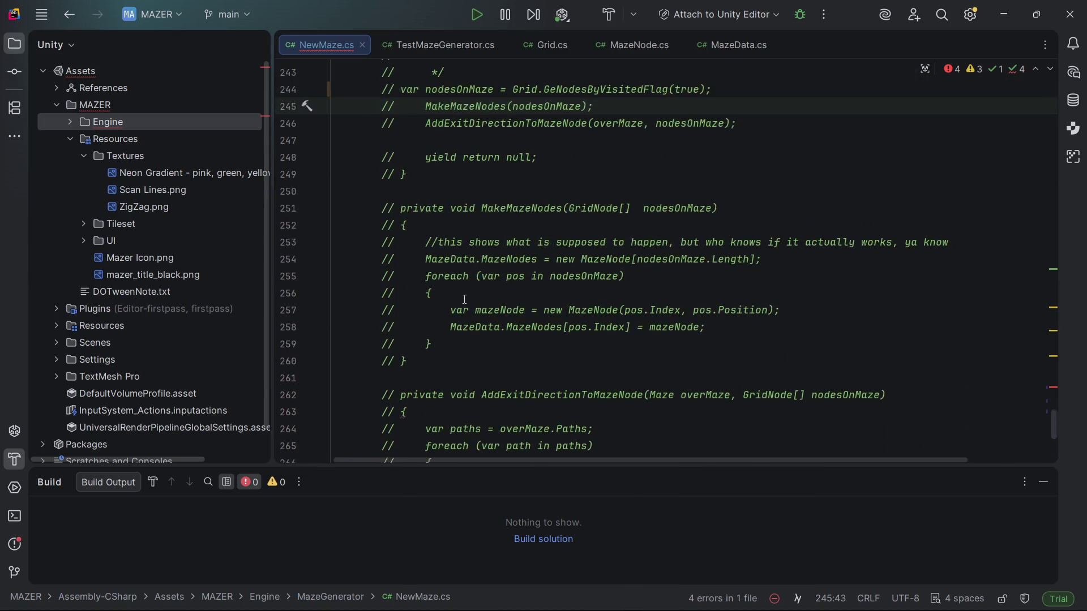
{"action": "scroll", "coordinate": [472, 293], "scroll_direction": "up", "scroll_amount": 3}
{"action": "scroll", "coordinate": [471, 294], "scroll_direction": "down", "scroll_amount": 2}
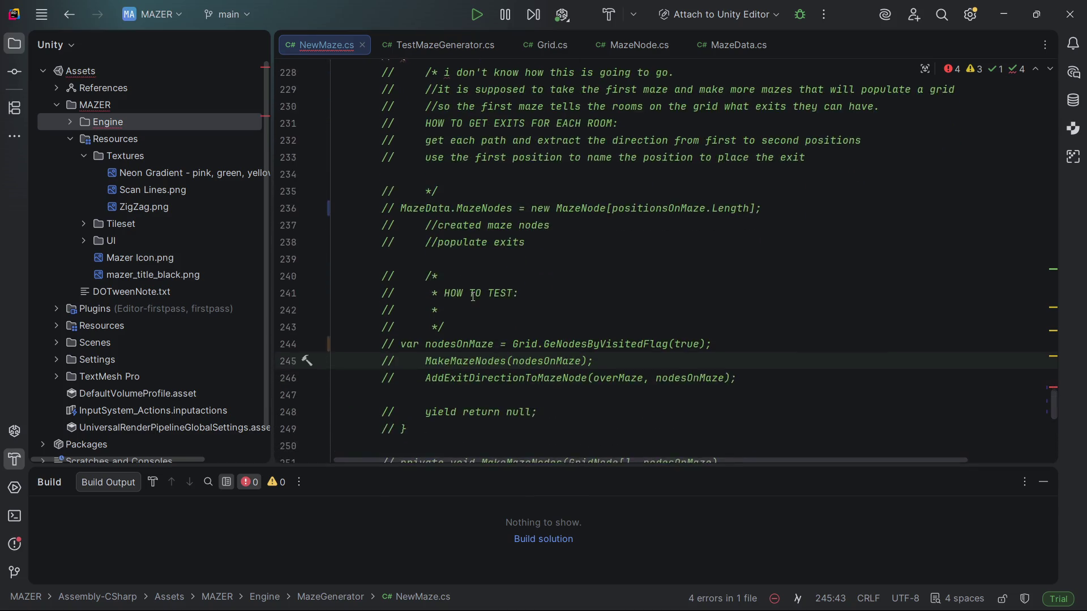
{"action": "scroll", "coordinate": [473, 296], "scroll_direction": "up", "scroll_amount": 1}
{"action": "scroll", "coordinate": [473, 302], "scroll_direction": "up", "scroll_amount": 1}
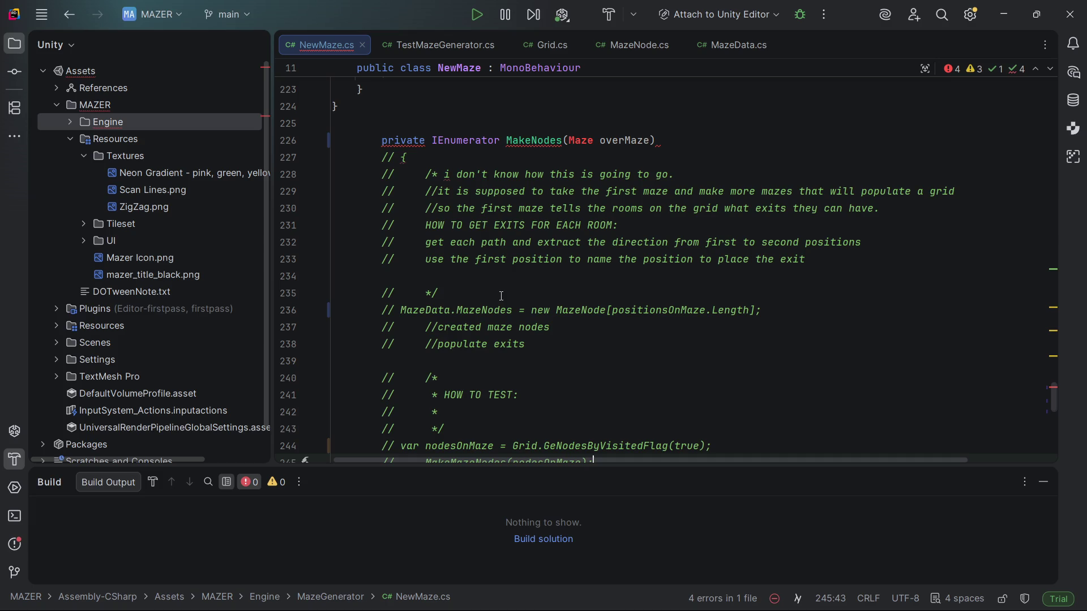
{"action": "scroll", "coordinate": [501, 295], "scroll_direction": "up", "scroll_amount": 4}
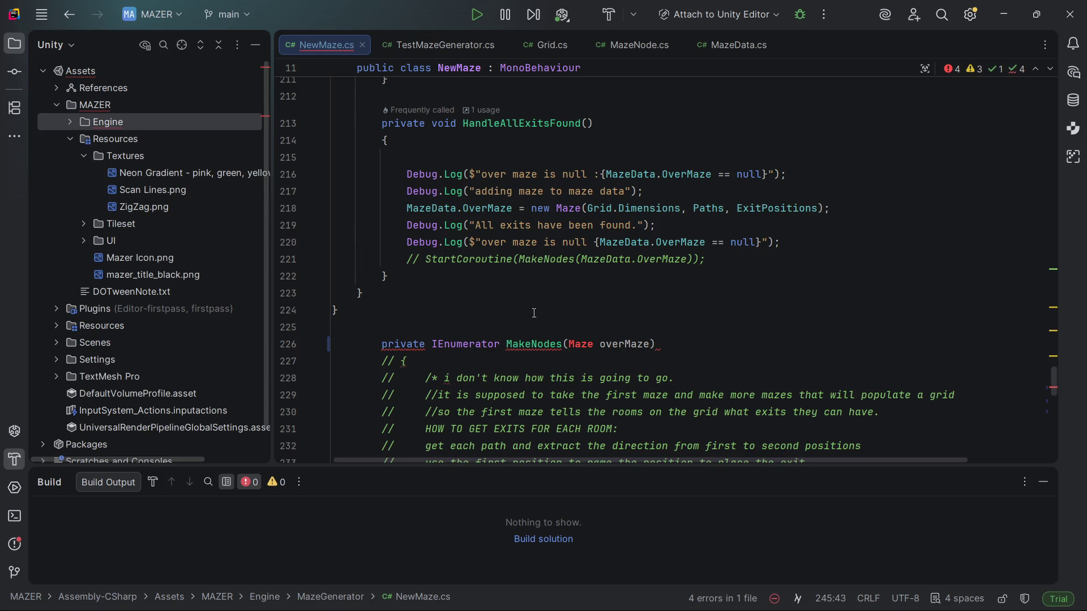
- Uncomment the closing brace of MakeNodes
{"action": "scroll", "coordinate": [542, 315], "scroll_direction": "down", "scroll_amount": 1}
{"action": "scroll", "coordinate": [643, 259], "scroll_direction": "down", "scroll_amount": 1}
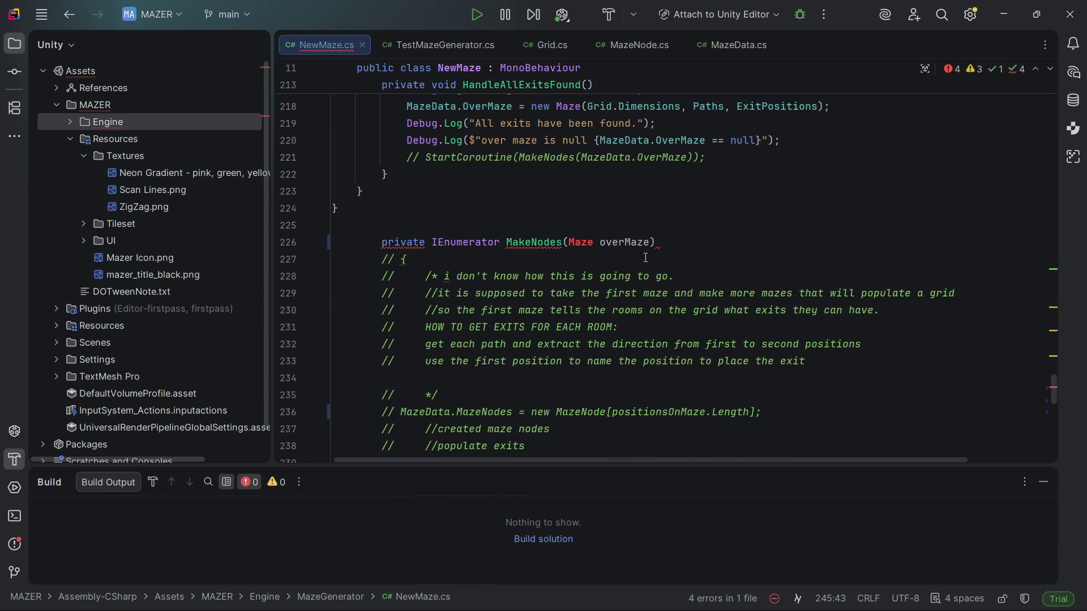
{"action": "left_click", "coordinate": [687, 246]}
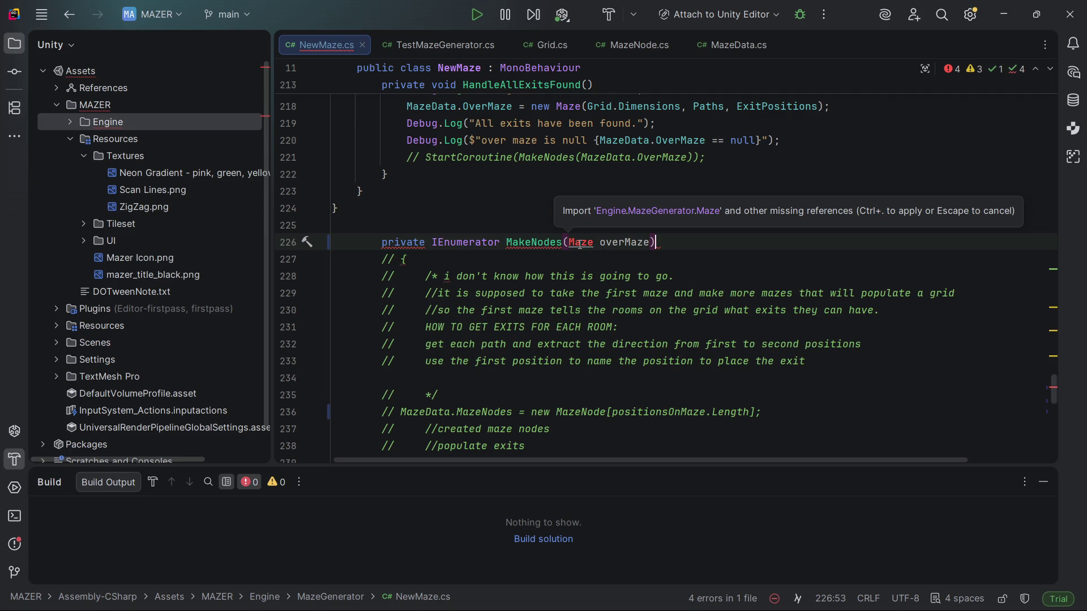
{"action": "scroll", "coordinate": [494, 316], "scroll_direction": "down", "scroll_amount": 3}
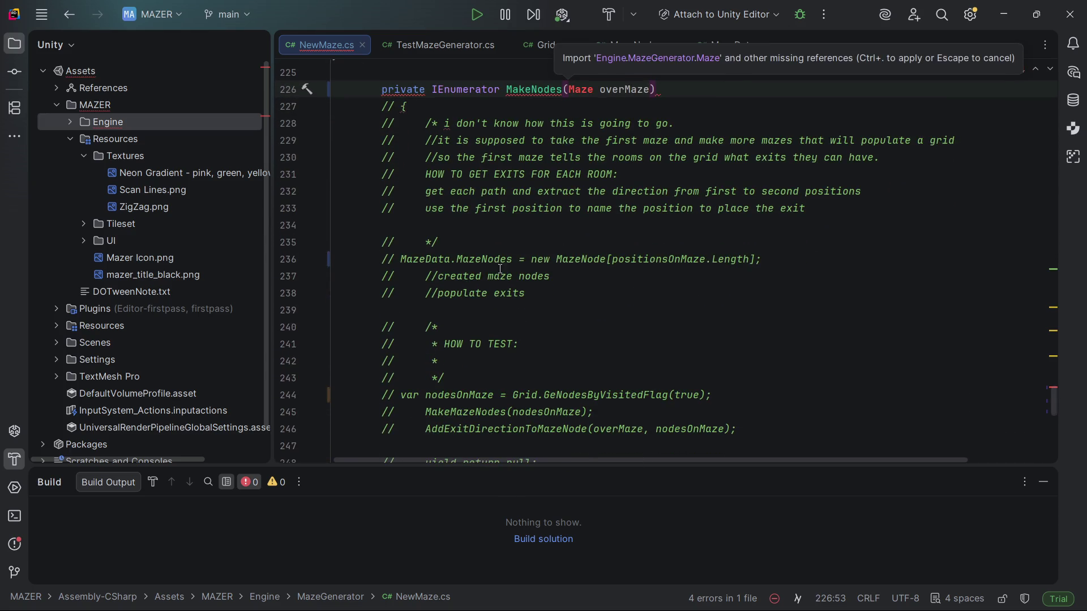
{"action": "scroll", "coordinate": [493, 315], "scroll_direction": "down", "scroll_amount": 2}
{"action": "left_click", "coordinate": [449, 381]}
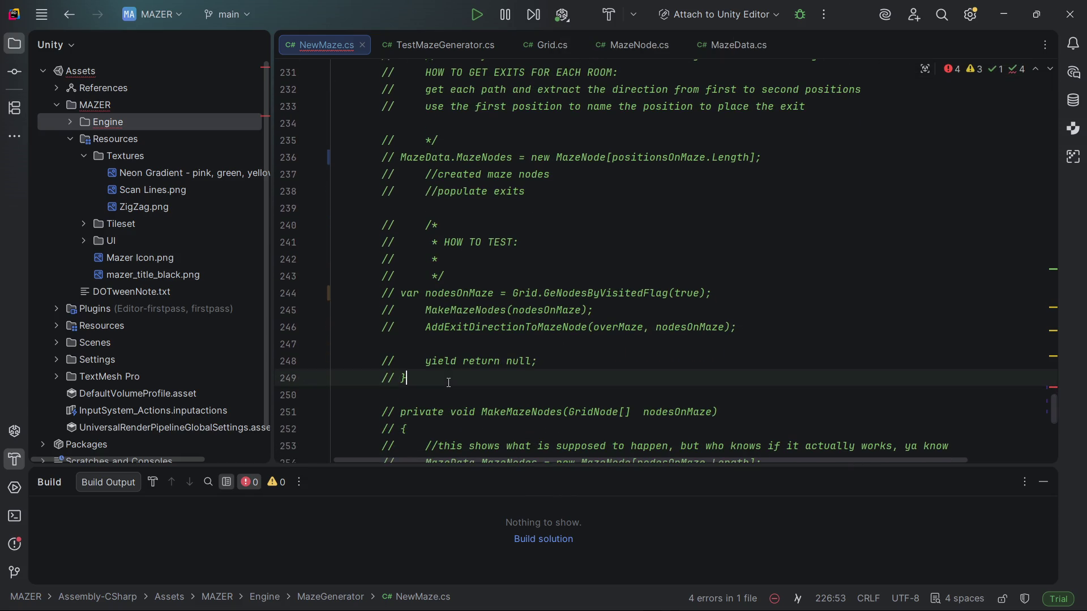
{"action": "key", "text": "ctrl+slash"}
- Uncomment the yield return null line and reformat its indentation with Ctrl+Alt+L
{"action": "left_click", "coordinate": [578, 362]}
{"action": "key", "text": "ctrl+slash"}
{"action": "scroll", "coordinate": [544, 276], "scroll_direction": "up", "scroll_amount": 1}
{"action": "scroll", "coordinate": [544, 277], "scroll_direction": "up", "scroll_amount": 2}
{"action": "scroll", "coordinate": [528, 309], "scroll_direction": "down", "scroll_amount": 3}
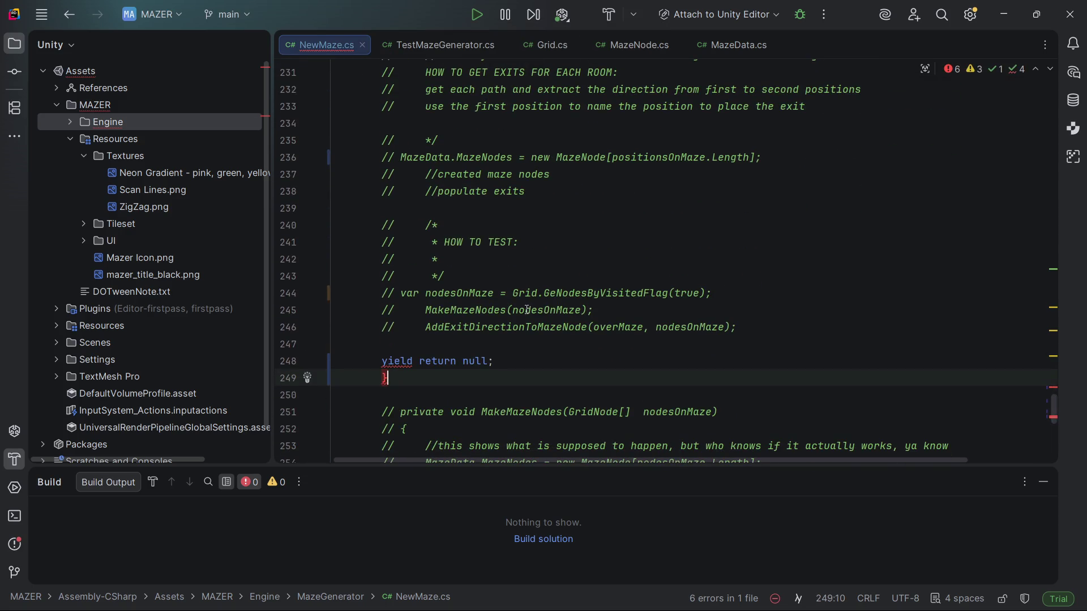
{"action": "left_click", "coordinate": [526, 360]}
{"action": "key", "text": "ctrl+alt+l"}
- Uncomment the opening brace below the MakeNodes header
{"action": "scroll", "coordinate": [555, 180], "scroll_direction": "up", "scroll_amount": 1}
{"action": "scroll", "coordinate": [556, 180], "scroll_direction": "up", "scroll_amount": 4}
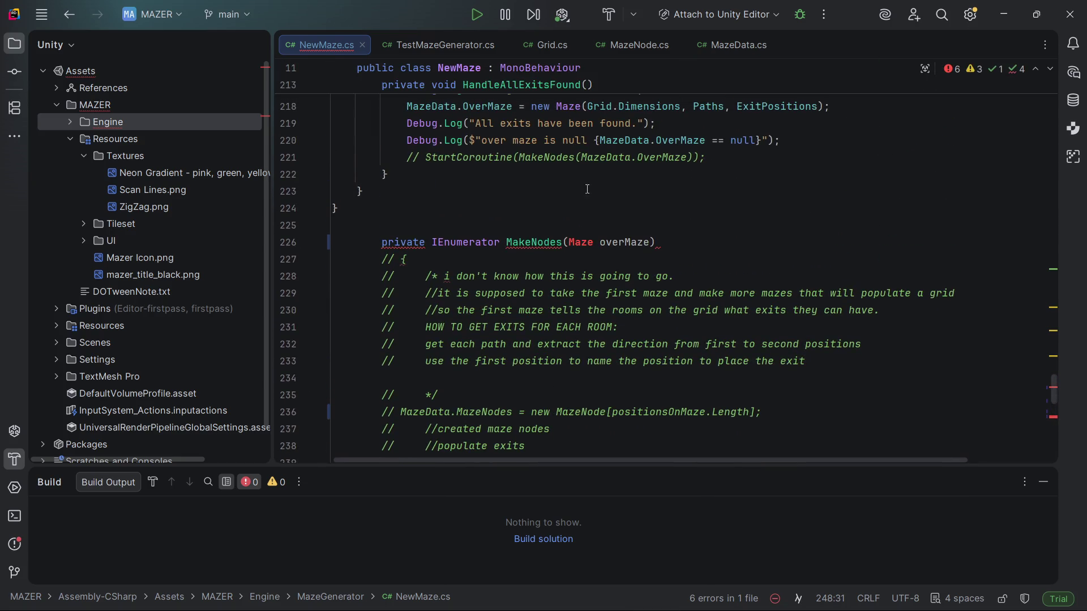
{"action": "left_click", "coordinate": [403, 242]}
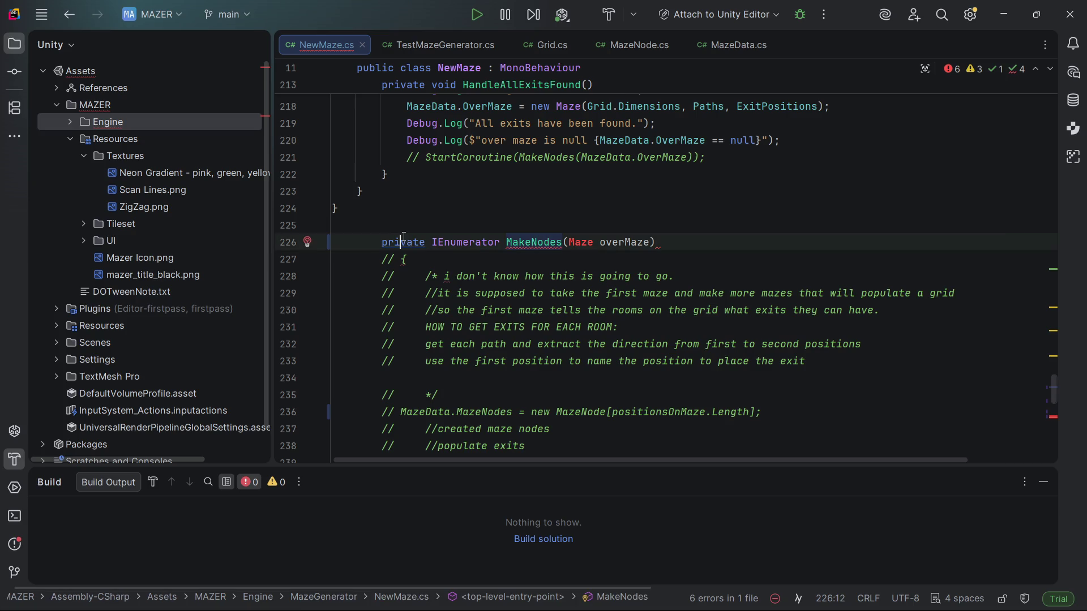
{"action": "left_click", "coordinate": [538, 242]}
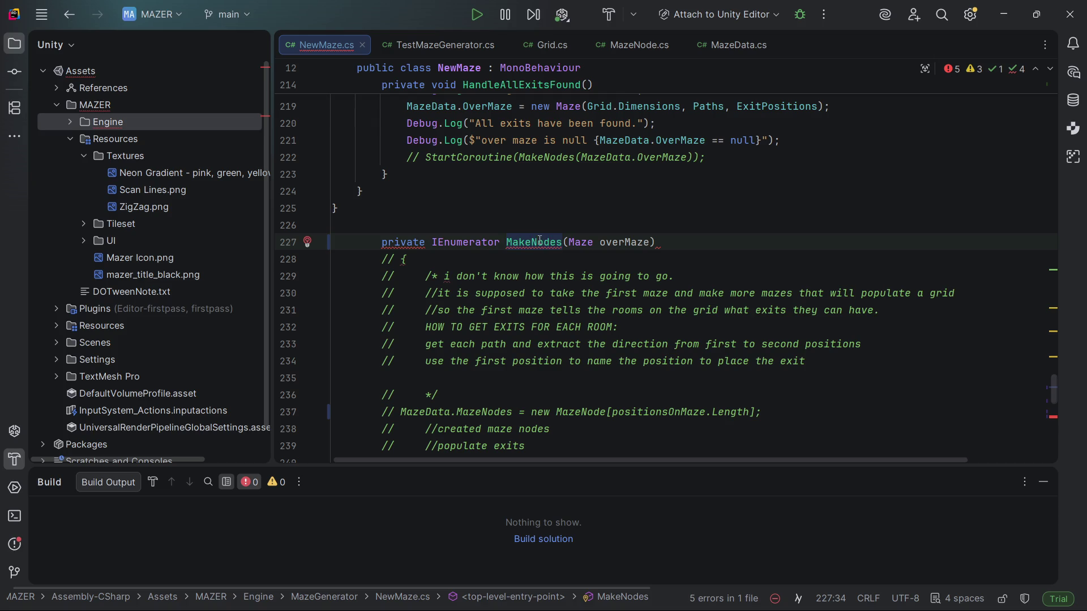
{"action": "left_click", "coordinate": [697, 242]}
{"action": "scroll", "coordinate": [576, 145], "scroll_direction": "down", "scroll_amount": 2}
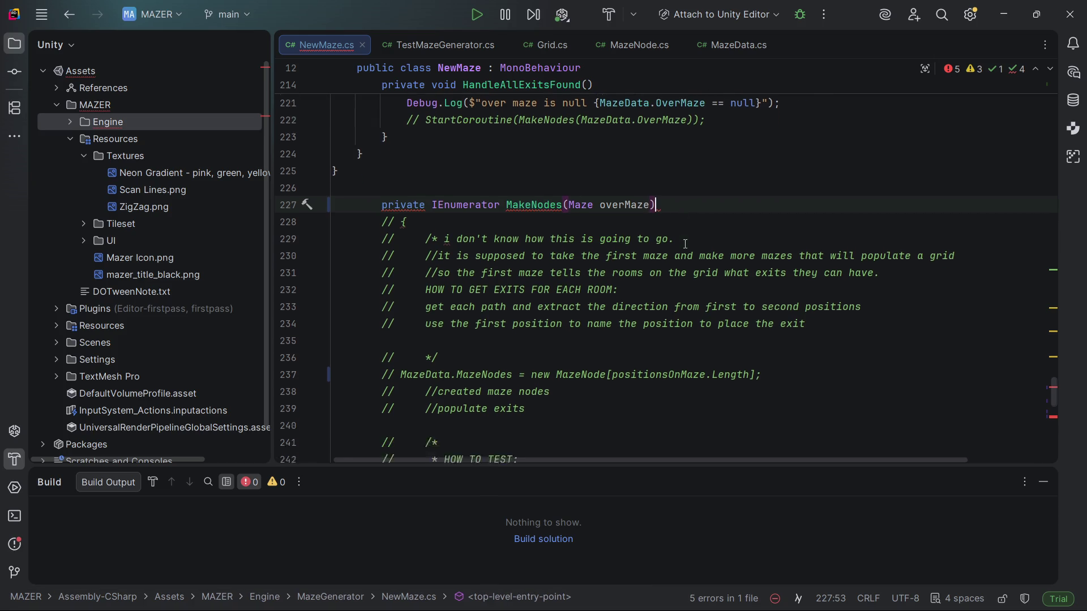
{"action": "left_click", "coordinate": [572, 158]}
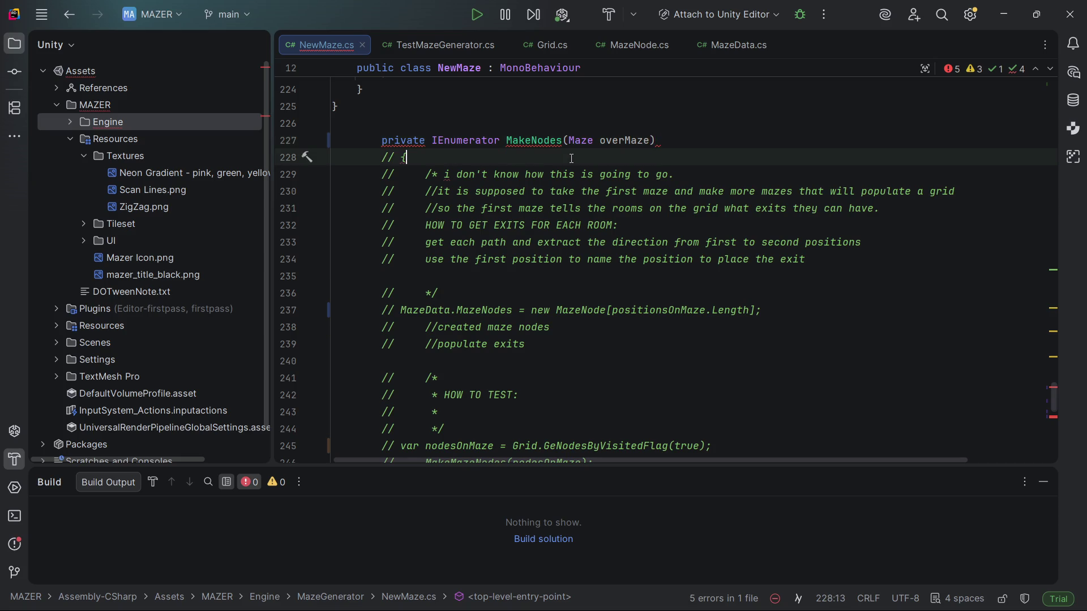
{"action": "key", "text": "ctrl+slash"}
- Show the suggested fixes for the MakeNodes declaration and dismiss them without applying one
{"action": "scroll", "coordinate": [461, 121], "scroll_direction": "down", "scroll_amount": 3}
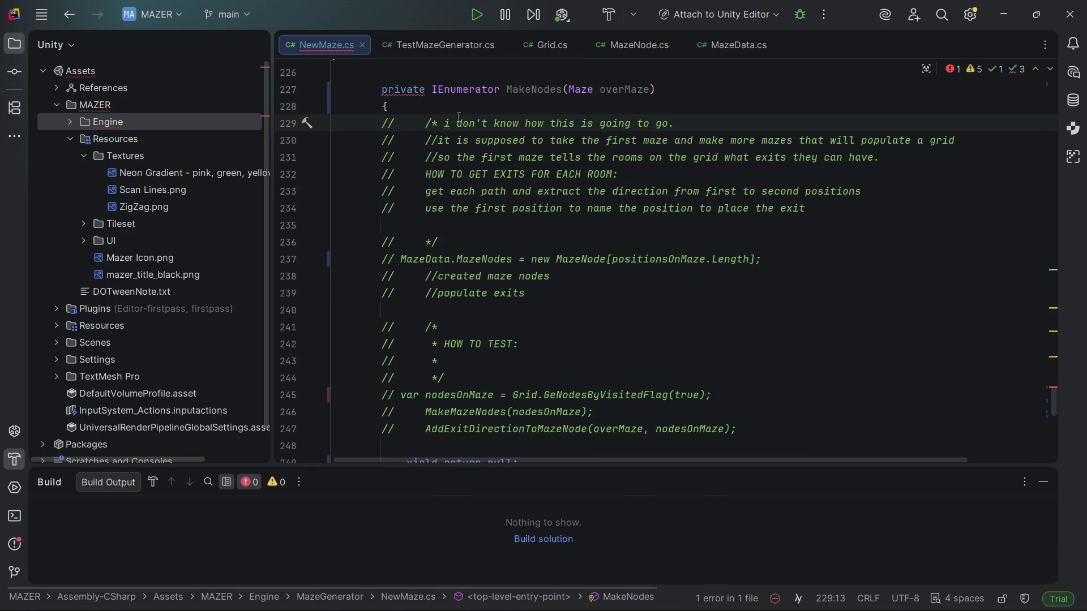
{"action": "scroll", "coordinate": [461, 120], "scroll_direction": "up", "scroll_amount": 3}
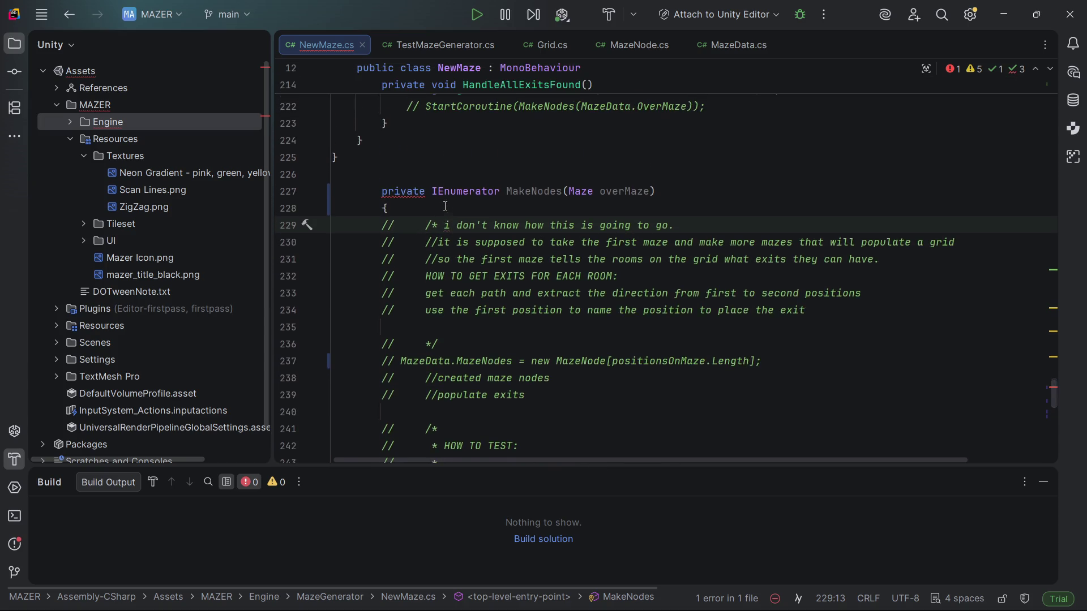
{"action": "left_click", "coordinate": [401, 141]}
{"action": "key", "text": "alt+Return"}
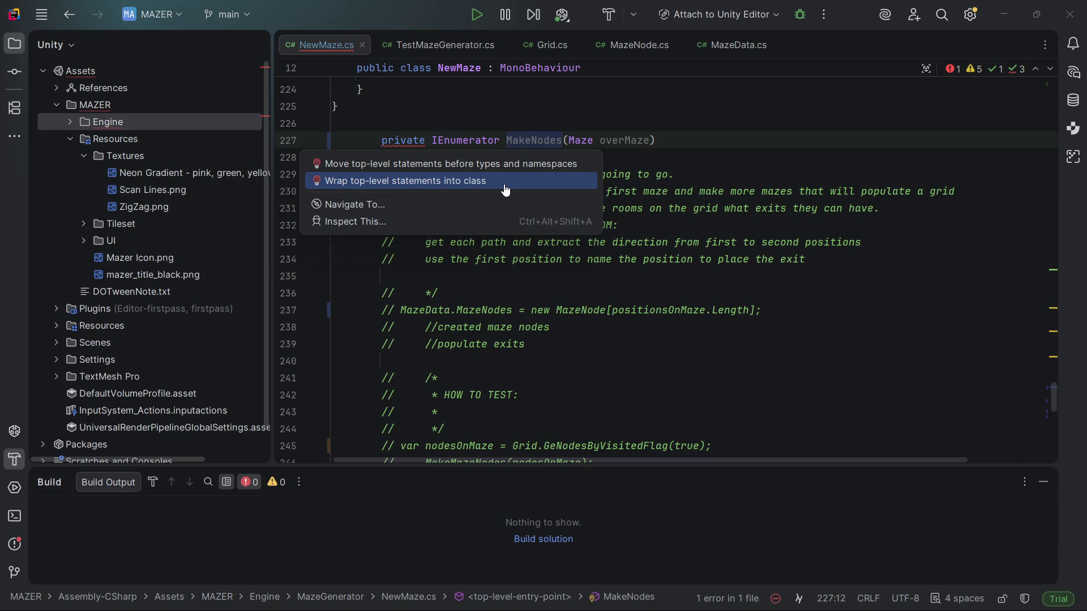
{"action": "left_click", "coordinate": [679, 141]}
{"action": "scroll", "coordinate": [681, 174], "scroll_direction": "up", "scroll_amount": 6}
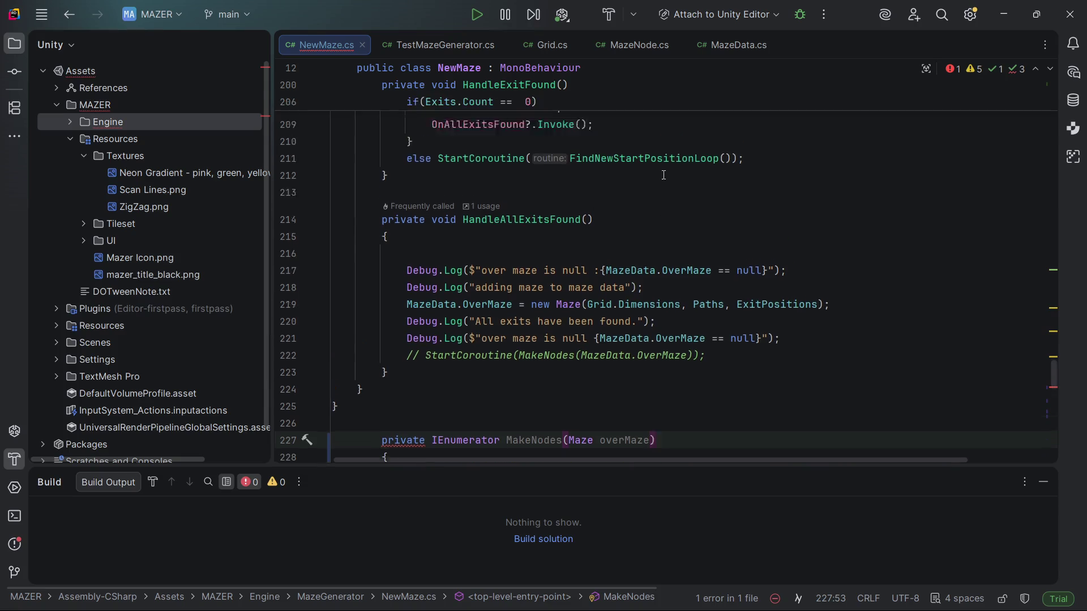
{"action": "scroll", "coordinate": [664, 175], "scroll_direction": "up", "scroll_amount": 2}
{"action": "scroll", "coordinate": [605, 191], "scroll_direction": "down", "scroll_amount": 6}
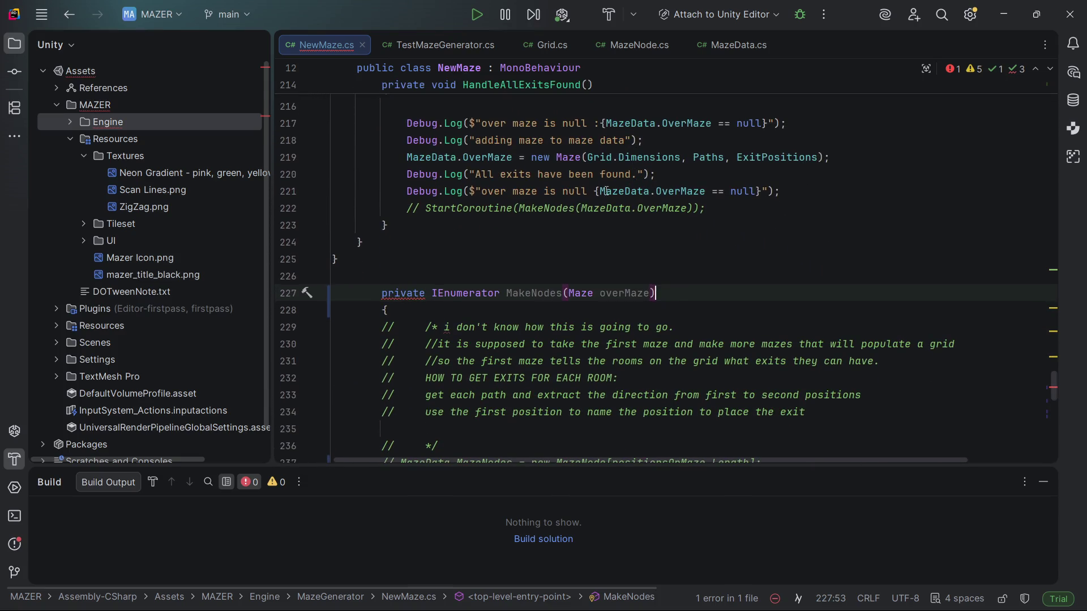
{"action": "scroll", "coordinate": [431, 231], "scroll_direction": "up", "scroll_amount": 3}
{"action": "scroll", "coordinate": [335, 290], "scroll_direction": "down", "scroll_amount": 3}
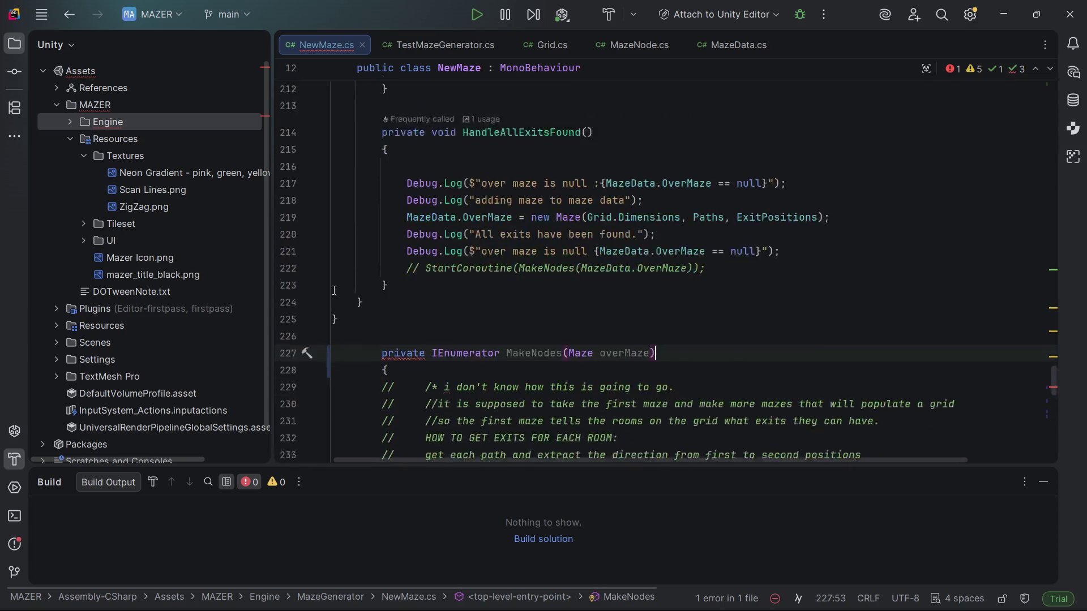
{"action": "scroll", "coordinate": [387, 255], "scroll_direction": "down", "scroll_amount": 1}
- Move the MakeNodes method to just after HandleAllExitsFound's closing brace
{"action": "left_click", "coordinate": [386, 246]}
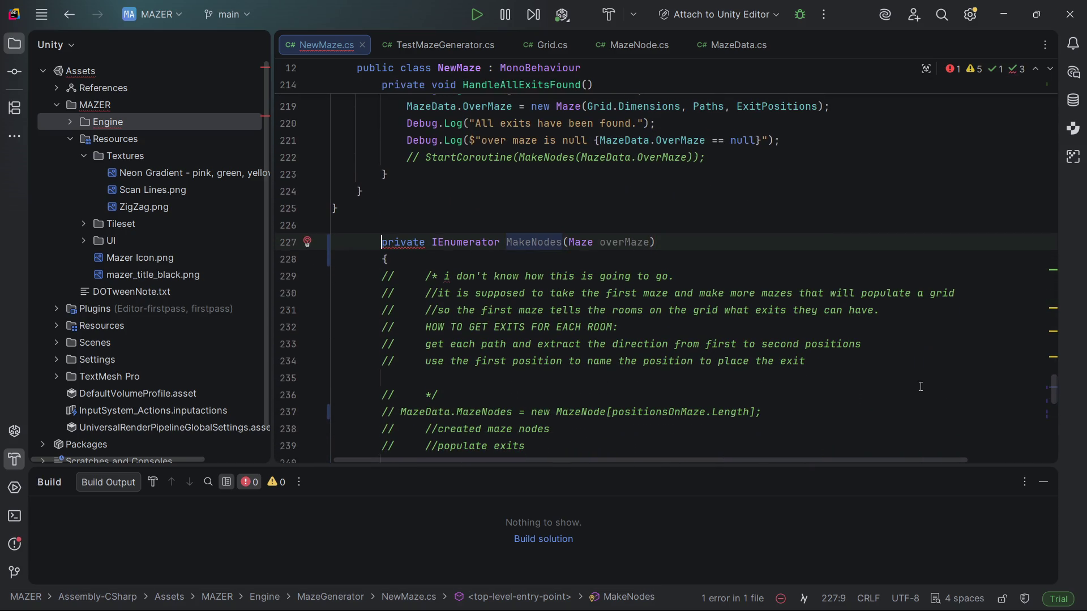
{"action": "key", "text": "Home"}
{"action": "key", "text": "shift+Down"}
{"action": "key", "text": "shift+Down"}
{"action": "key", "text": "shift+Down"}
{"action": "key", "text": "shift+Down"}
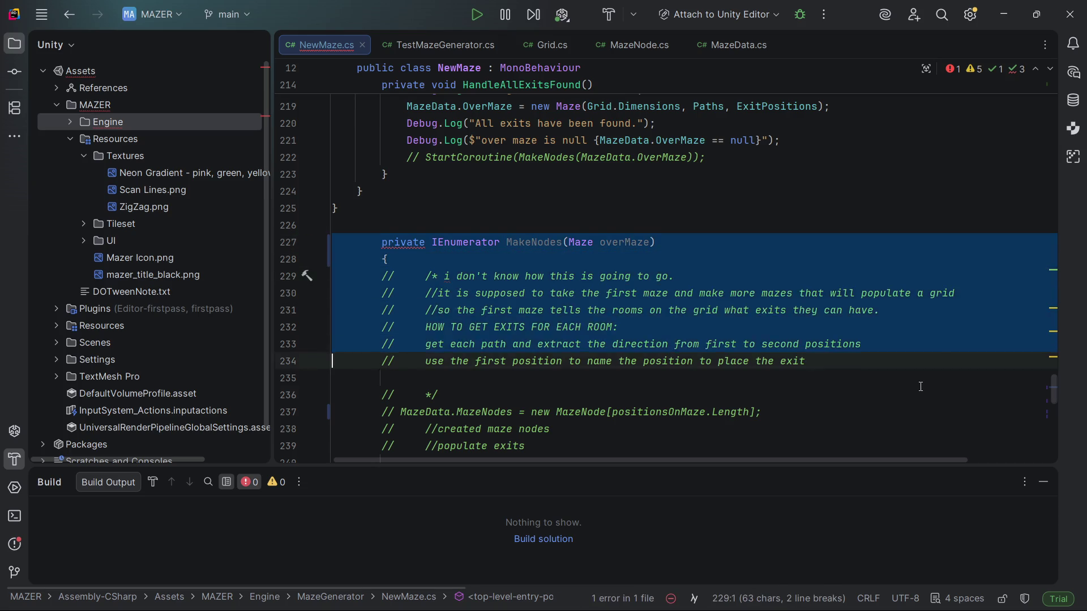
{"action": "key", "text": "shift+Up"}
{"action": "key", "text": "shift+Up"}
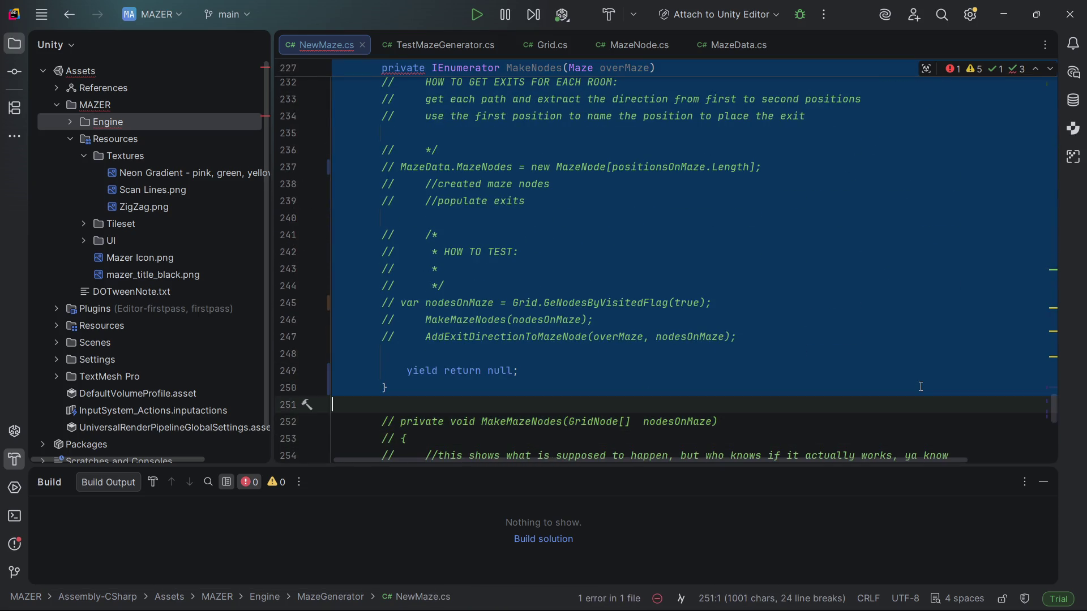
{"action": "key", "text": "Delete"}
{"action": "key", "text": "Up"}
{"action": "key", "text": "Up"}
{"action": "key", "text": "Up"}
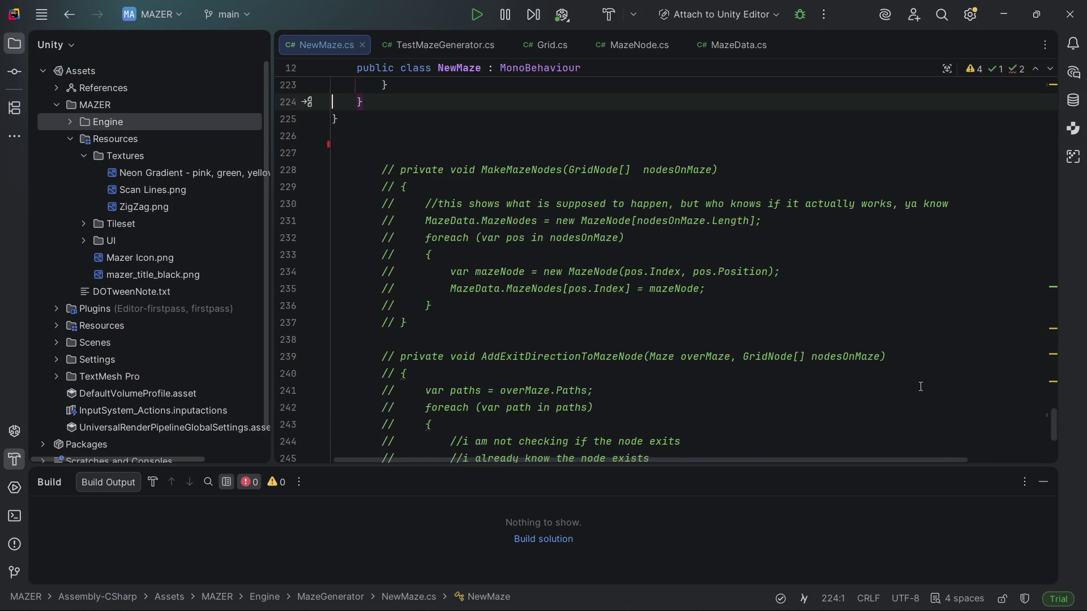
{"action": "key", "text": "End"}
{"action": "key", "text": "Return"}
{"action": "key", "text": "Return"}
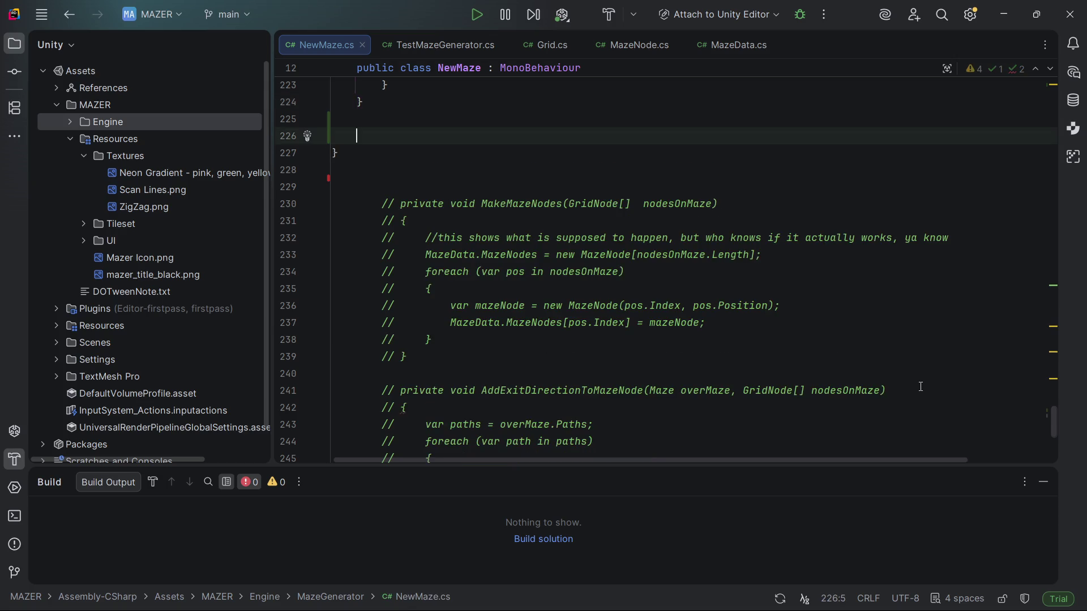
{"action": "key", "text": "ctrl+v"}
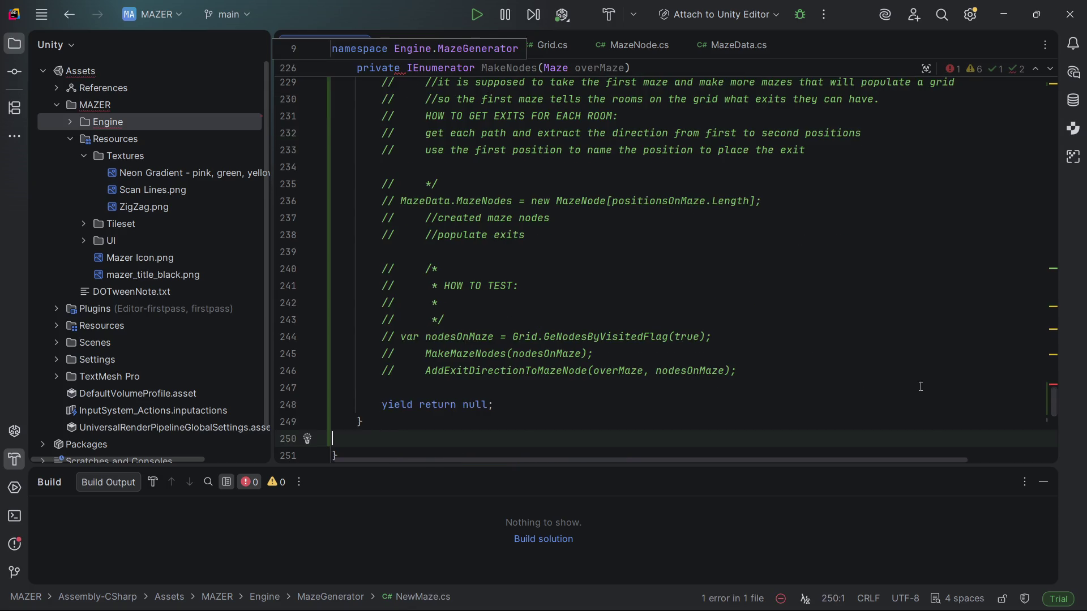
- Apply Insert full qualification to IEnumerator in the MakeNodes header, then undo it
{"action": "key", "text": "Up"}
{"action": "key", "text": "Up"}
{"action": "key", "text": "Up"}
{"action": "key", "text": "Up"}
{"action": "key", "text": "Up"}
{"action": "key", "text": "Up"}
{"action": "key", "text": "Down"}
{"action": "key", "text": "Down"}
{"action": "key", "text": "Down"}
{"action": "key", "text": "ctrl+Right"}
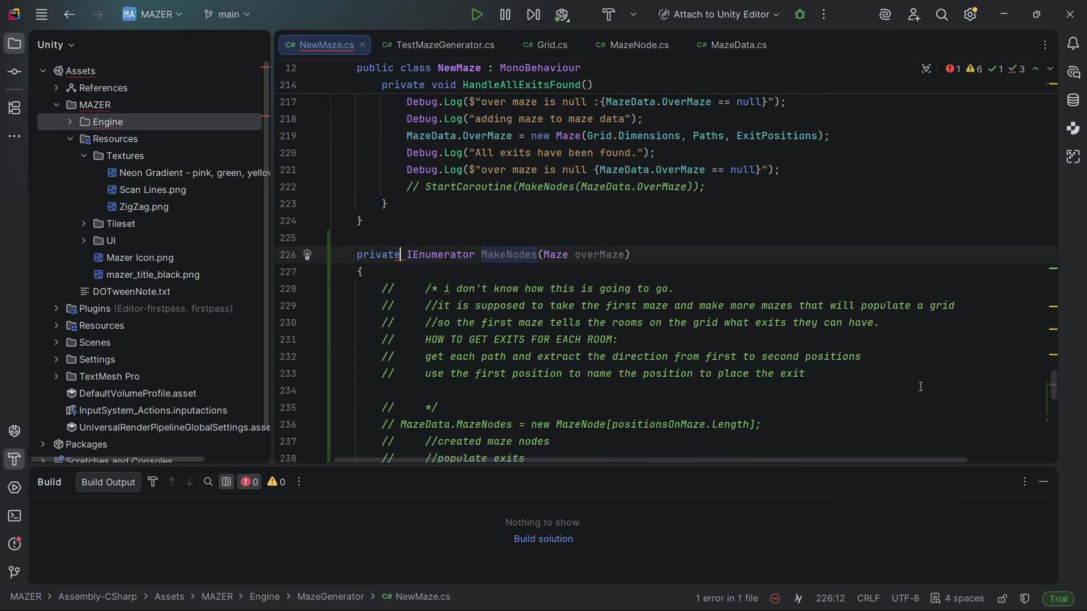
{"action": "key", "text": "ctrl+Right"}
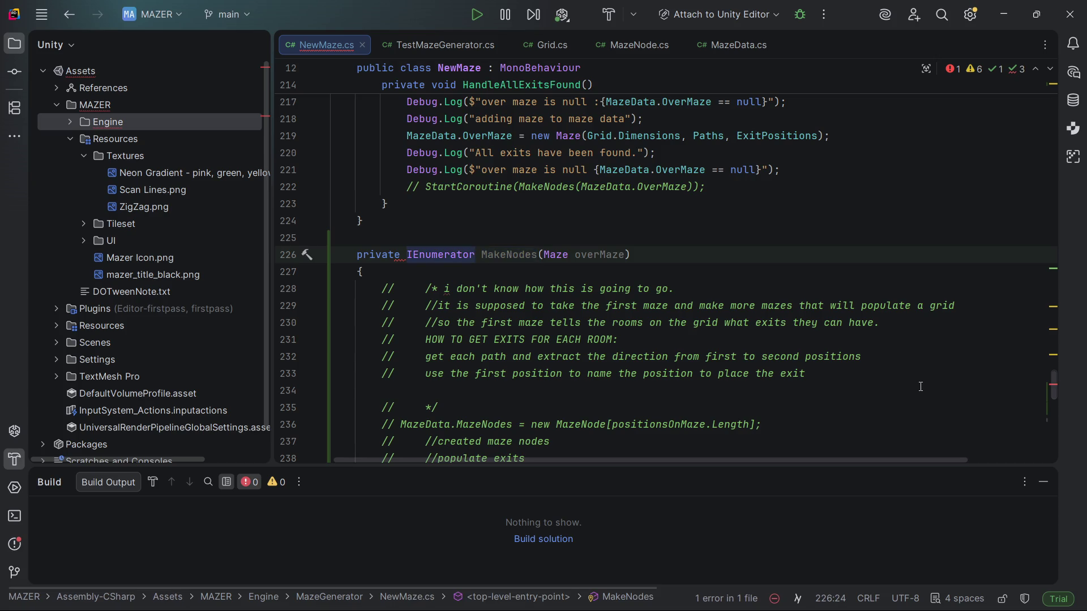
{"action": "key", "text": "ctrl+Left"}
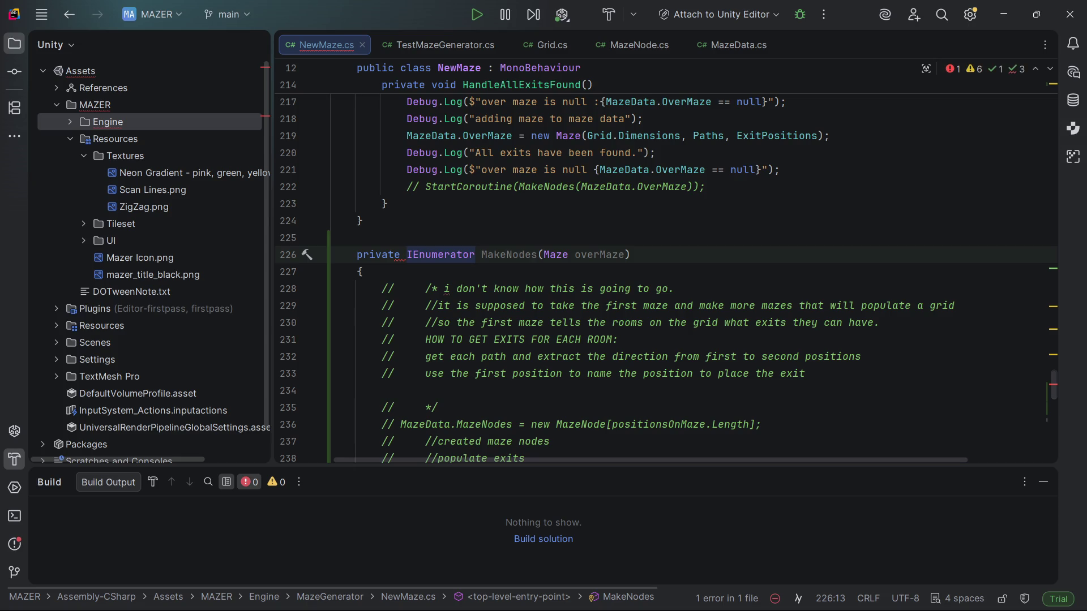
{"action": "key", "text": "alt+Return"}
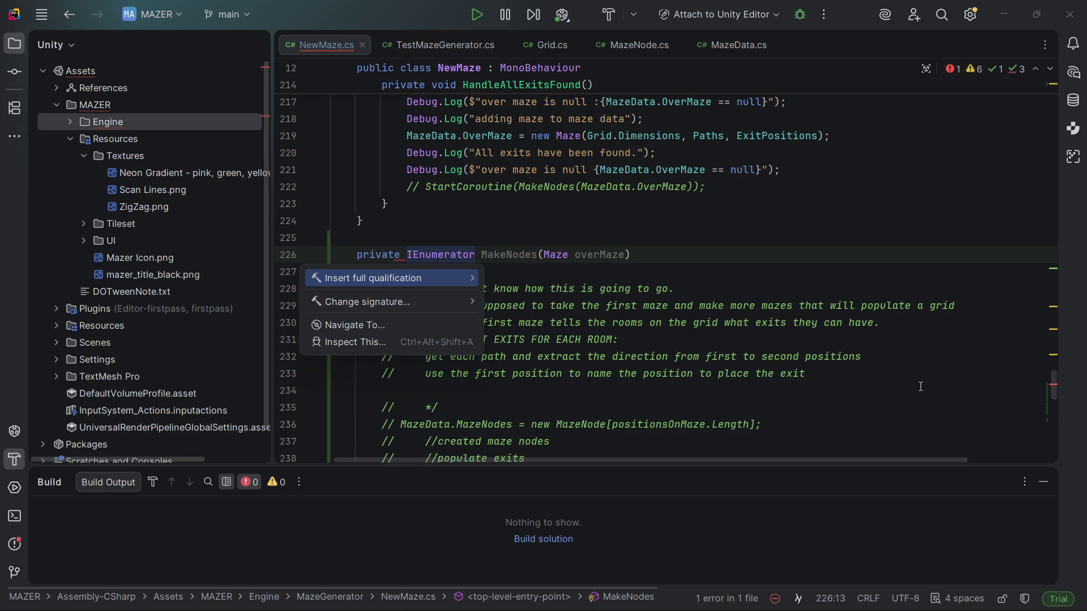
{"action": "key", "text": "Return"}
{"action": "type", "text": "z"}
{"action": "key", "text": "ctrl+z"}
{"action": "key", "text": "ctrl+z"}
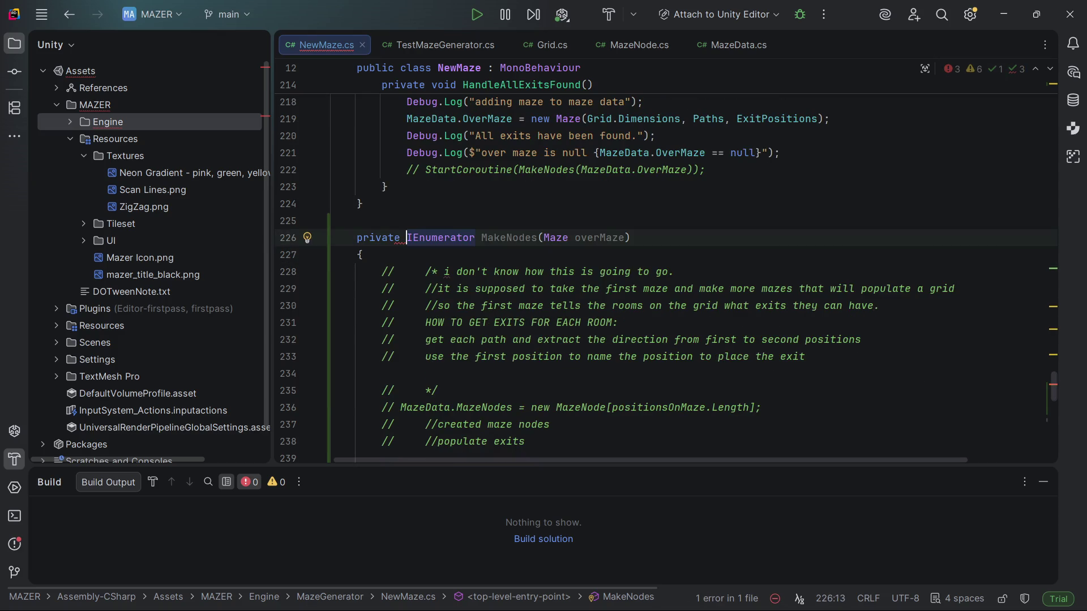
{"action": "scroll", "coordinate": [665, 281], "scroll_direction": "down", "scroll_amount": 1}
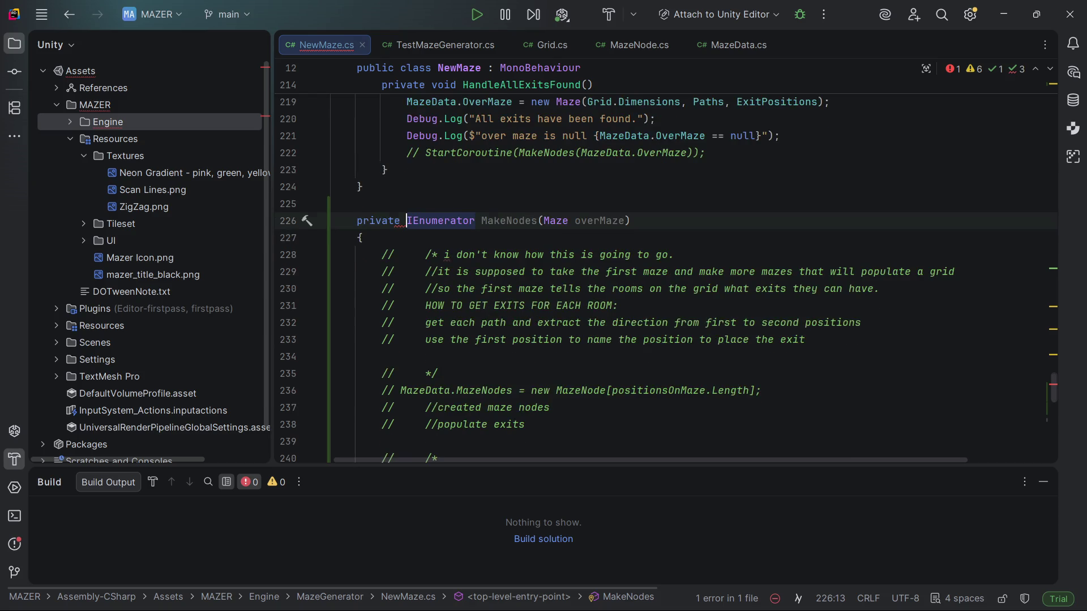
{"action": "scroll", "coordinate": [665, 280], "scroll_direction": "up", "scroll_amount": 10}
{"action": "scroll", "coordinate": [665, 280], "scroll_direction": "up", "scroll_amount": 10}
{"action": "scroll", "coordinate": [665, 281], "scroll_direction": "up", "scroll_amount": 20}
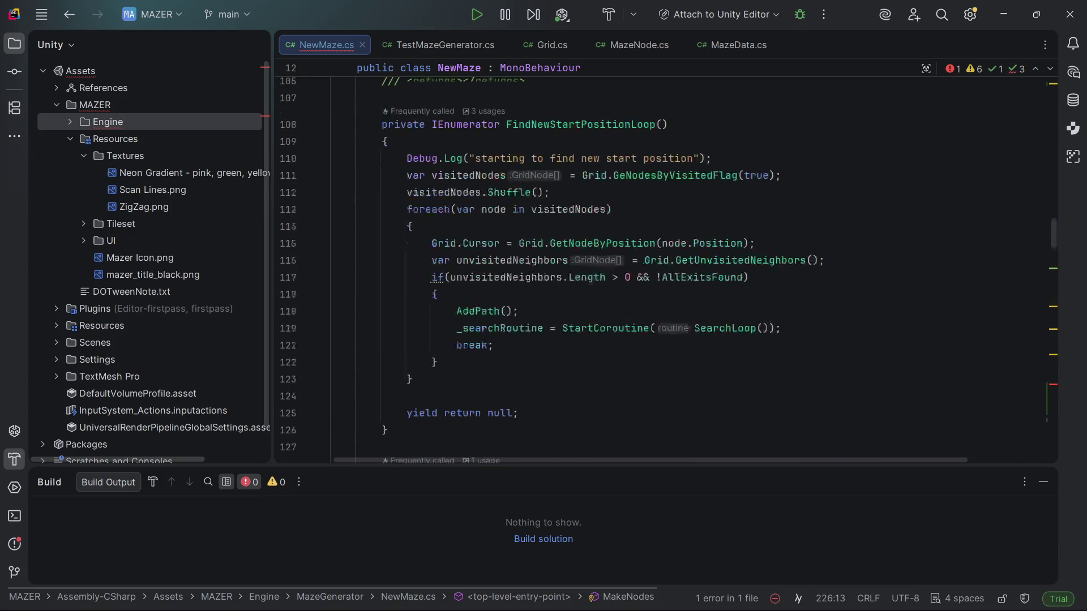
{"action": "scroll", "coordinate": [666, 280], "scroll_direction": "up", "scroll_amount": 5}
{"action": "scroll", "coordinate": [666, 280], "scroll_direction": "down", "scroll_amount": 20}
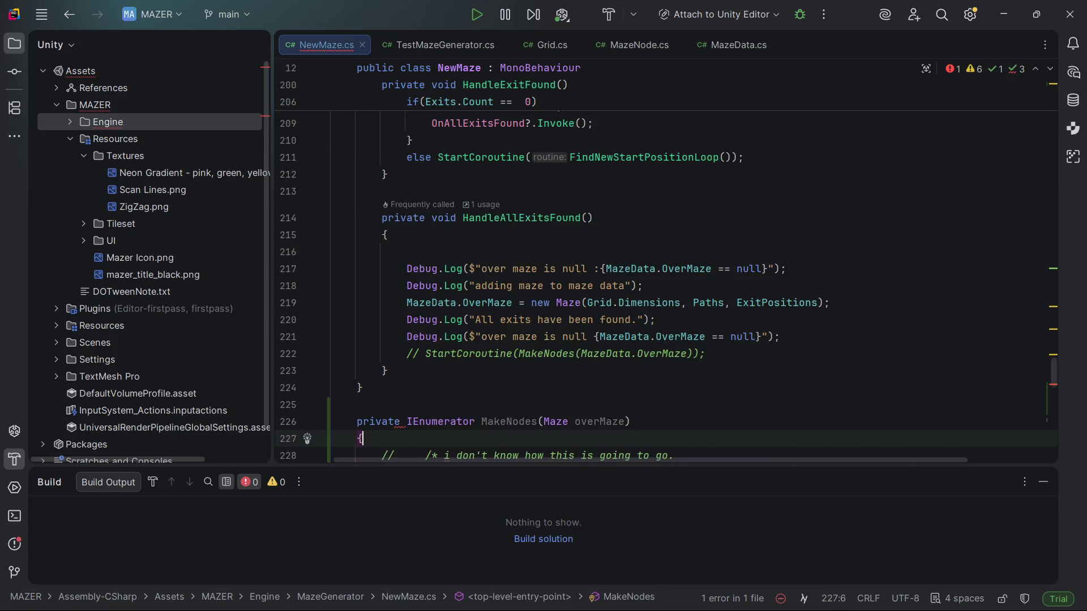
- Select and delete the live MakeNodes method
{"action": "left_click", "coordinate": [356, 286]}
{"action": "left_click", "coordinate": [406, 302]}
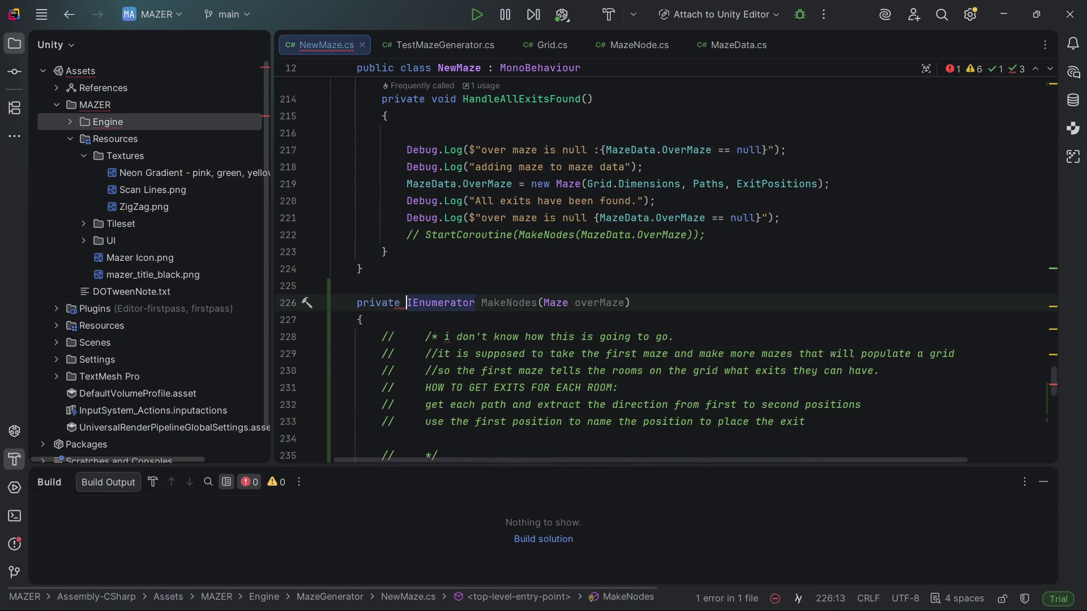
{"action": "key", "text": "Home"}
{"action": "key", "text": "shift+Down"}
{"action": "key", "text": "shift+Down"}
{"action": "key", "text": "shift+Down"}
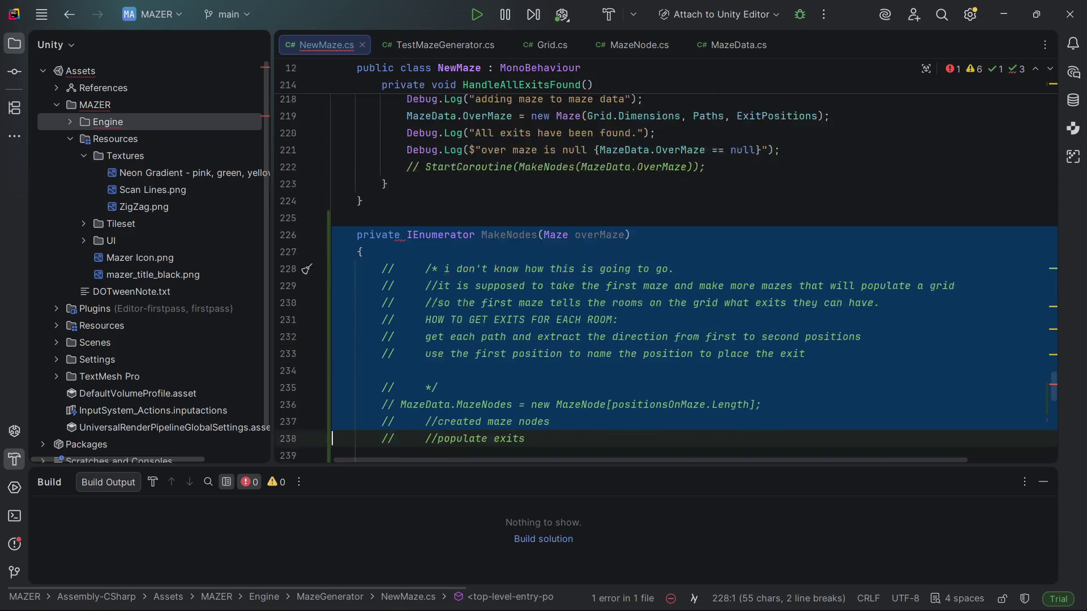
{"action": "key", "text": "shift+Down"}
{"action": "key", "text": "shift+Down"}
{"action": "key", "text": "shift+Down"}
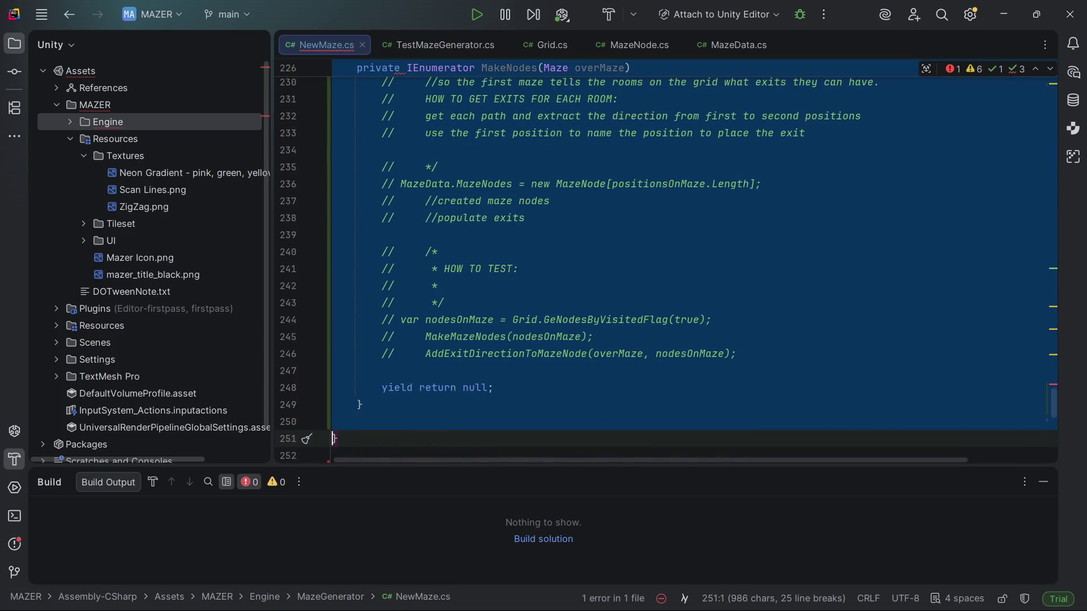
{"action": "key", "text": "Delete"}
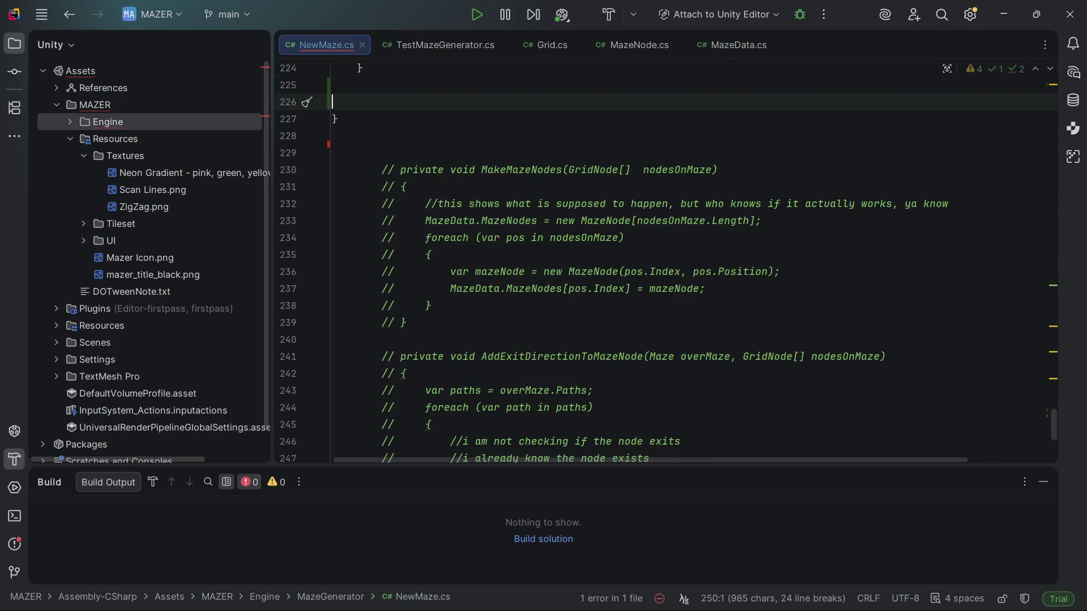
- Undo back until the commented-out MakeNodes coroutine reappears and the file shows no errors
{"action": "left_click", "coordinate": [332, 118]}
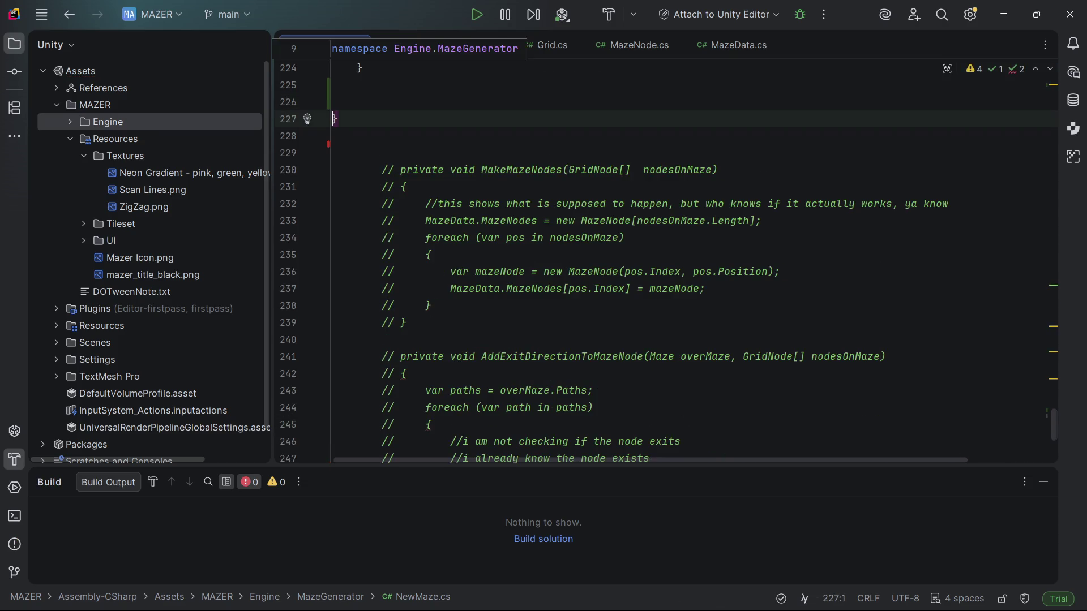
{"action": "key", "text": "ctrl+z"}
{"action": "key", "text": "ctrl+shift+z"}
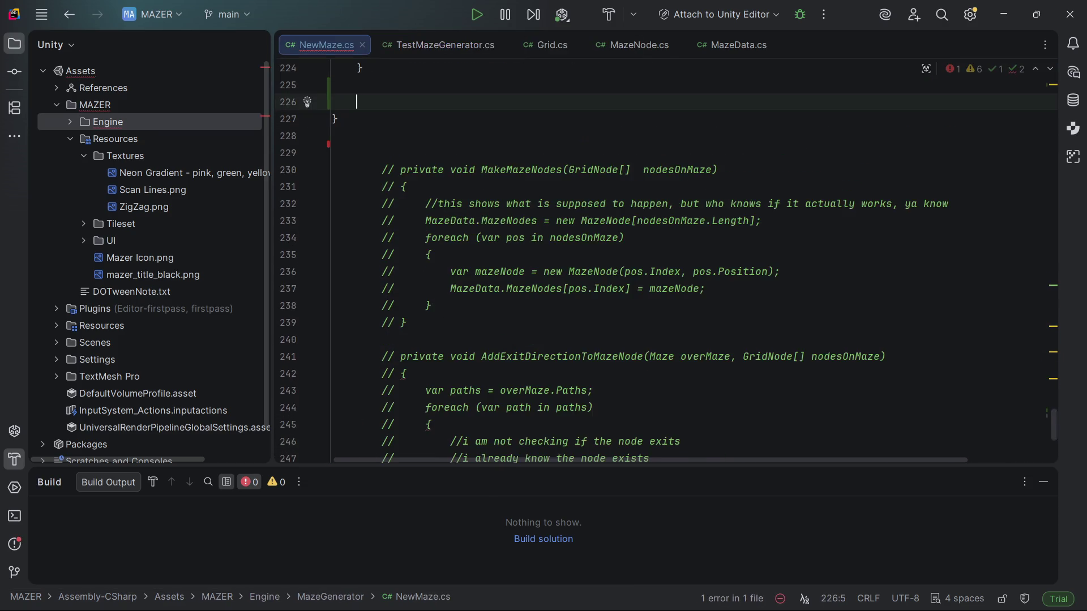
{"action": "key", "text": "ctrl+z"}
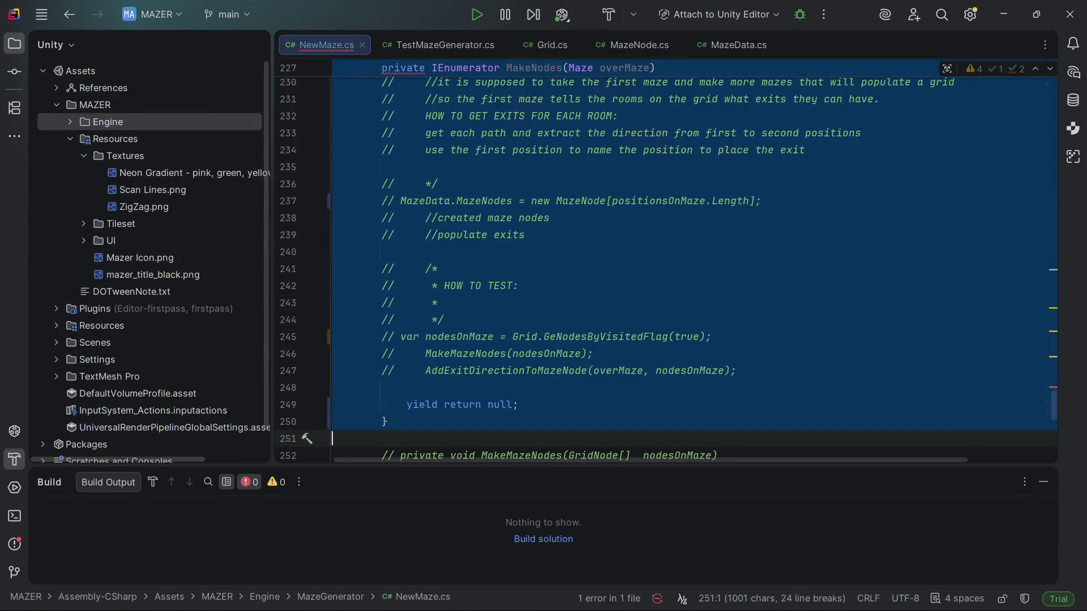
{"action": "key", "text": "ctrl+z"}
{"action": "key", "text": "ctrl+z"}
{"action": "key", "text": "ctrl+z"}
{"action": "key", "text": "ctrl+z"}
{"action": "key", "text": "ctrl+z"}
{"action": "key", "text": "ctrl+z"}
{"action": "key", "text": "ctrl+z"}
{"action": "key", "text": "ctrl+z"}
{"action": "key", "text": "ctrl+z"}
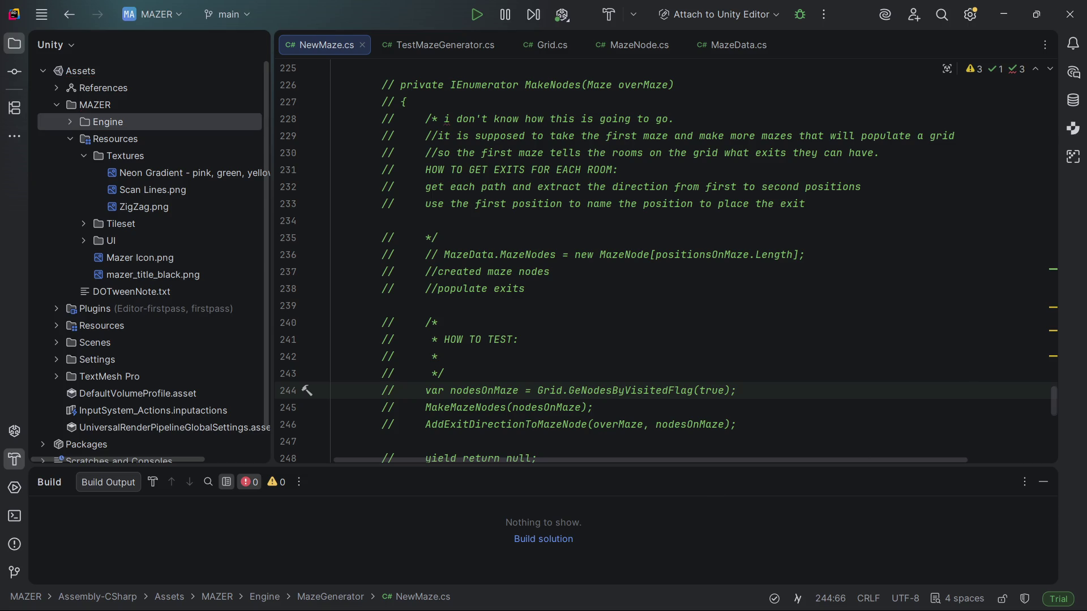
{"action": "scroll", "coordinate": [625, 239], "scroll_direction": "up", "scroll_amount": 4}
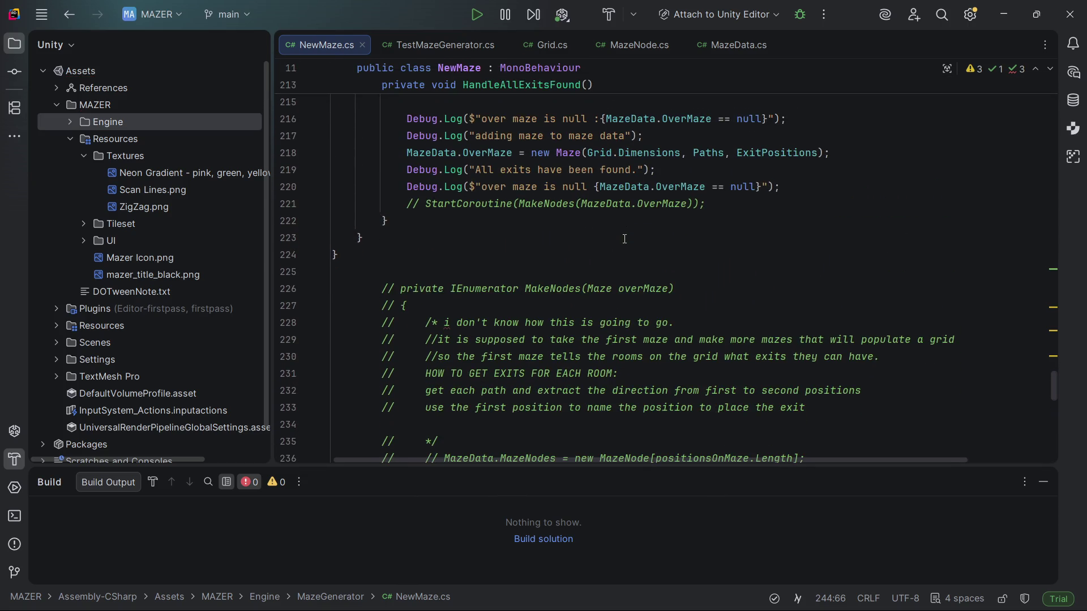
{"action": "scroll", "coordinate": [625, 239], "scroll_direction": "down", "scroll_amount": 2}
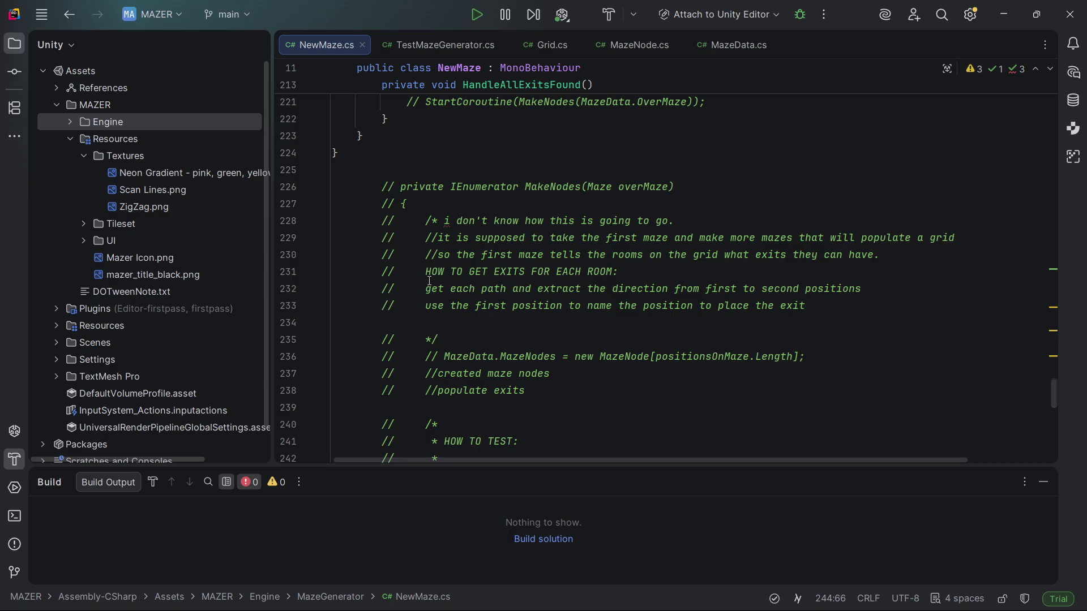
- Go to the path-directions comment in NewMaze.cs and open the project file search
{"action": "scroll", "coordinate": [542, 299], "scroll_direction": "down", "scroll_amount": 3}
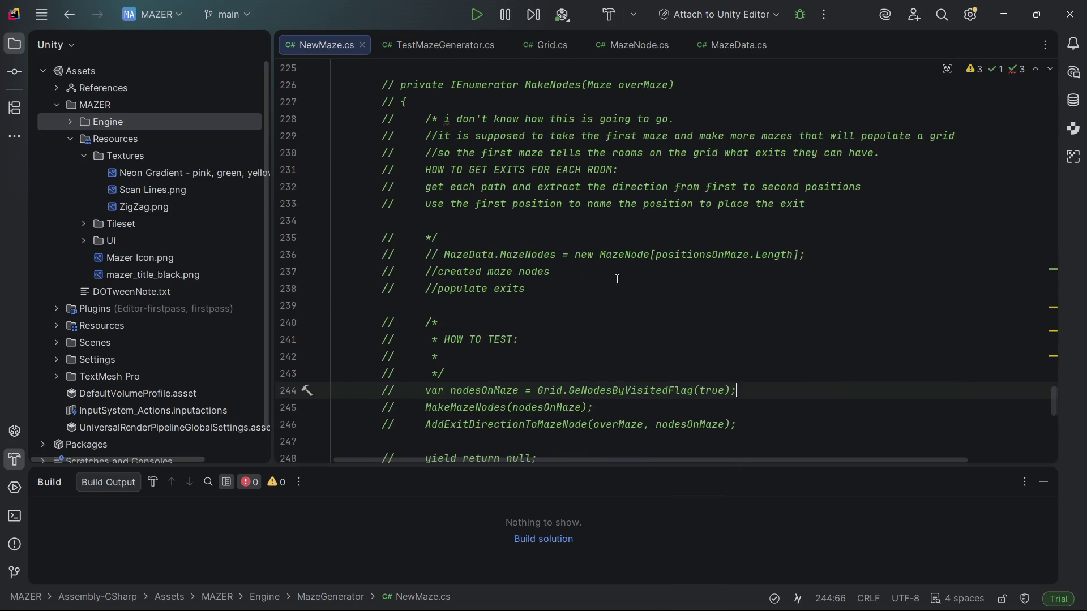
{"action": "left_click", "coordinate": [673, 188]}
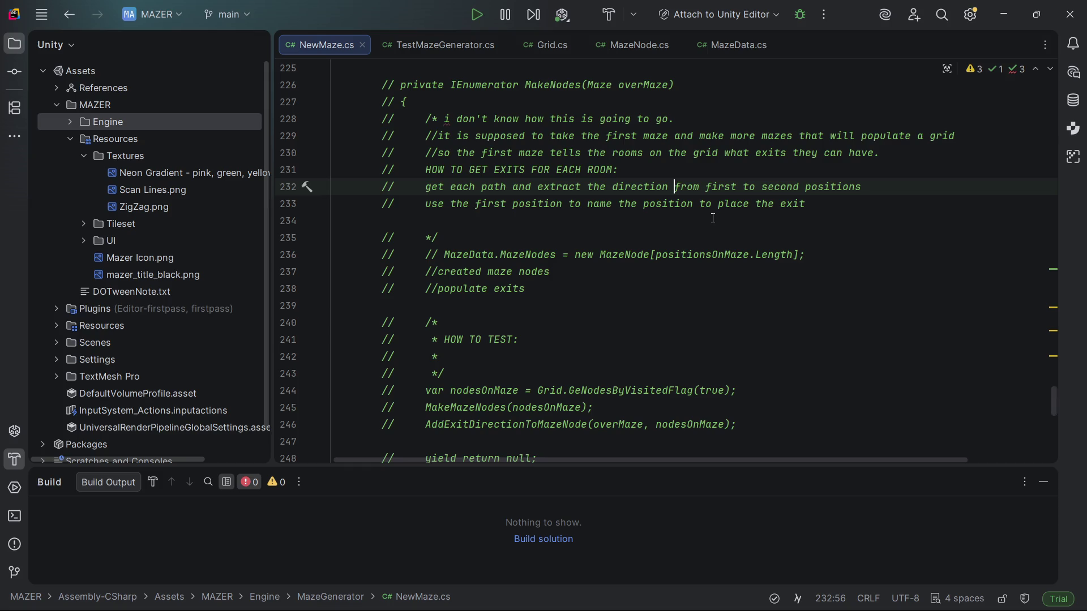
{"action": "key", "text": "ctrl+shift+n"}
- Search the project files for MazeData and open MazeData.cs
{"action": "type", "text": "P"}
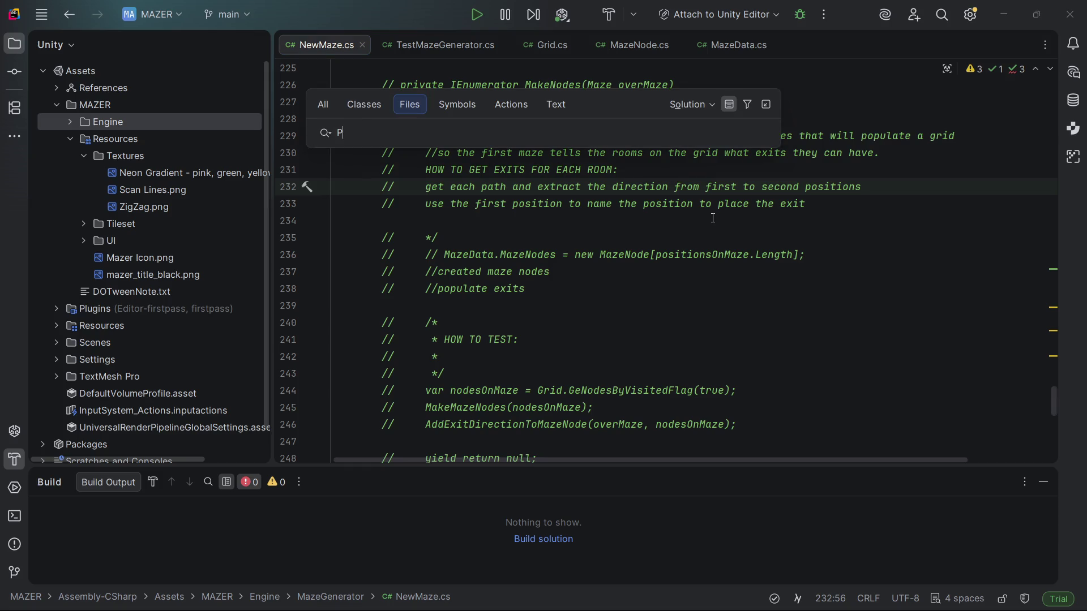
{"action": "key", "text": "BackSpace"}
{"action": "type", "text": "M"}
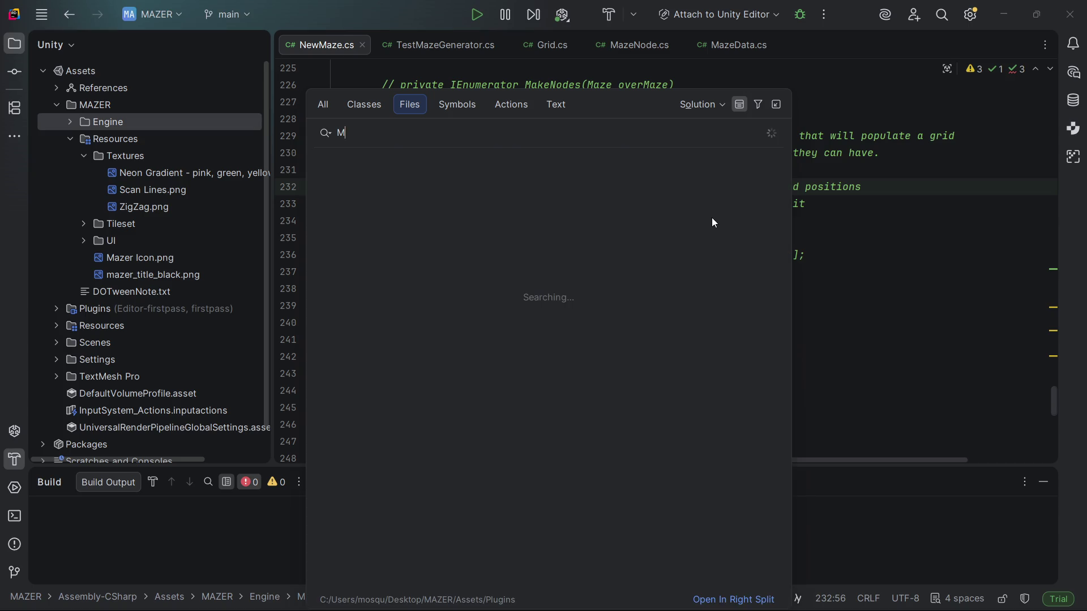
{"action": "type", "text": "azePath"}
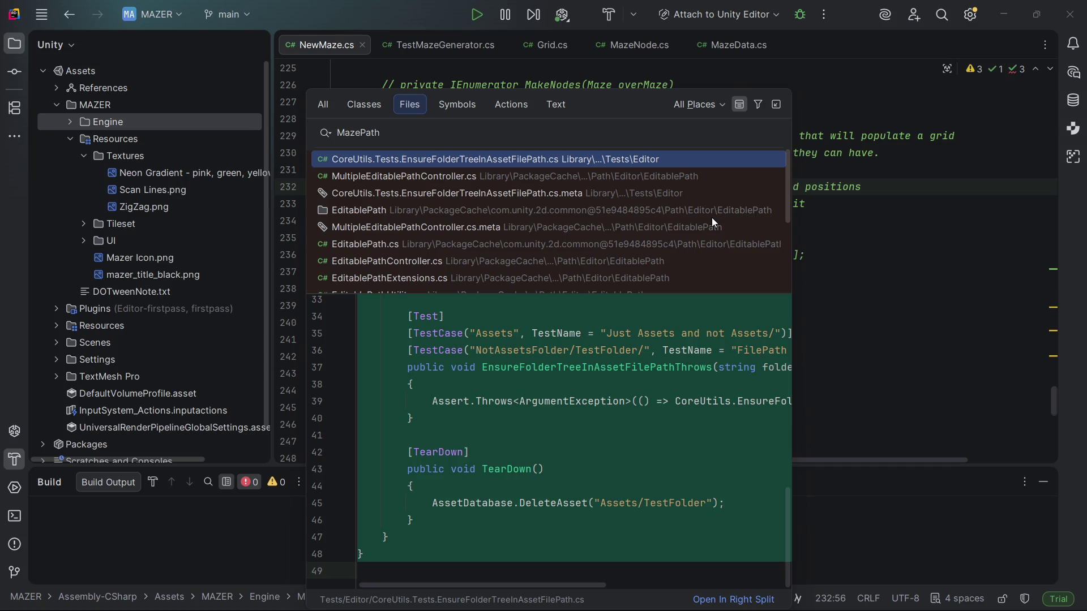
{"action": "key", "text": "BackSpace"}
{"action": "key", "text": "BackSpace"}
{"action": "key", "text": "BackSpace"}
{"action": "type", "text": "Data"}
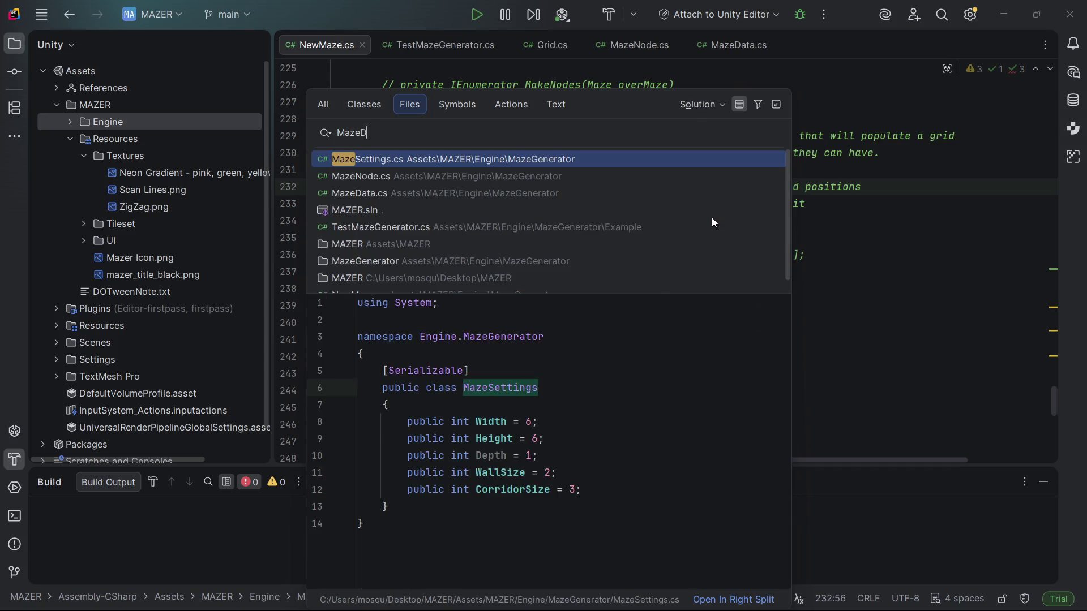
{"action": "key", "text": "Return"}
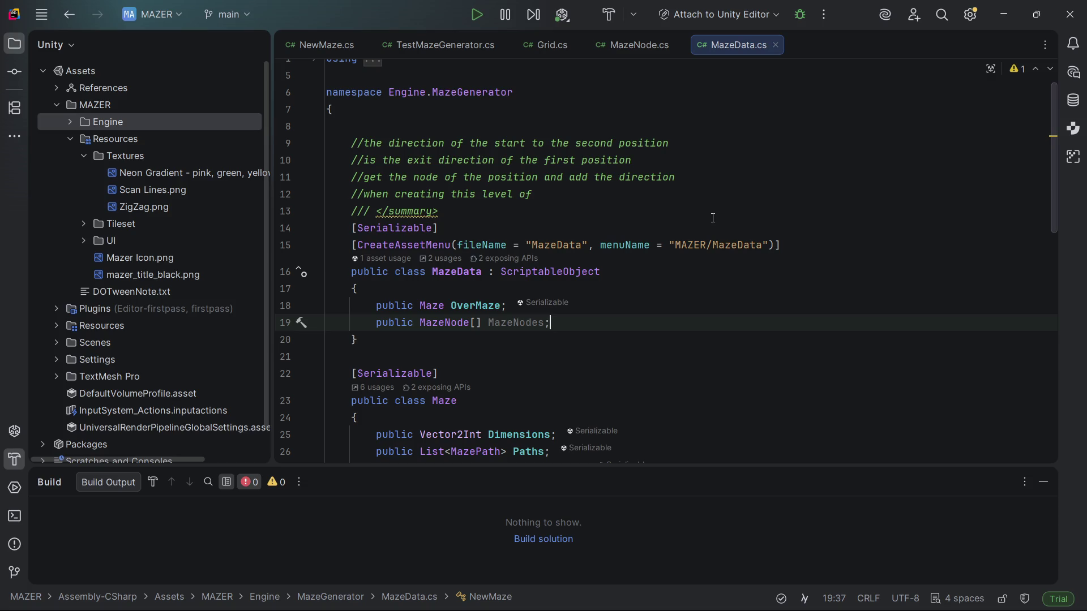
- Check MazePath's StartDirection property, then go back to the NewMaze.cs exit comments
{"action": "key", "text": "Down"}
{"action": "key", "text": "Down"}
{"action": "key", "text": "Down"}
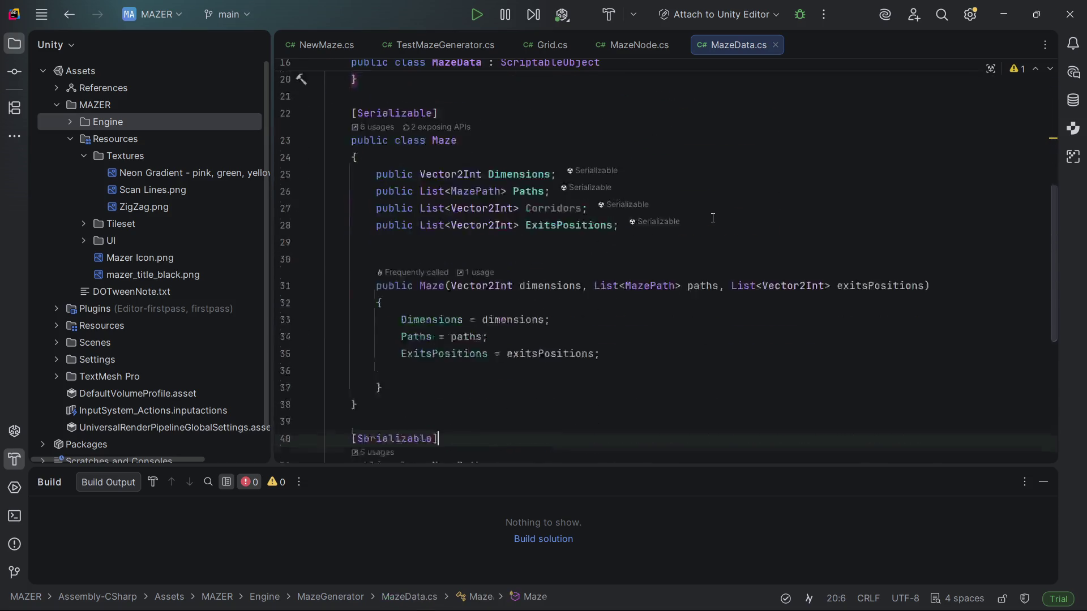
{"action": "key", "text": "Down"}
{"action": "key", "text": "Down"}
{"action": "key", "text": "Down"}
{"action": "key", "text": "Up"}
{"action": "key", "text": "Up"}
{"action": "key", "text": "Up"}
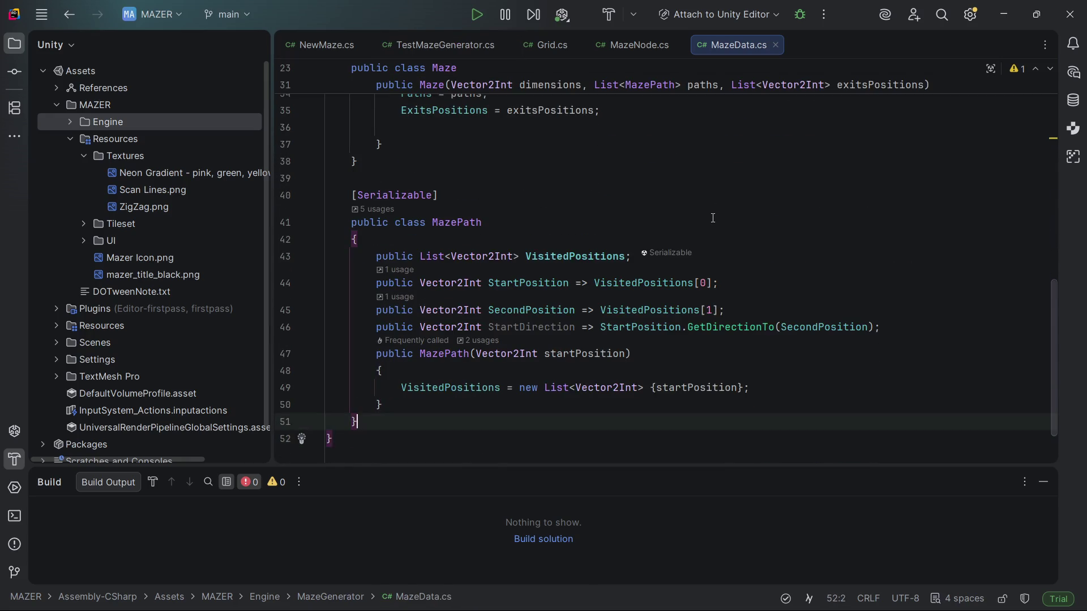
{"action": "key", "text": "Up"}
{"action": "key", "text": "Up"}
{"action": "key", "text": "Up"}
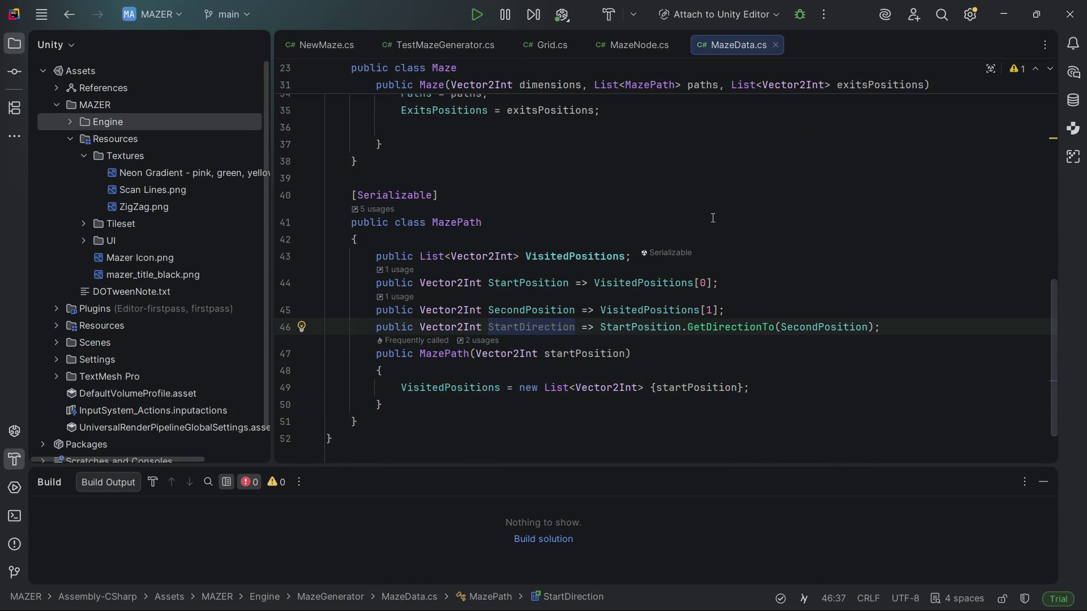
{"action": "key", "text": "ctrl+alt+Left"}
{"action": "key", "text": "Down"}
{"action": "key", "text": "Down"}
{"action": "key", "text": "Down"}
{"action": "key", "text": "Up"}
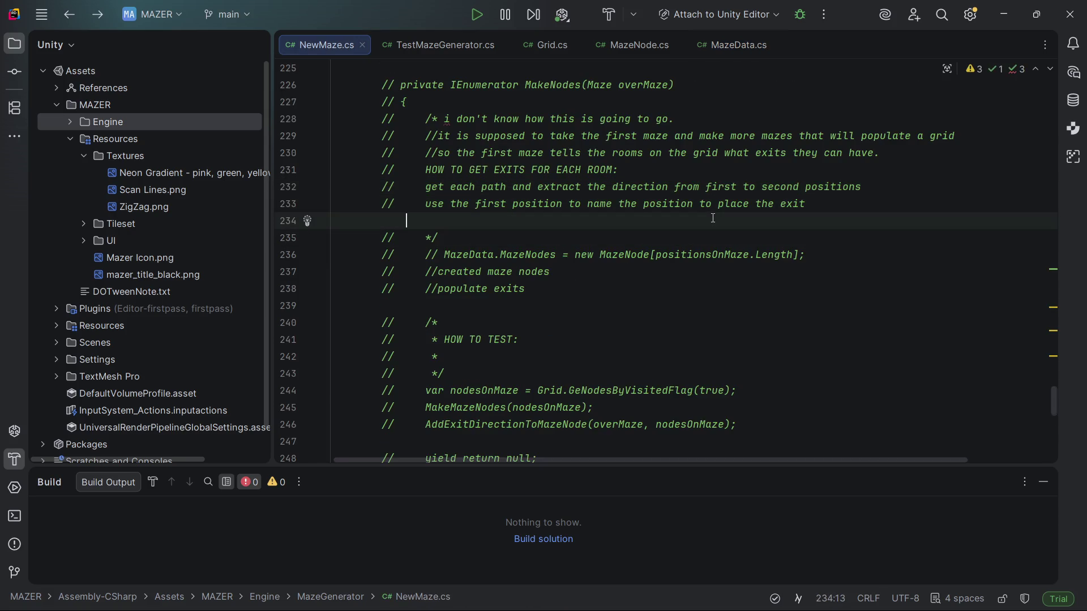
- Uncomment the StartCoroutine call for MakeNodes on line 221
{"action": "key", "text": "Up"}
{"action": "key", "text": "Up"}
{"action": "key", "text": "Up"}
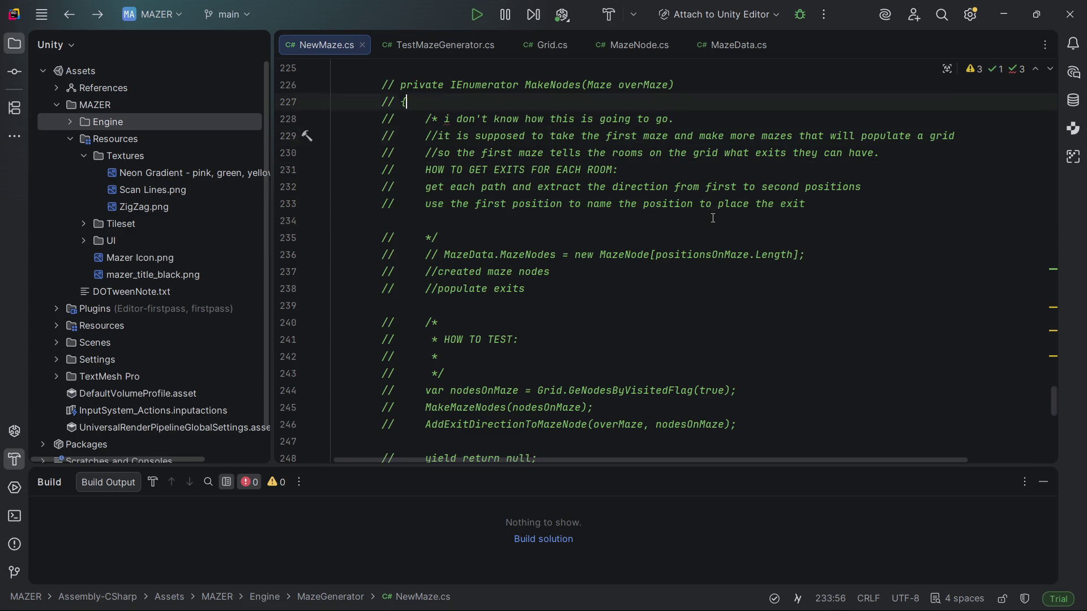
{"action": "key", "text": "Down"}
{"action": "key", "text": "Down"}
{"action": "key", "text": "Down"}
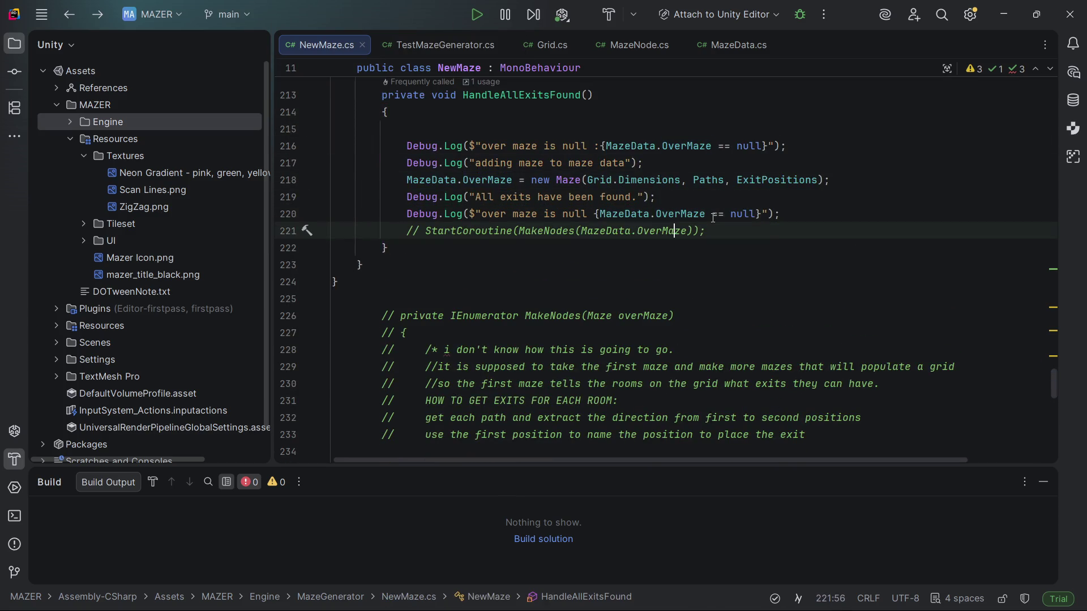
{"action": "key", "text": "alt+Return"}
{"action": "key", "text": "Escape"}
{"action": "key", "text": "ctrl+slash"}
{"action": "key", "text": "Up"}
{"action": "key", "text": "Down"}
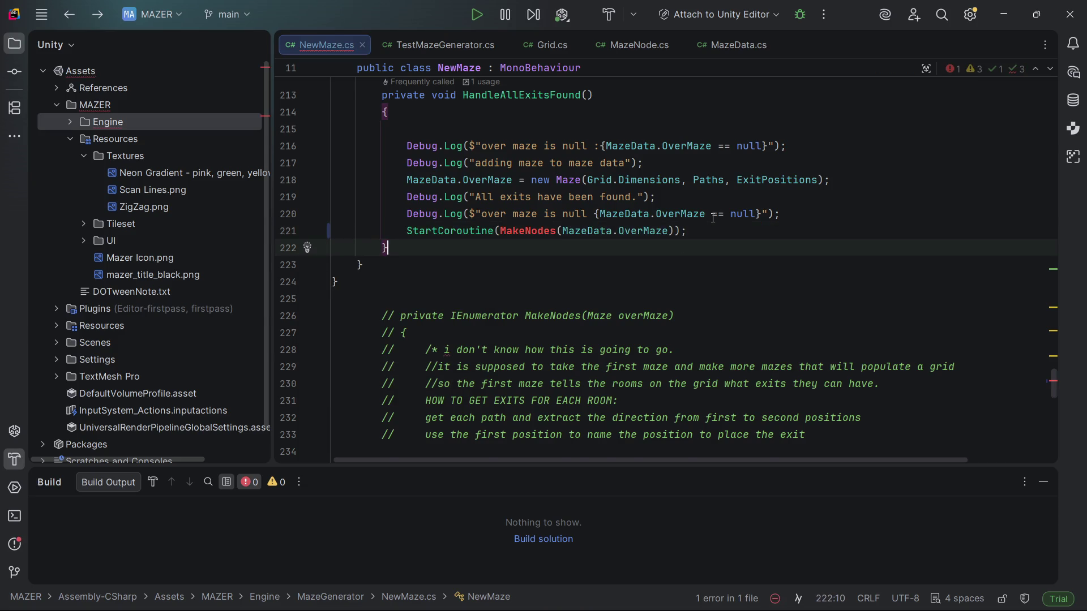
- Add an empty private IEnumerator MakeNodes(Maze maze) method below HandleAllExitsFound
{"action": "key", "text": "Return"}
{"action": "key", "text": "Return"}
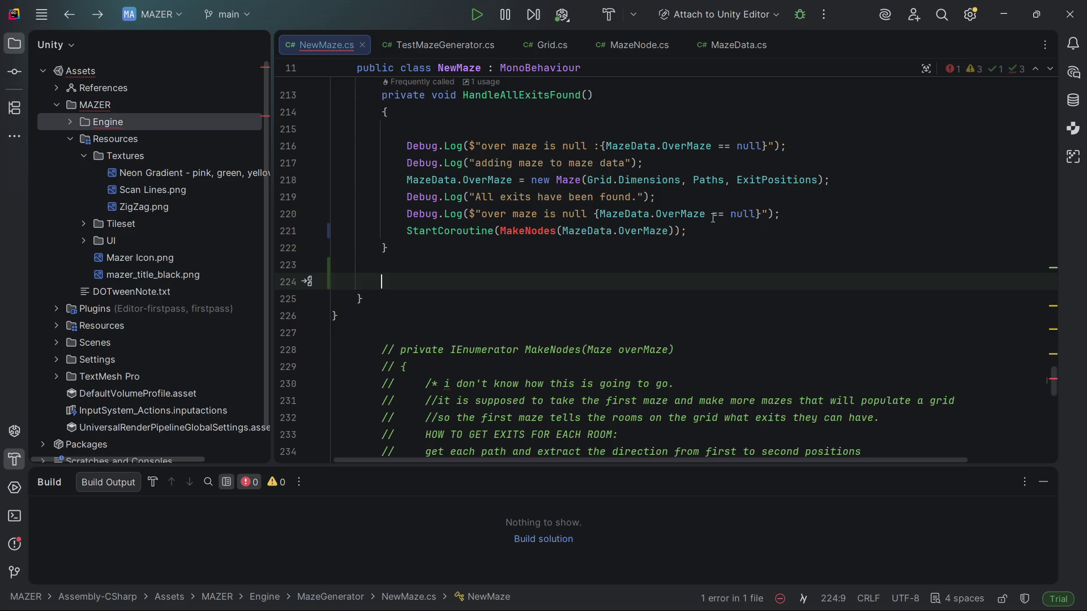
{"action": "type", "text": "private IEn"}
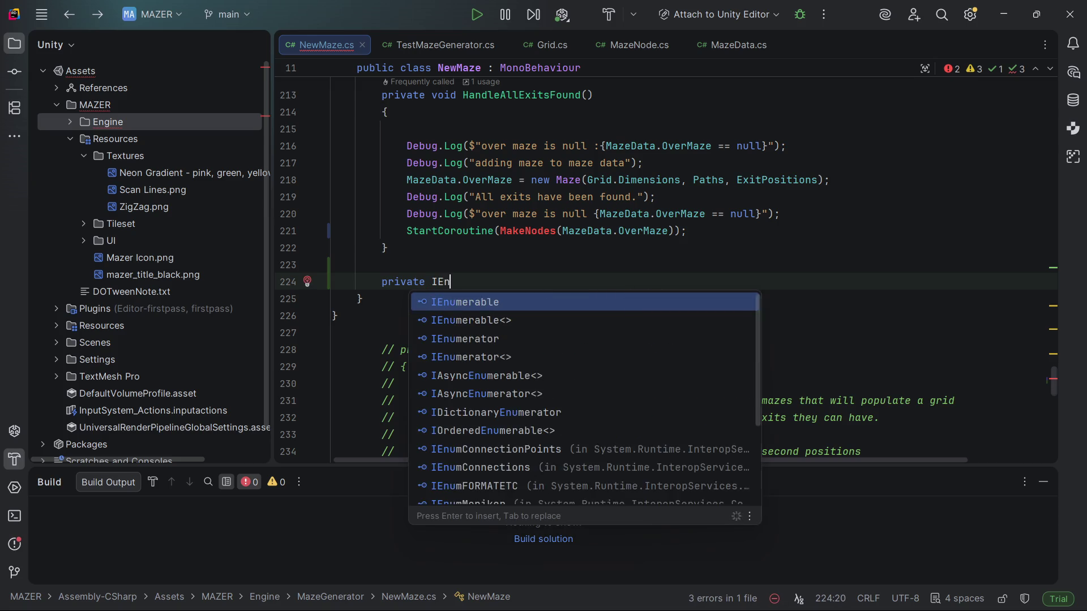
{"action": "type", "text": "umerator"}
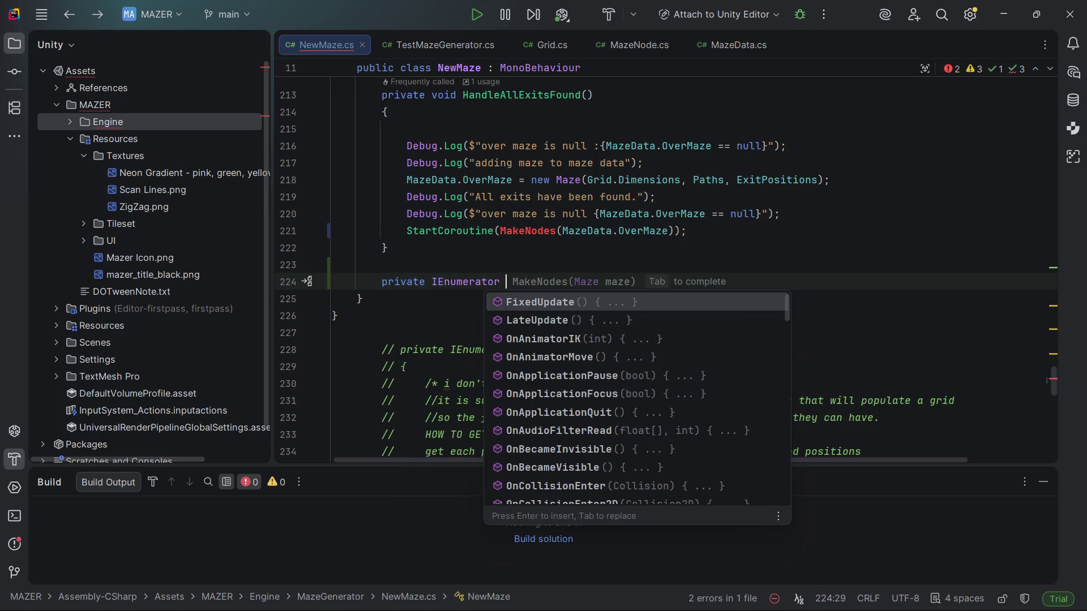
{"action": "key", "text": "Escape"}
{"action": "type", "text": "MakeNodes(Ma"}
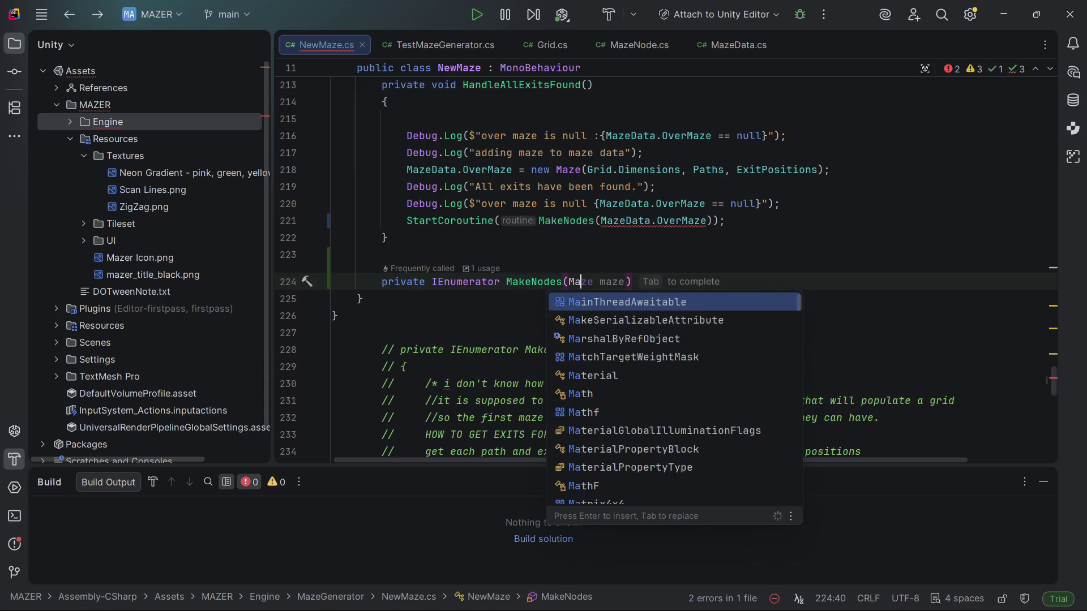
{"action": "type", "text": "ze maze"}
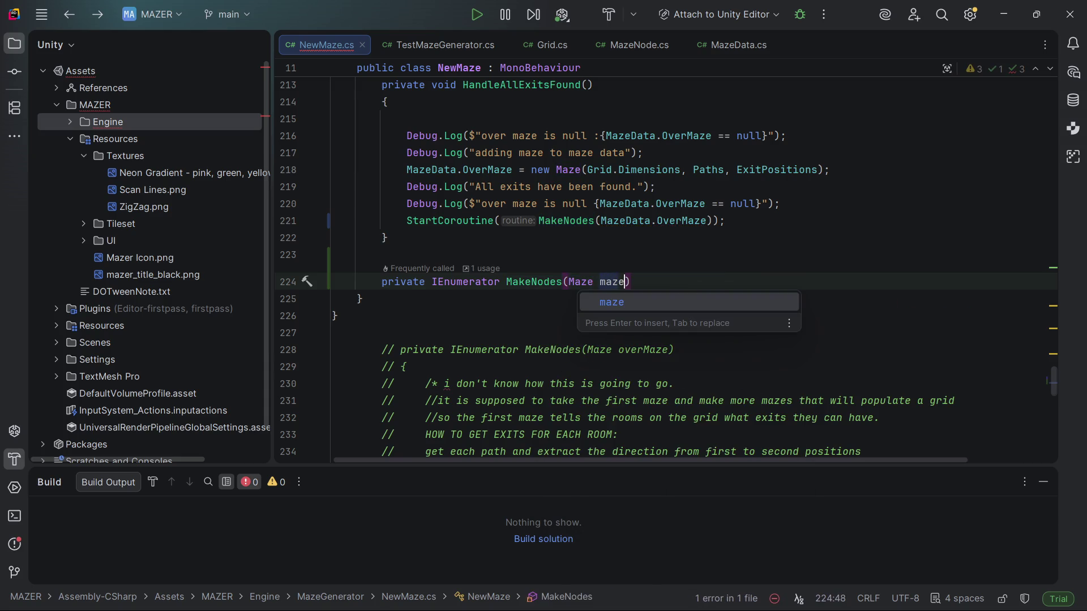
{"action": "key", "text": "Escape"}
{"action": "key", "text": "End"}
{"action": "key", "text": "Return"}
{"action": "type", "text": "{"}
{"action": "key", "text": "Return"}
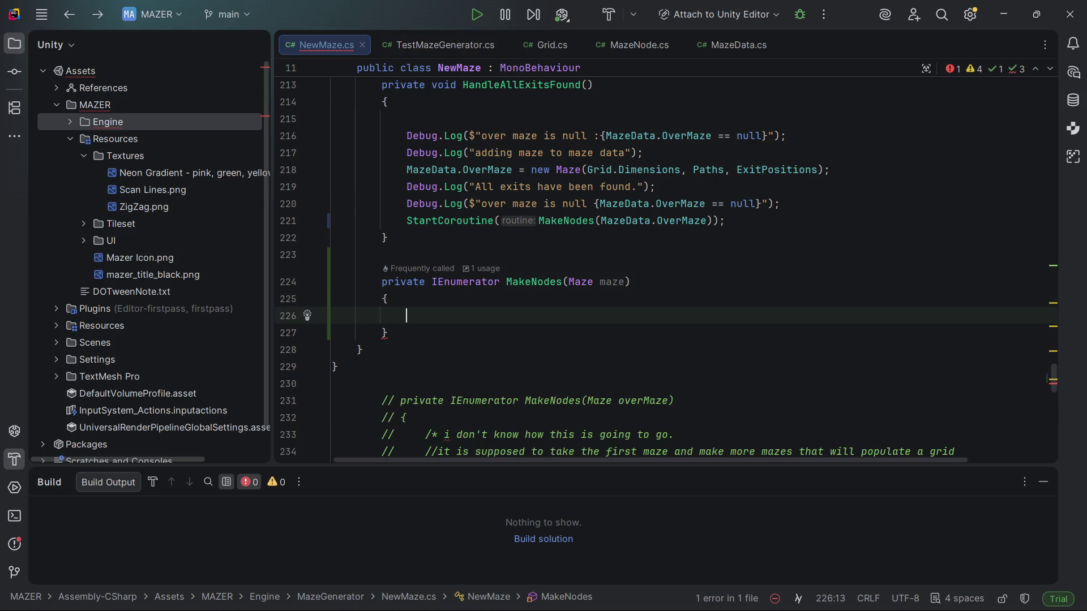
- Begin MakeNodes with a var directions = maze.Paths declaration
{"action": "scroll", "coordinate": [662, 266], "scroll_direction": "down", "scroll_amount": 8}
{"action": "scroll", "coordinate": [662, 266], "scroll_direction": "up", "scroll_amount": 4}
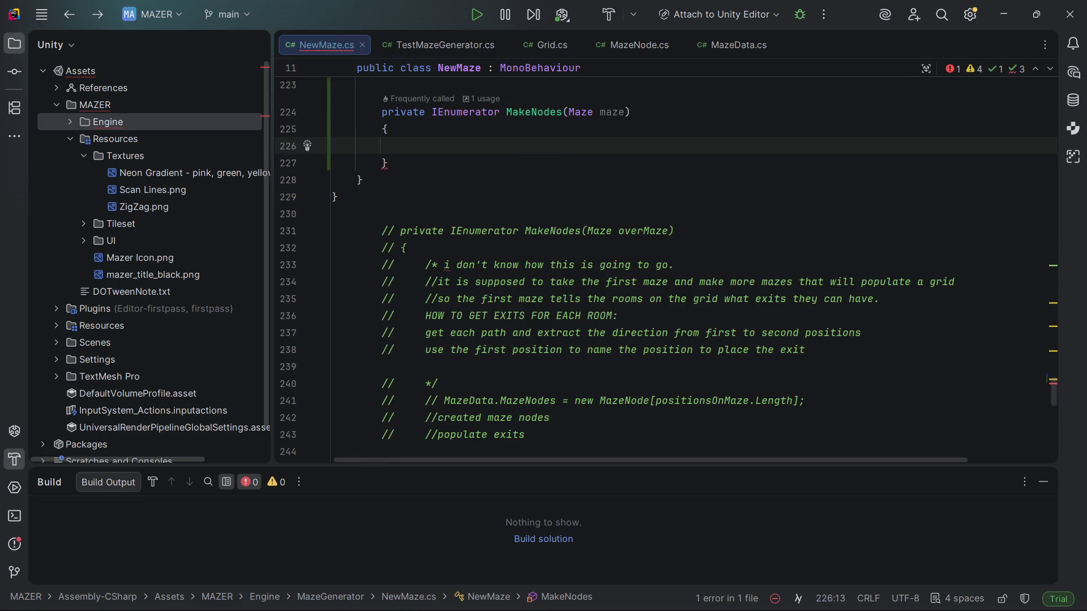
{"action": "scroll", "coordinate": [666, 266], "scroll_direction": "up", "scroll_amount": 5}
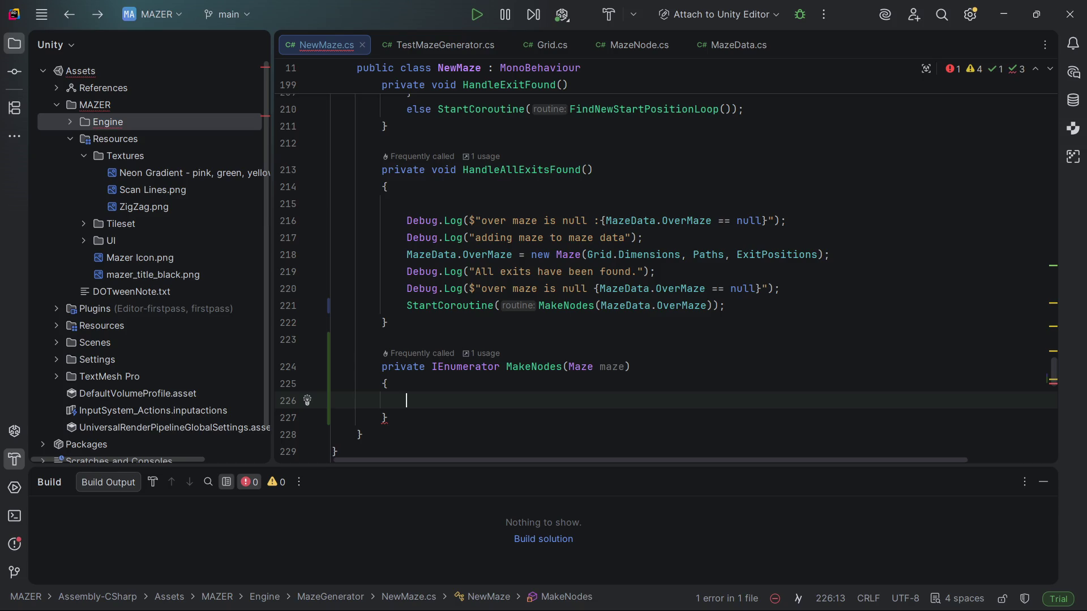
{"action": "scroll", "coordinate": [665, 275], "scroll_direction": "down", "scroll_amount": 2}
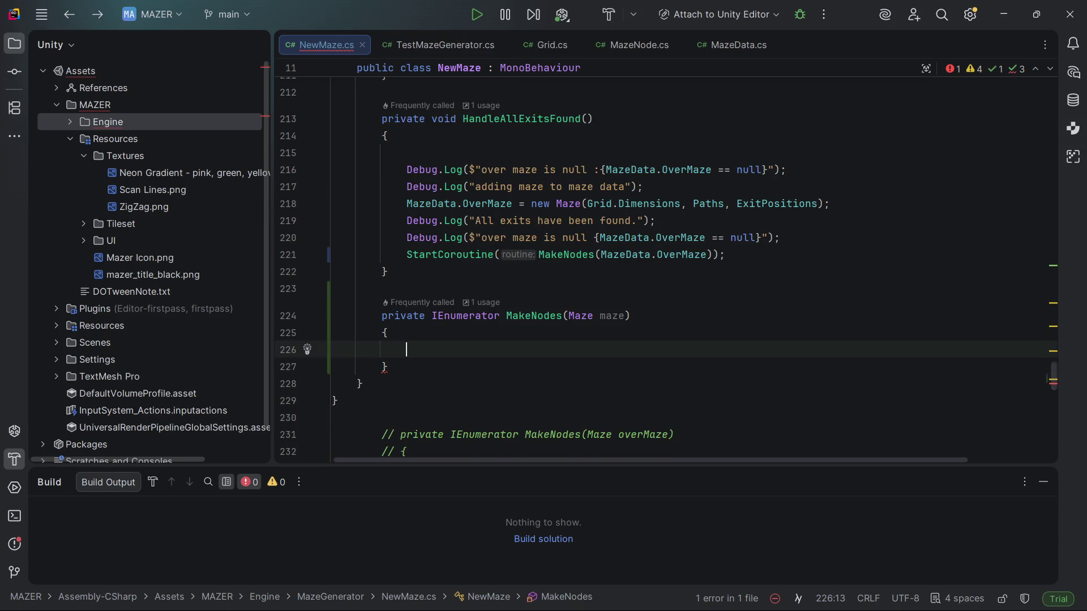
{"action": "scroll", "coordinate": [666, 266], "scroll_direction": "down", "scroll_amount": 3}
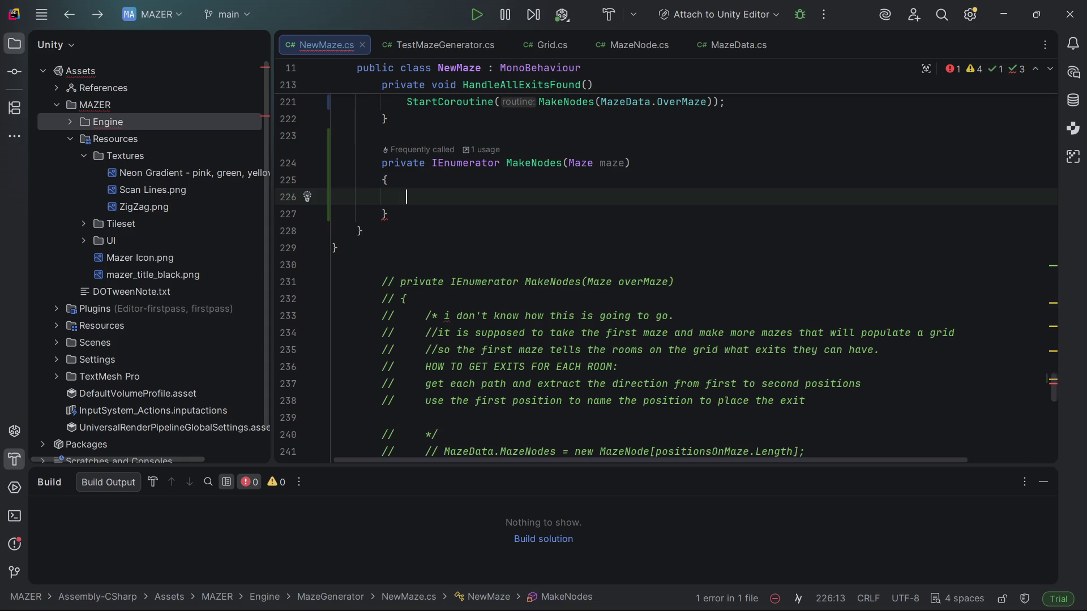
{"action": "type", "text": "var"}
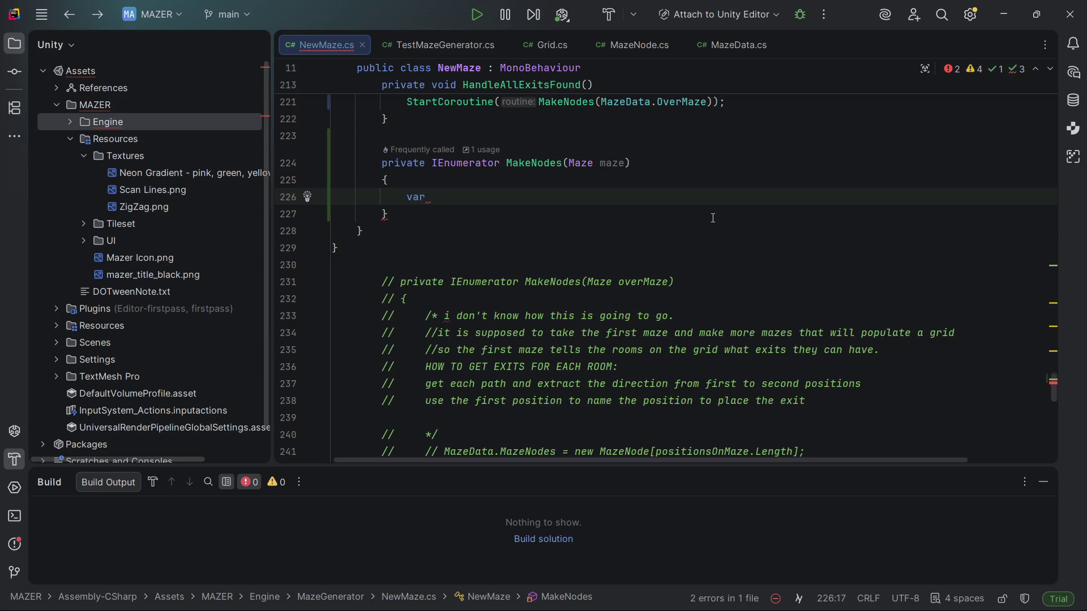
{"action": "type", "text": "directi"}
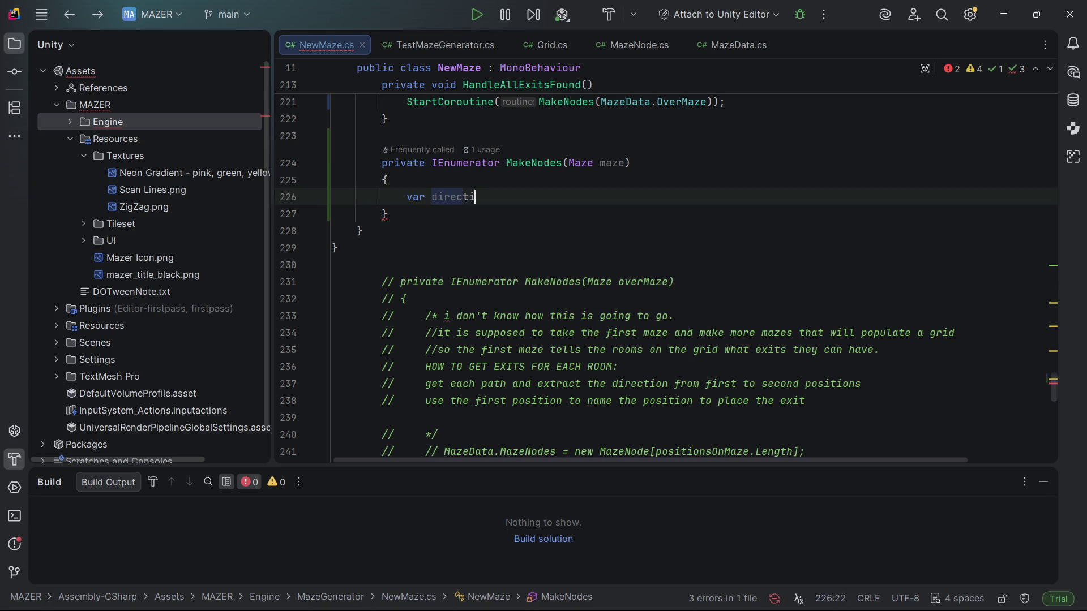
{"action": "type", "text": "ons ="}
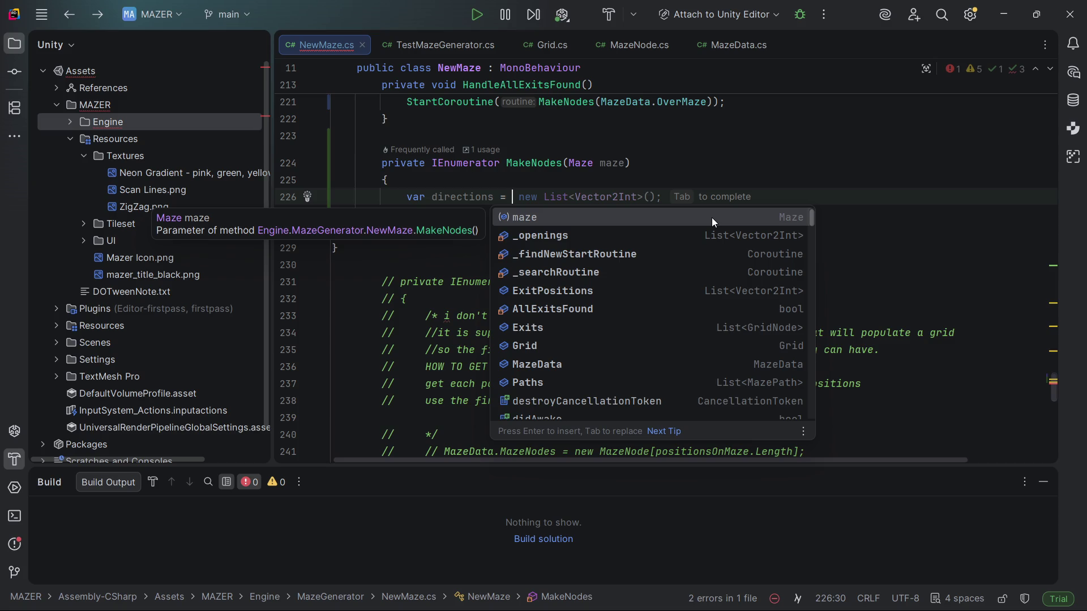
{"action": "type", "text": "maze."}
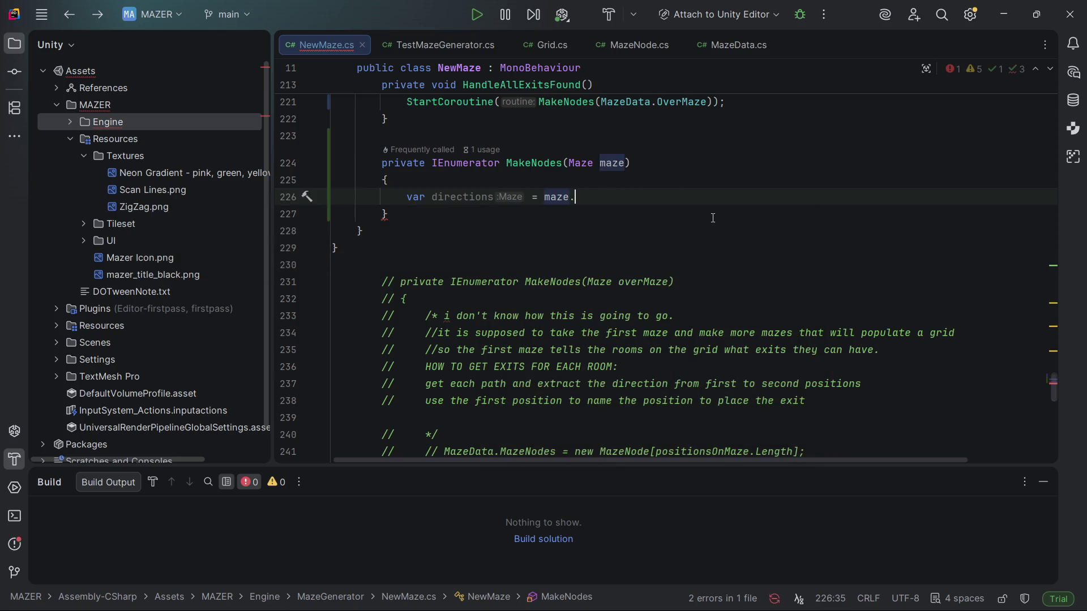
{"action": "type", "text": "Pa"}
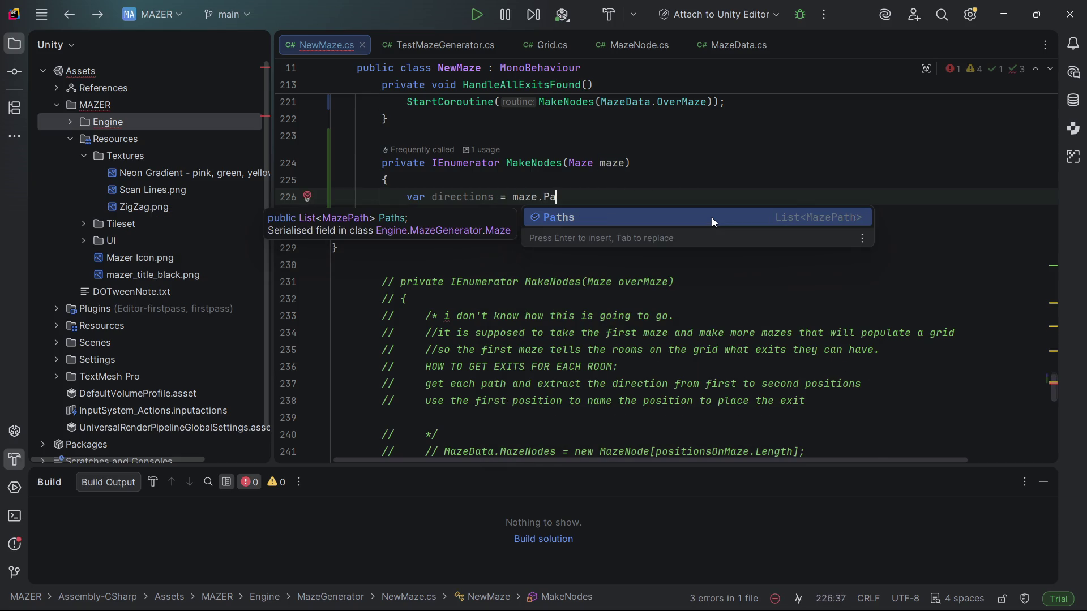
{"action": "key", "text": "Return"}
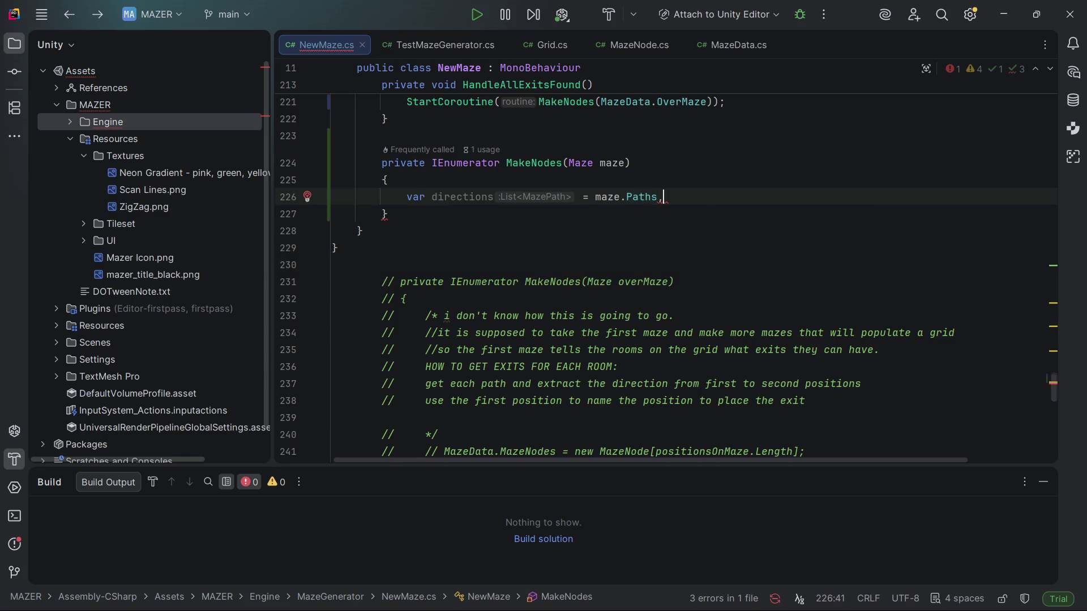
{"action": "type", "text": "."}
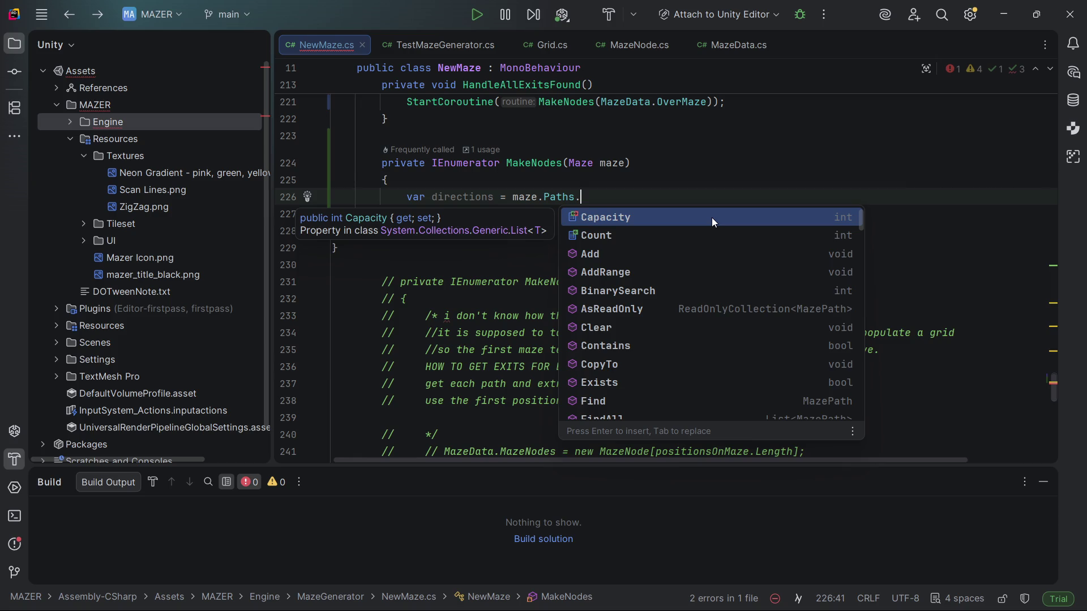
- Replace maze.Paths with new List<Vector2Int>() as the directions initializer
{"action": "key", "text": "BackSpace"}
{"action": "key", "text": "BackSpace"}
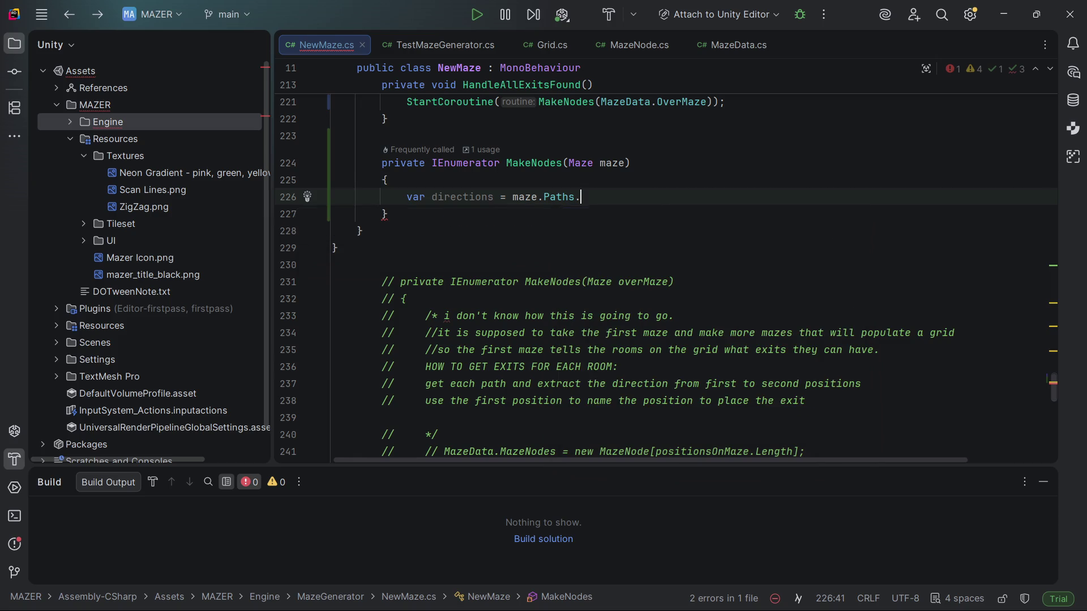
{"action": "key", "text": "BackSpace"}
{"action": "key", "text": "BackSpace"}
{"action": "key", "text": "BackSpace"}
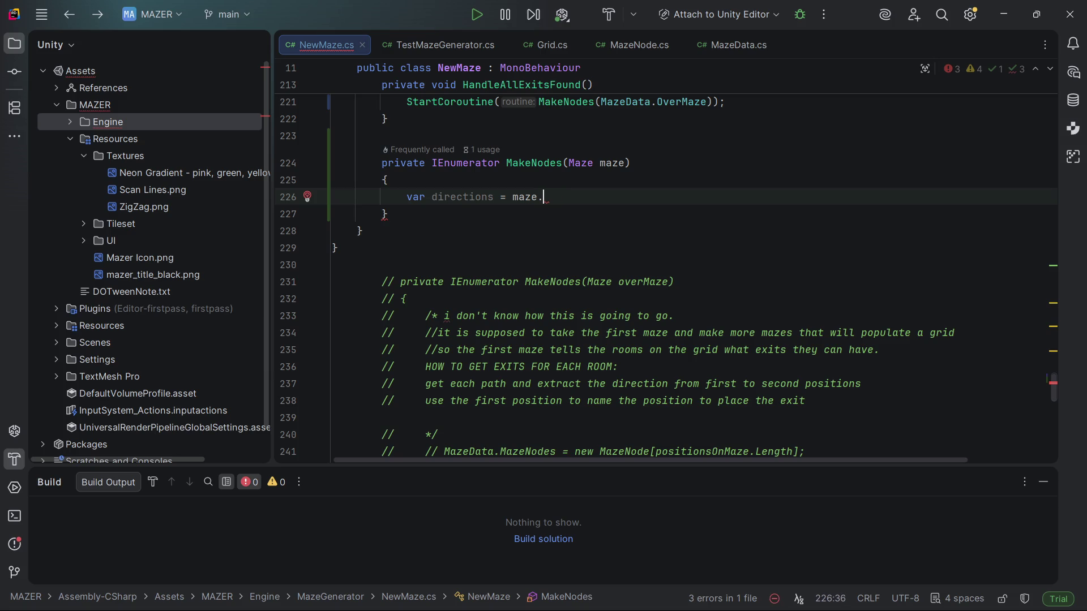
{"action": "key", "text": "BackSpace"}
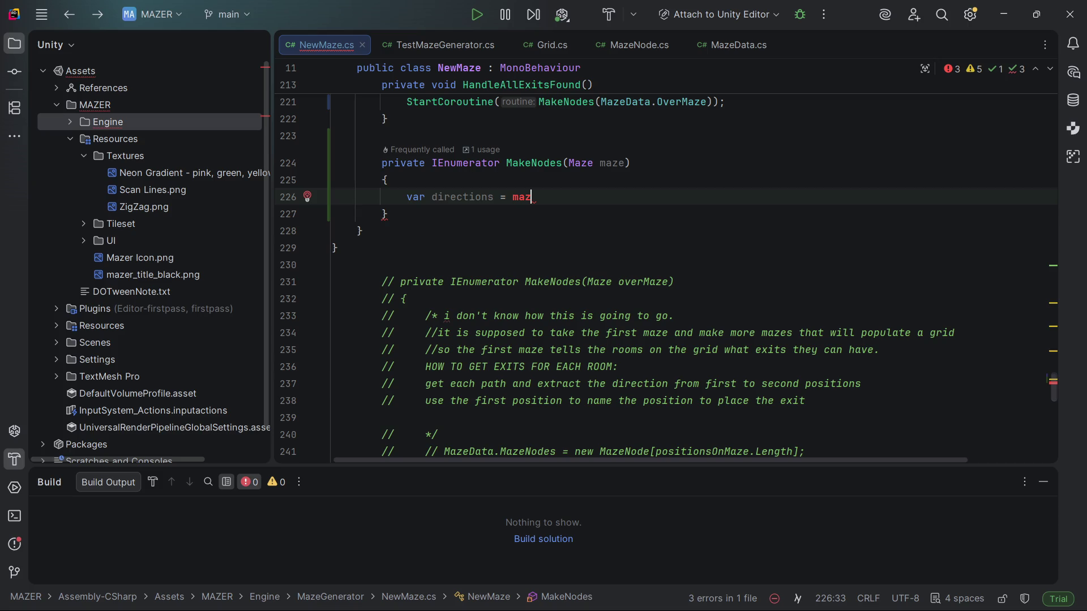
{"action": "key", "text": "Delete"}
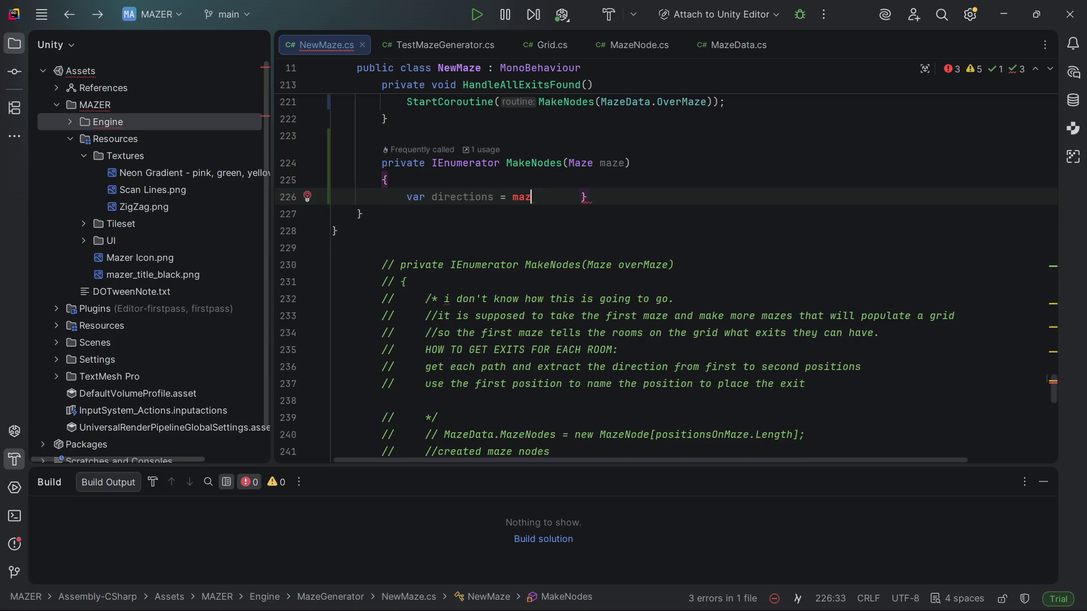
{"action": "key", "text": "ctrl+z"}
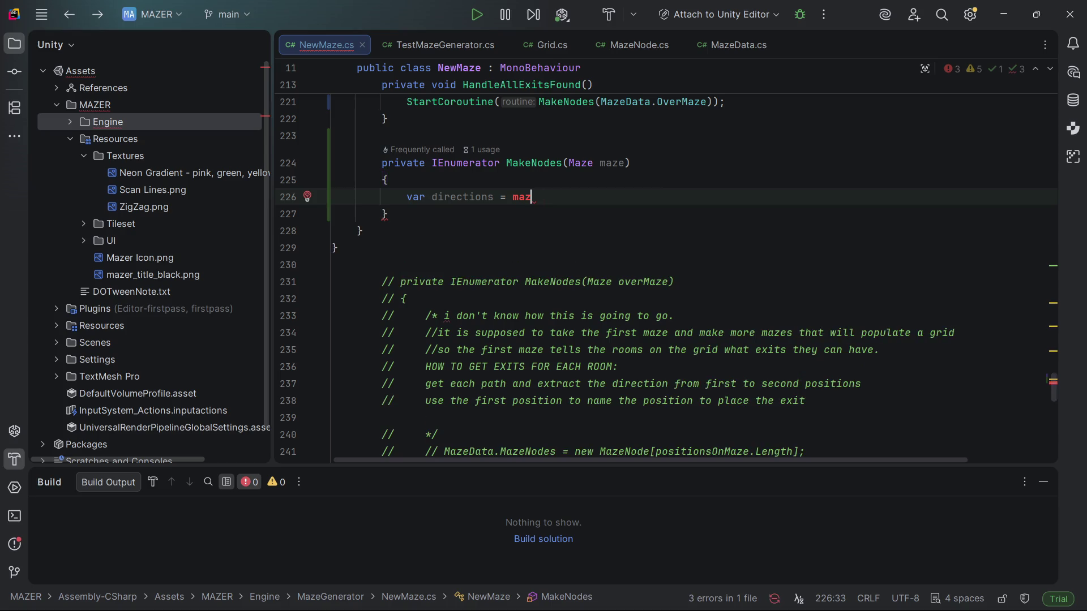
{"action": "key", "text": "BackSpace"}
{"action": "key", "text": "BackSpace"}
{"action": "key", "text": "BackSpace"}
{"action": "type", "text": "d"}
{"action": "key", "text": "BackSpace"}
{"action": "type", "text": "new List"}
{"action": "key", "text": "Return"}
{"action": "type", "text": "Vector2Int"}
{"action": "key", "text": "Return"}
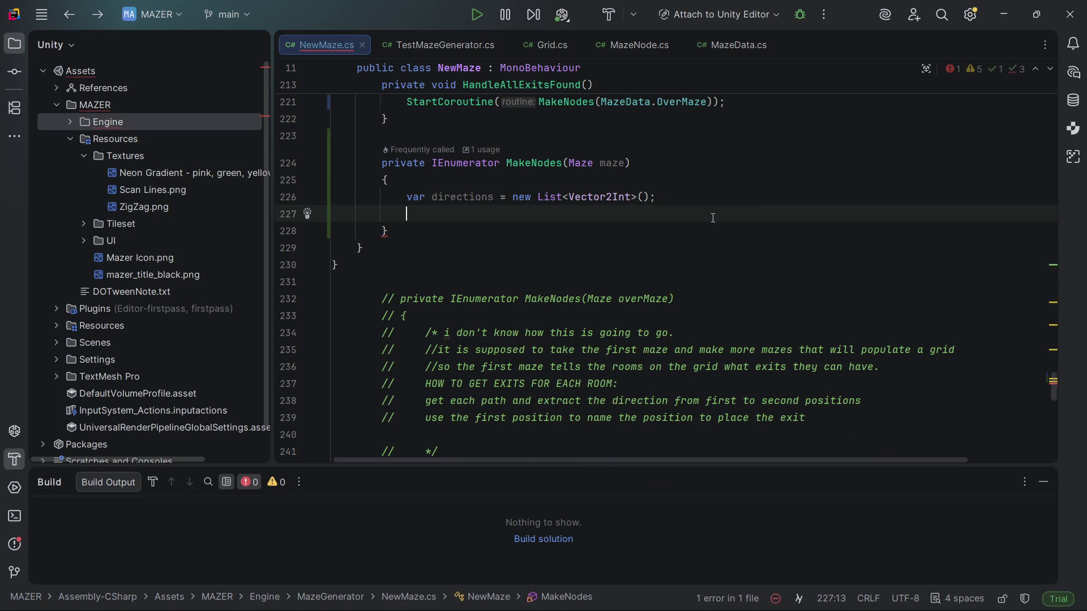
{"action": "type", "text": "foreach("}
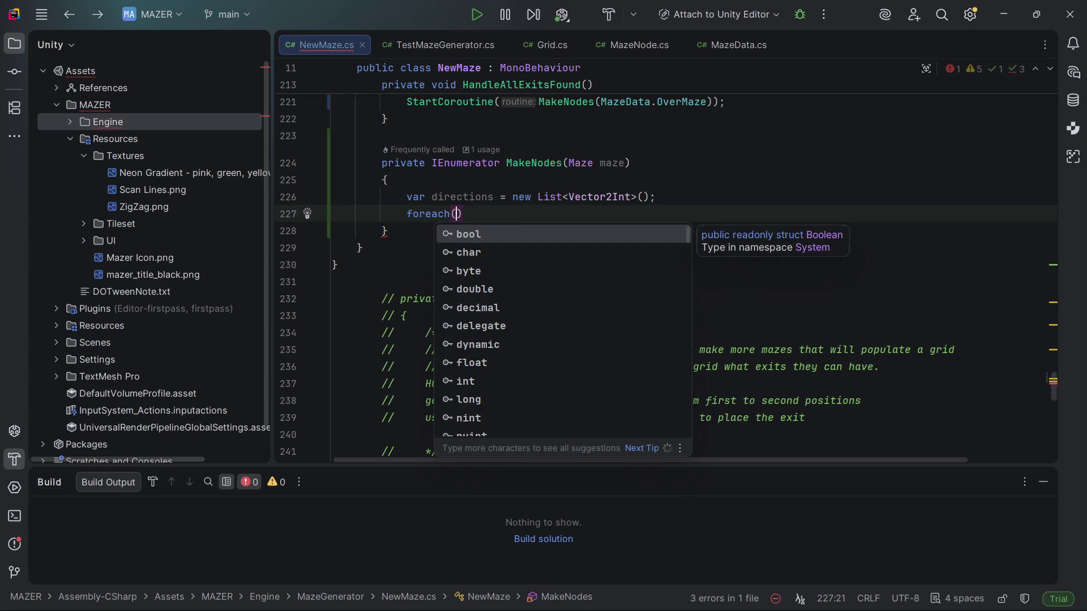
{"action": "type", "text": "var path in "}
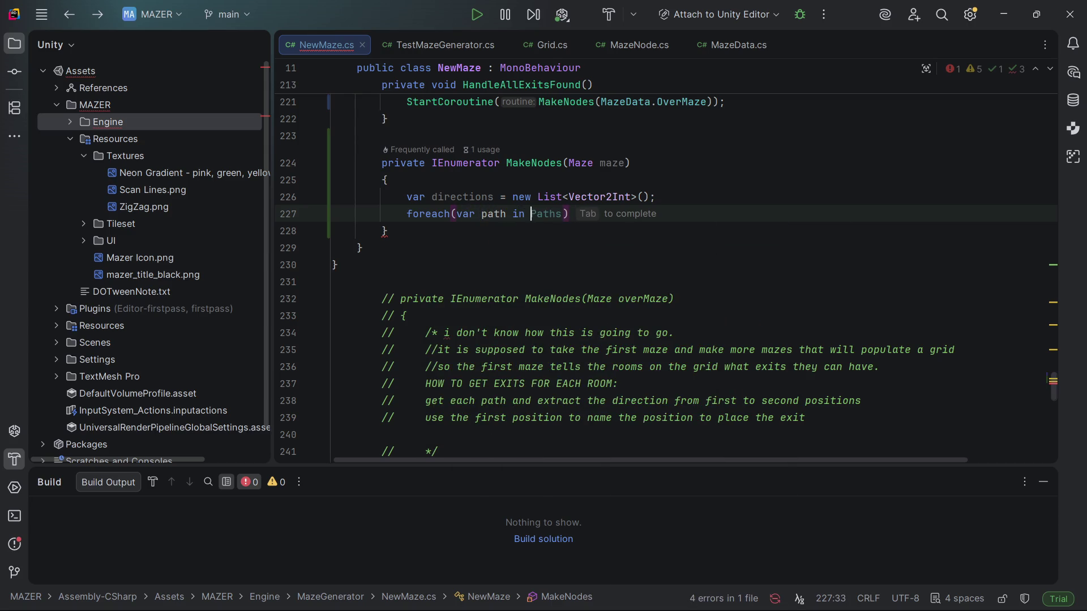
{"action": "type", "text": "maze.Paths)"}
- Open the foreach body over maze.Paths and start a directions.Add call
{"action": "key", "text": "Return"}
{"action": "type", "text": "{"}
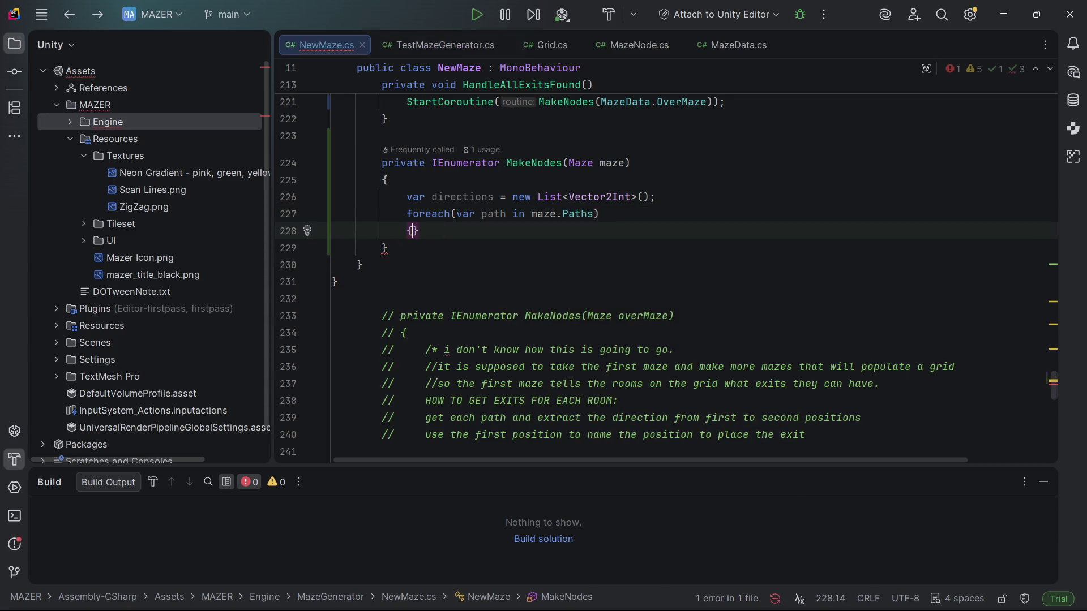
{"action": "key", "text": "Return"}
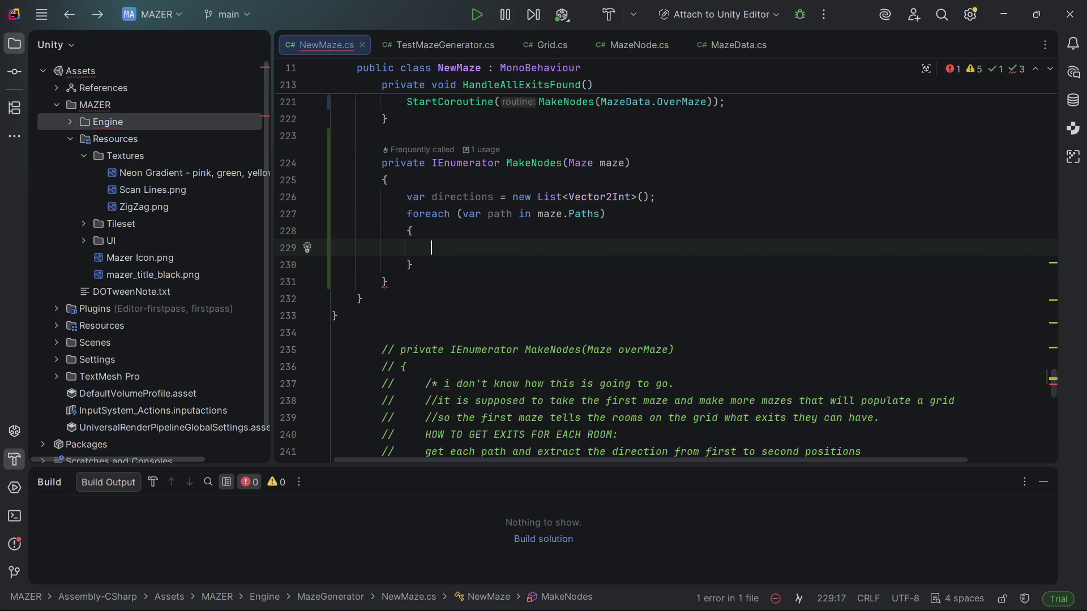
{"action": "type", "text": "d"}
{"action": "type", "text": "irections."}
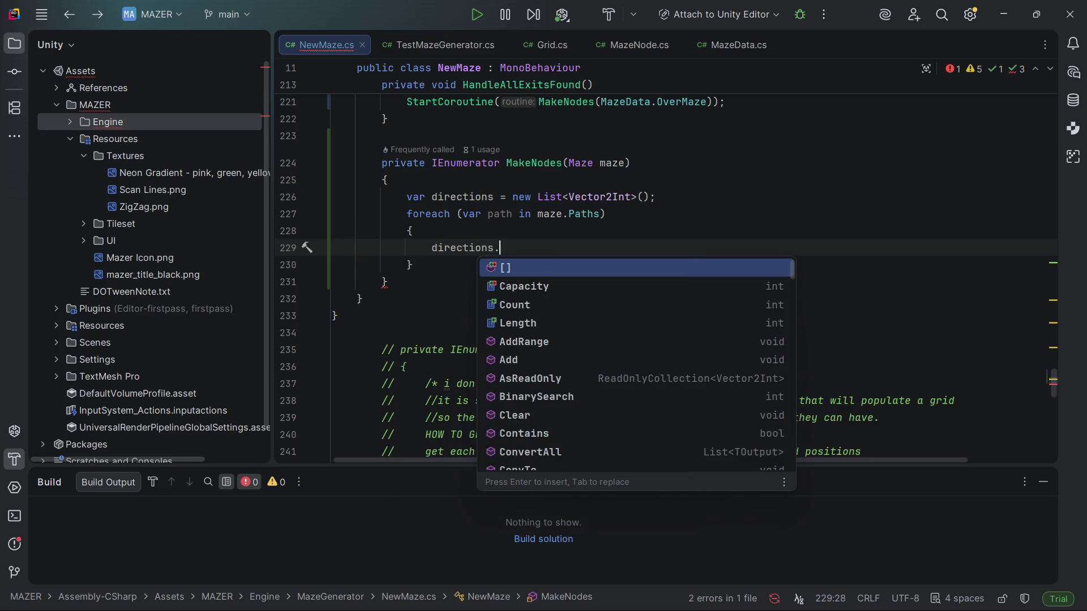
{"action": "type", "text": "A"}
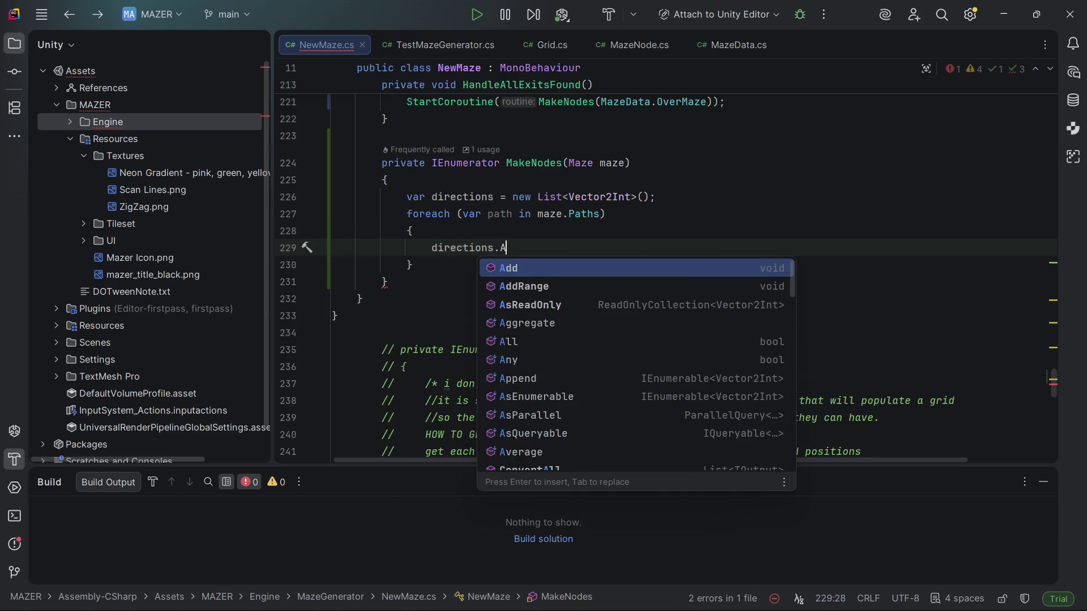
{"action": "type", "text": "dd"}
{"action": "key", "text": "Return"}
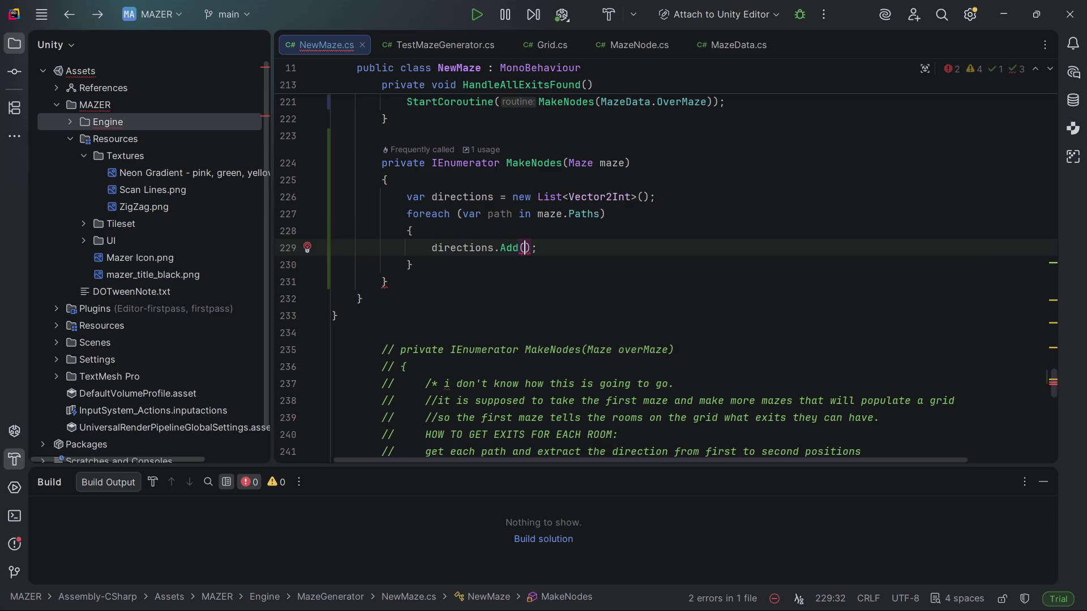
- Pass path.StartDirection to directions.Add and tidy the statement
{"action": "type", "text": "maz"}
{"action": "key", "text": "Return"}
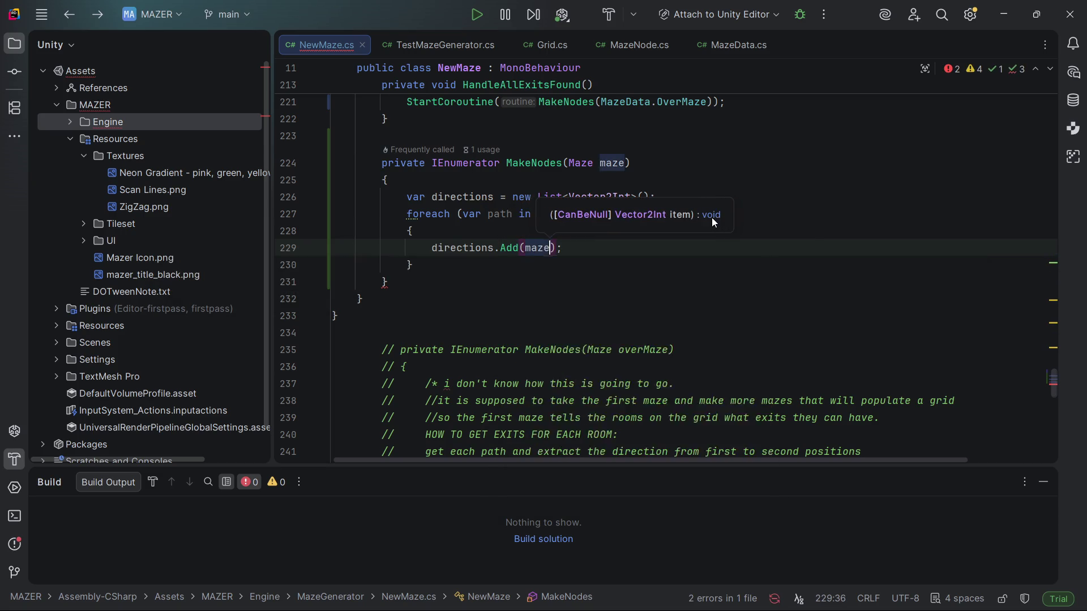
{"action": "type", "text": "."}
{"action": "key", "text": "BackSpace"}
{"action": "key", "text": "BackSpace"}
{"action": "key", "text": "BackSpace"}
{"action": "key", "text": "BackSpace"}
{"action": "key", "text": "BackSpace"}
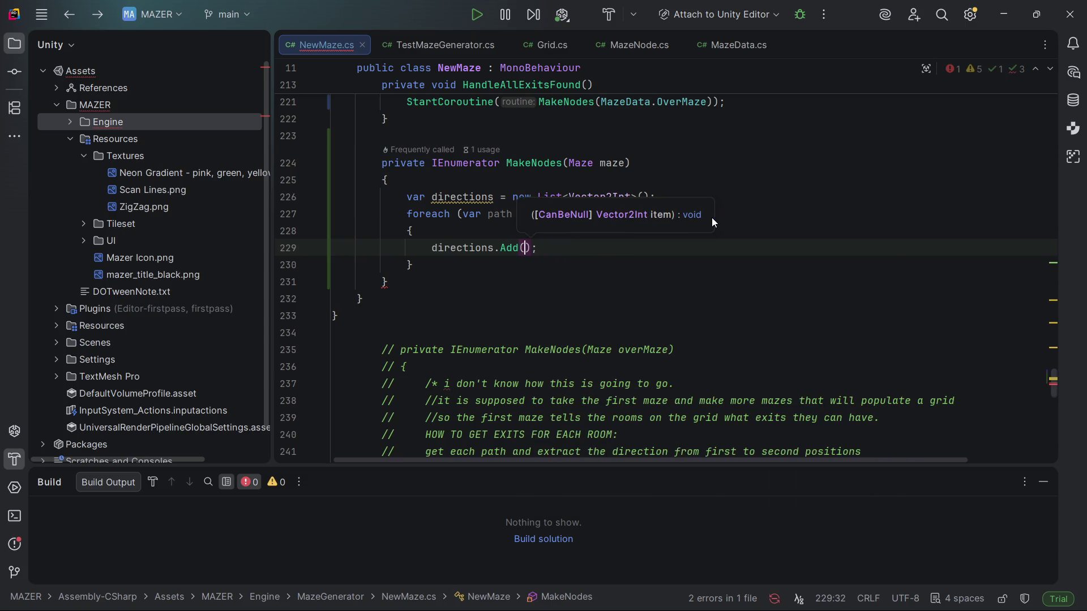
{"action": "type", "text": "path."}
{"action": "type", "text": "St"}
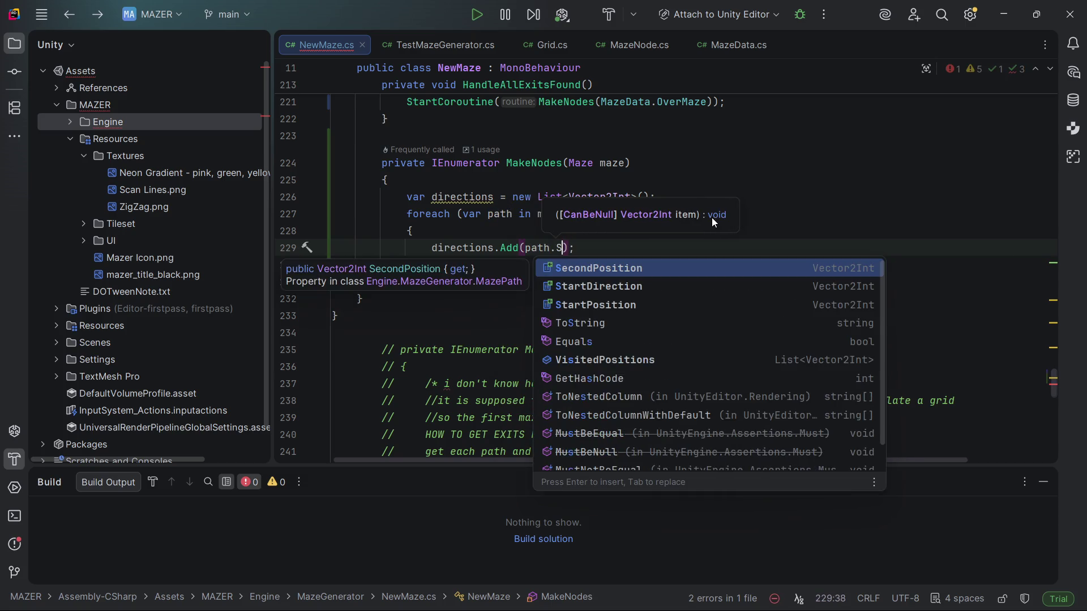
{"action": "key", "text": "Return"}
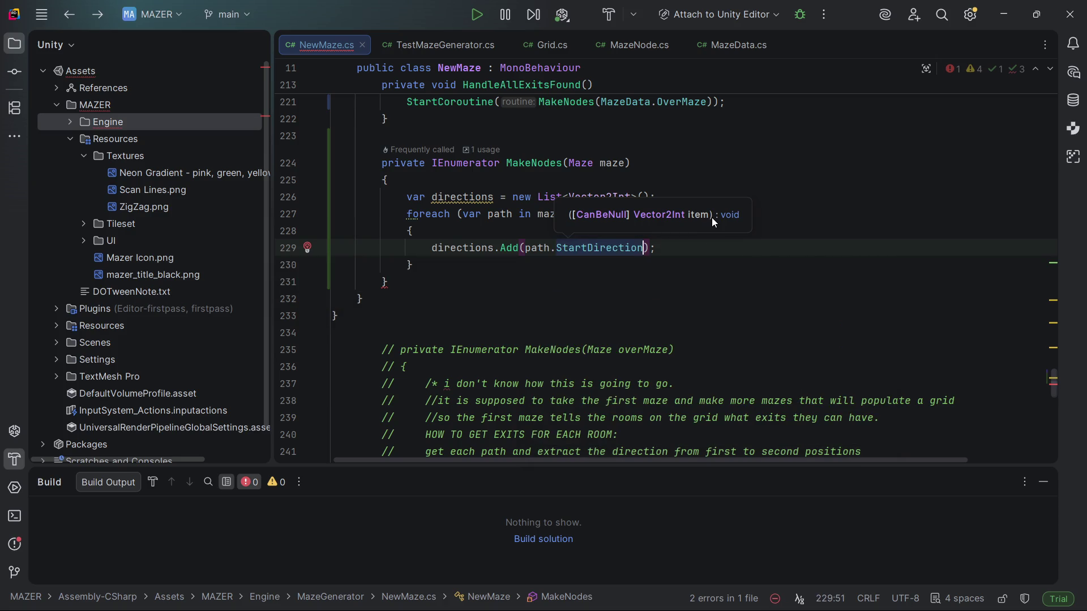
{"action": "key", "text": "Right"}
{"action": "key", "text": "Return"}
{"action": "key", "text": "BackSpace"}
{"action": "key", "text": "End"}
{"action": "key", "text": "Return"}
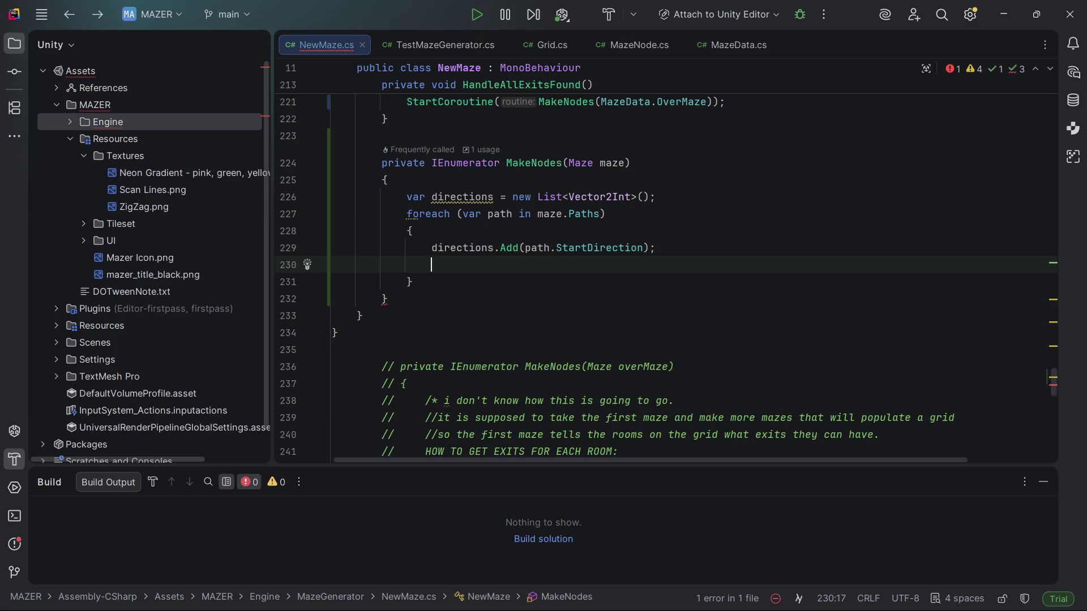
{"action": "key", "text": "Up"}
{"action": "key", "text": "Up"}
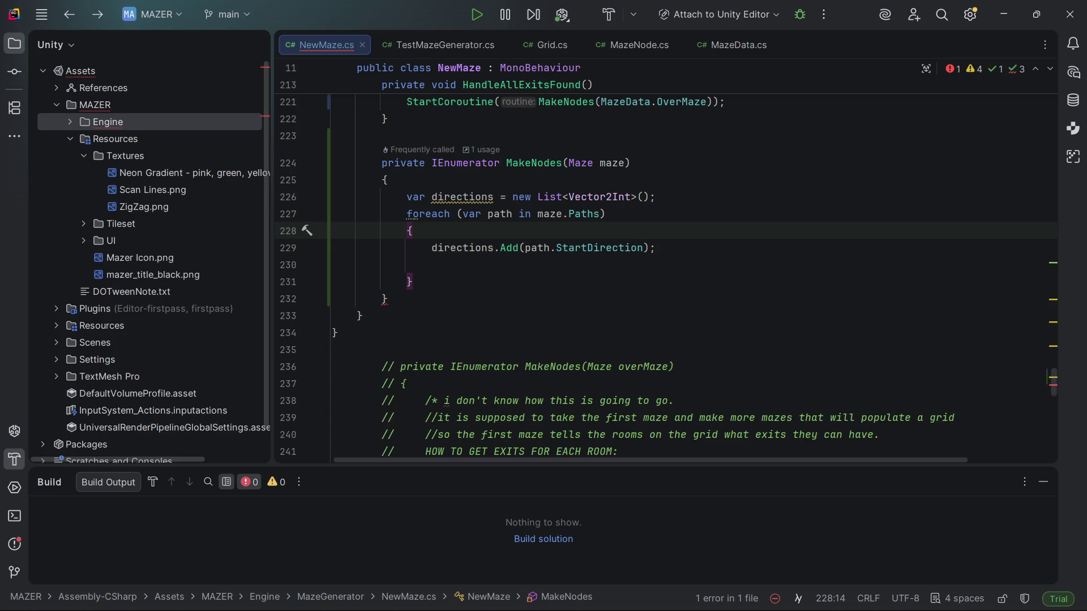
{"action": "scroll", "coordinate": [666, 275], "scroll_direction": "up", "scroll_amount": 1}
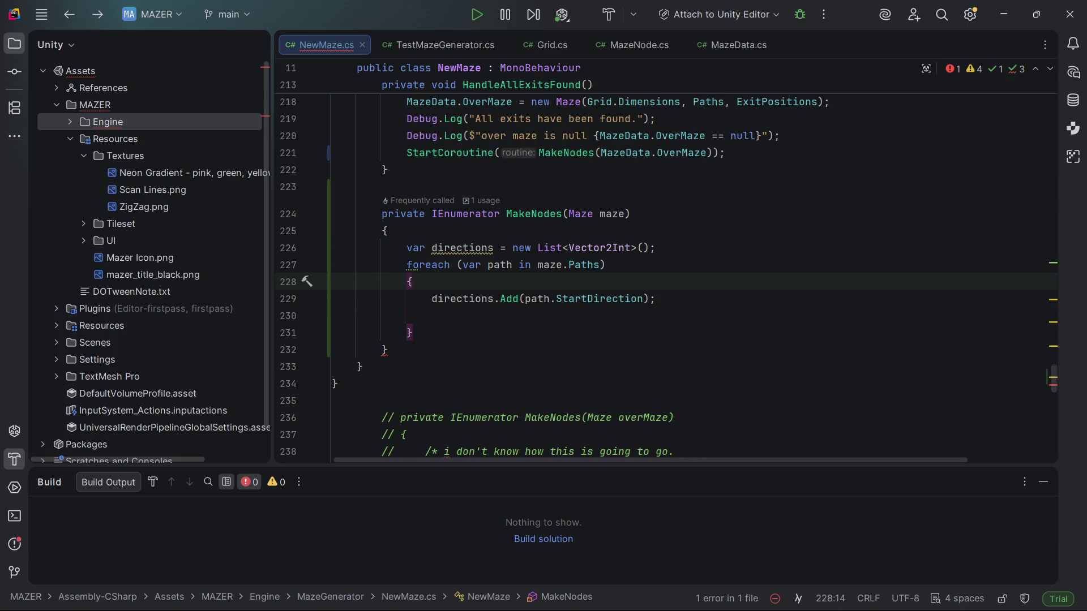
- Add yield return null; after the foreach loop's closing brace in MakeNodes
{"action": "scroll", "coordinate": [665, 277], "scroll_direction": "up", "scroll_amount": 1}
{"action": "left_click", "coordinate": [431, 315]}
{"action": "key", "text": "Down"}
{"action": "key", "text": "Down"}
{"action": "key", "text": "Down"}
{"action": "key", "text": "Up"}
{"action": "key", "text": "Return"}
{"action": "type", "text": "yield "}
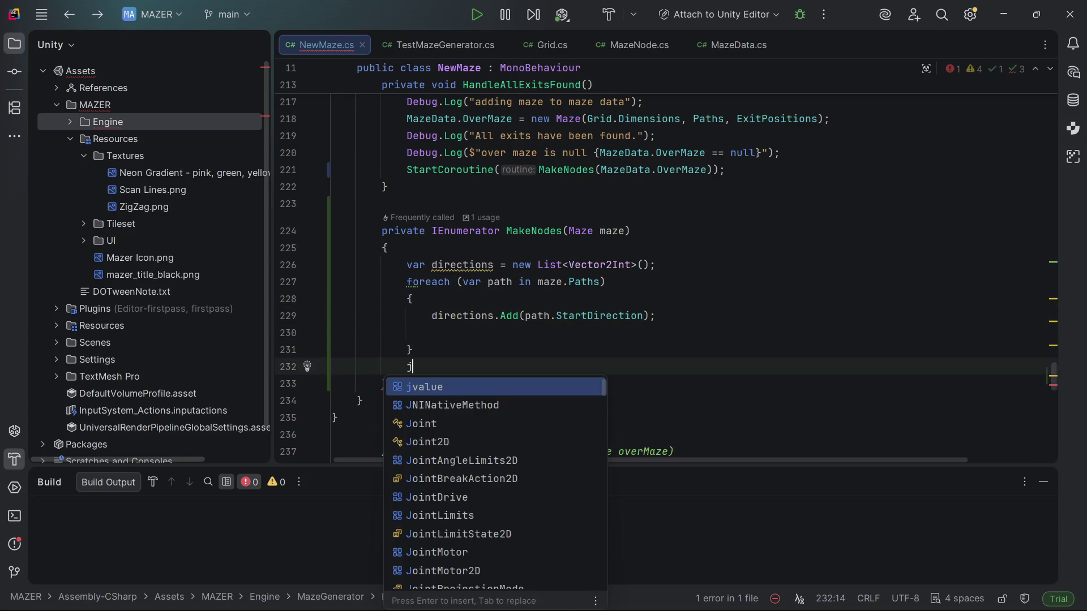
{"action": "type", "text": "re"}
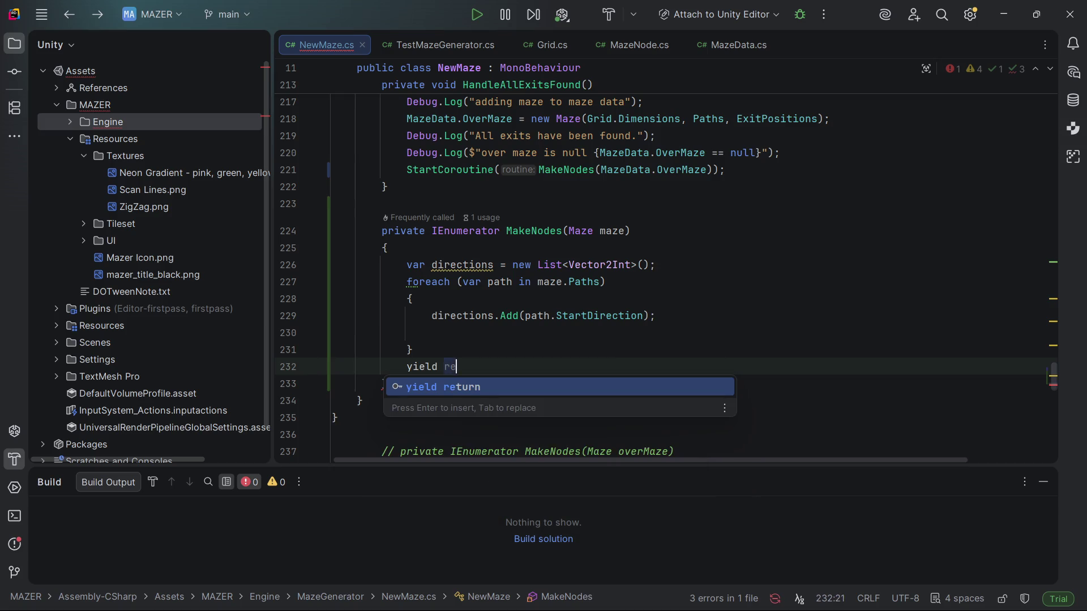
{"action": "type", "text": "turn null;"}
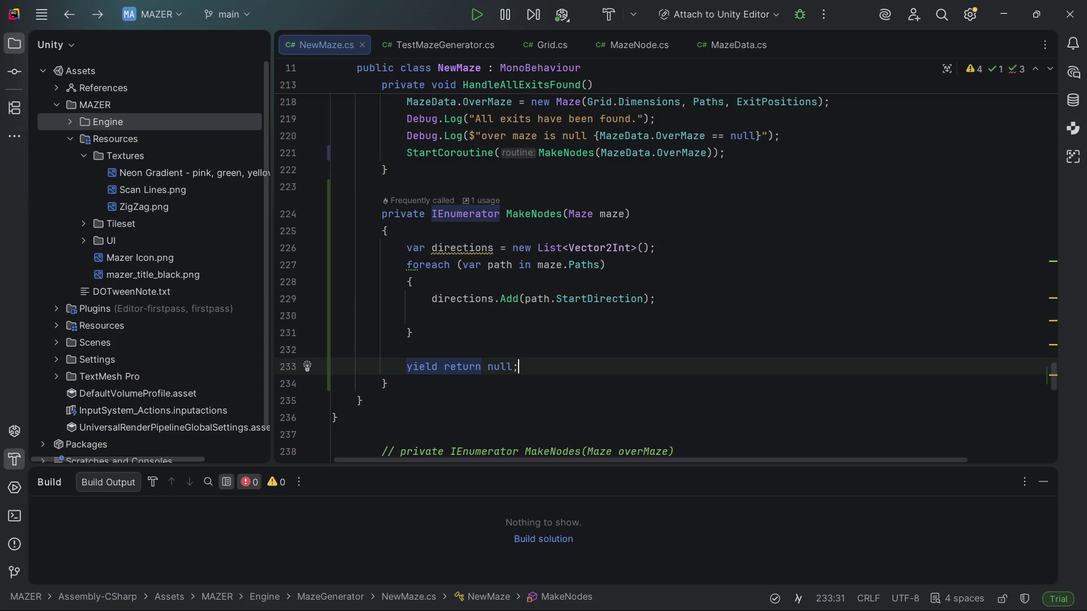
{"action": "key", "text": "Up"}
{"action": "key", "text": "Up"}
{"action": "key", "text": "Up"}
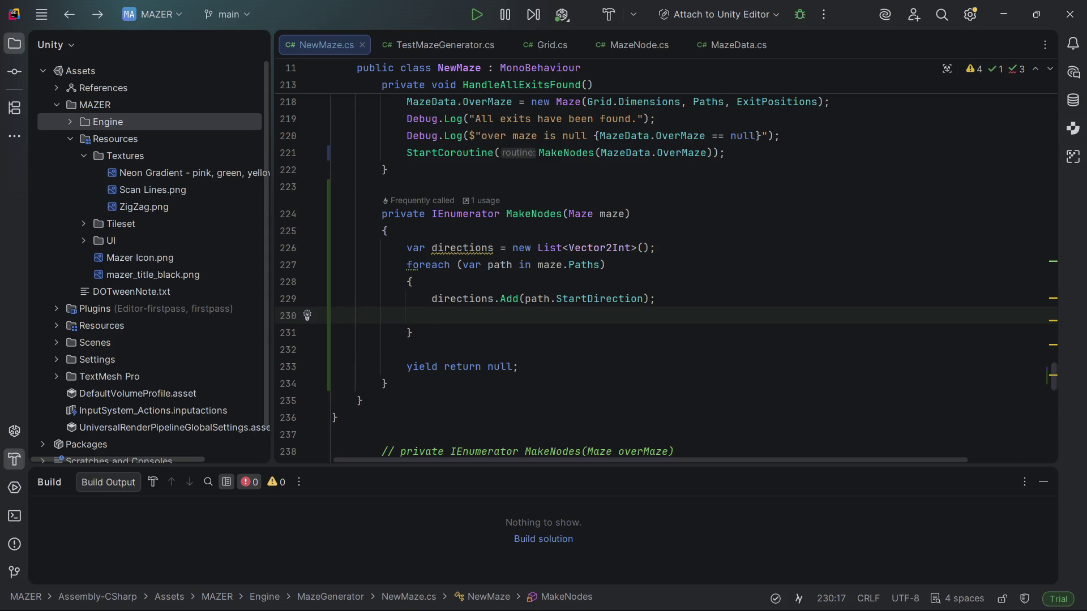
- Add a Debug.Log in the loop printing "to position :{path.StartPosition}"
{"action": "type", "text": "Debug"}
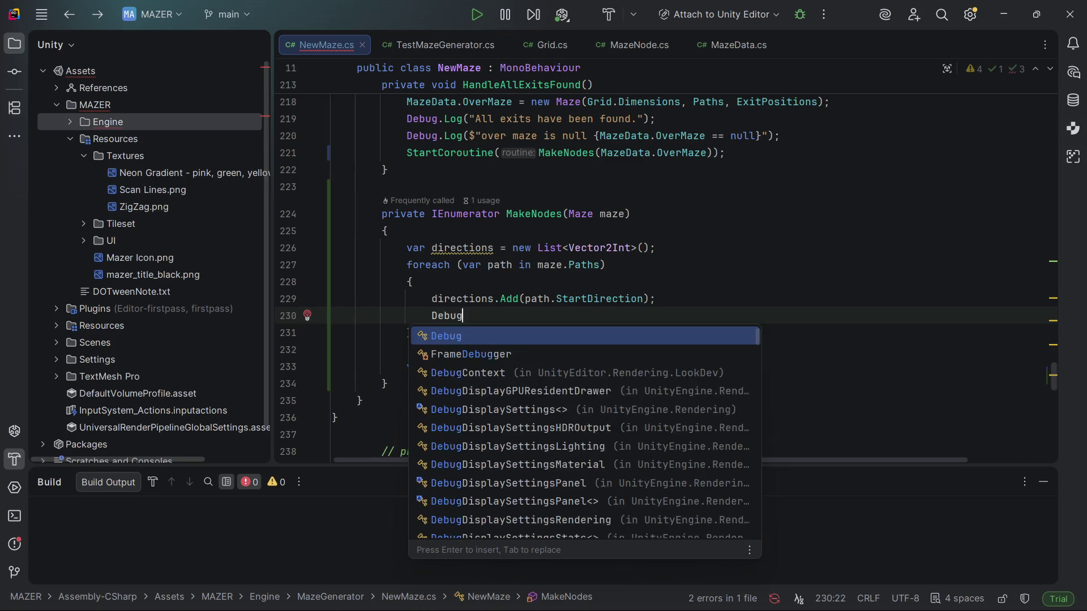
{"action": "type", "text": ".Log"}
{"action": "key", "text": "Return"}
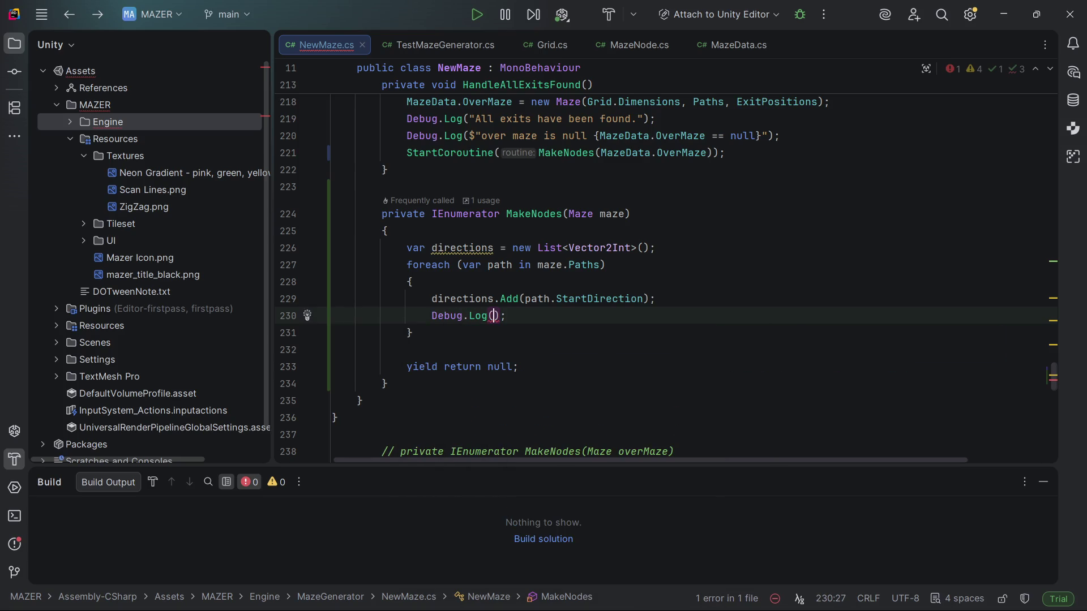
{"action": "type", "text": "$\""}
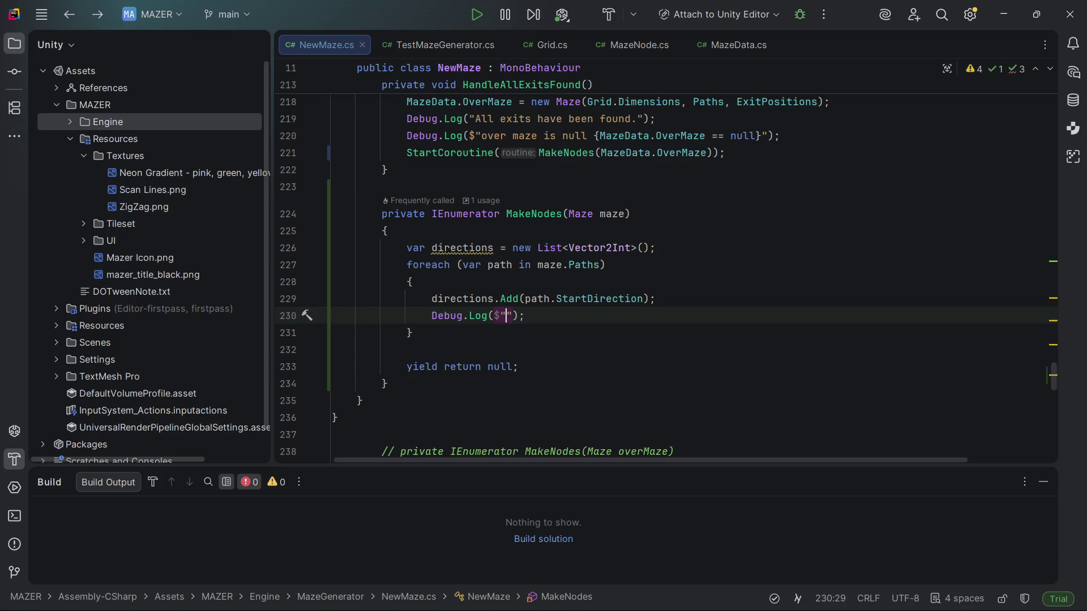
{"action": "type", "text": "{path."}
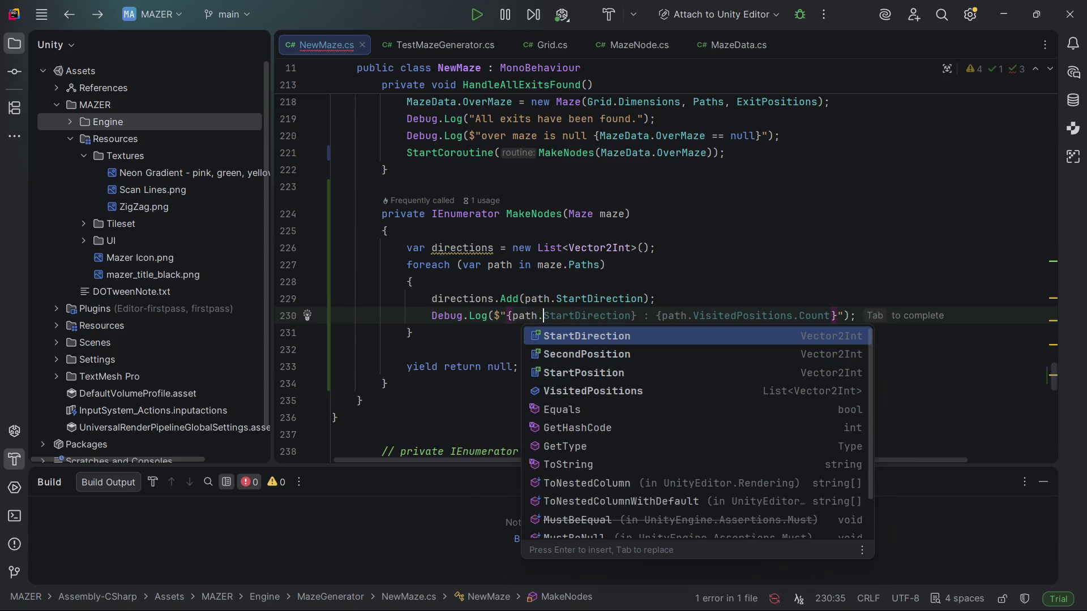
{"action": "type", "text": "Start"}
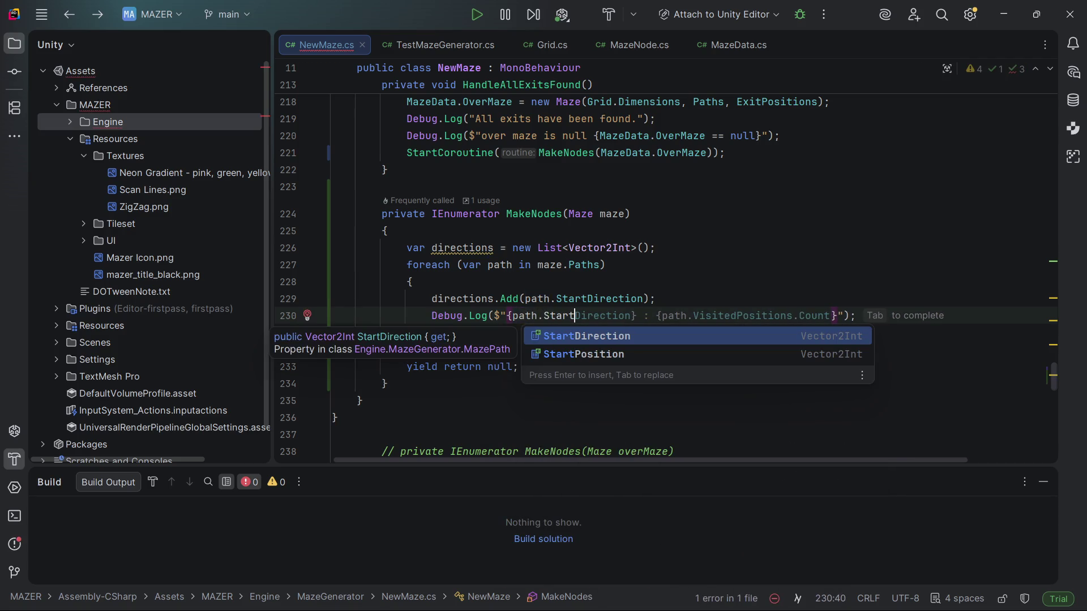
{"action": "type", "text": "Position"}
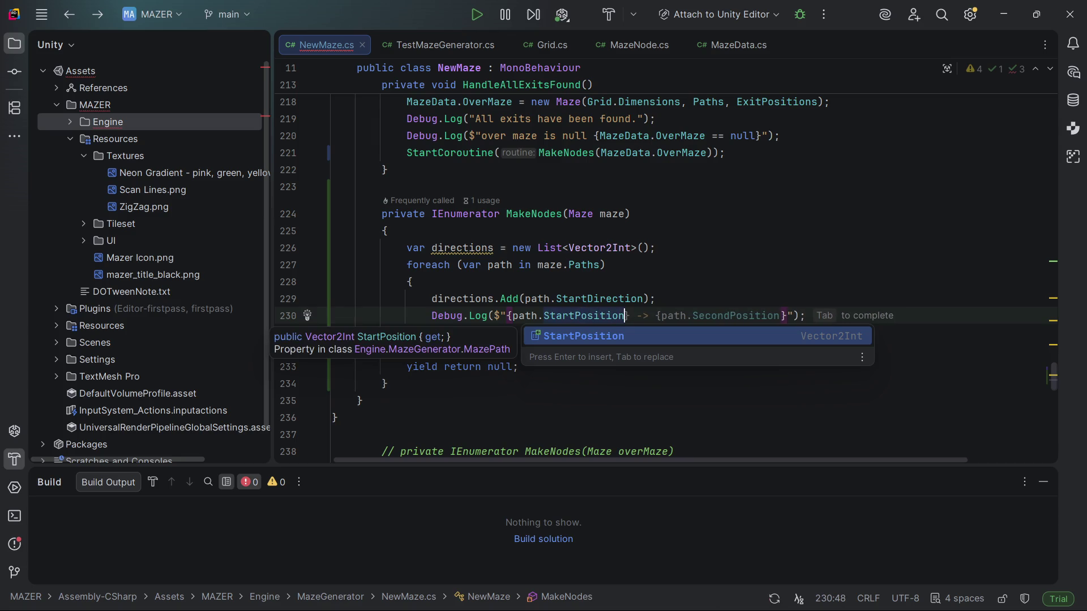
{"action": "type", "text": "}"}
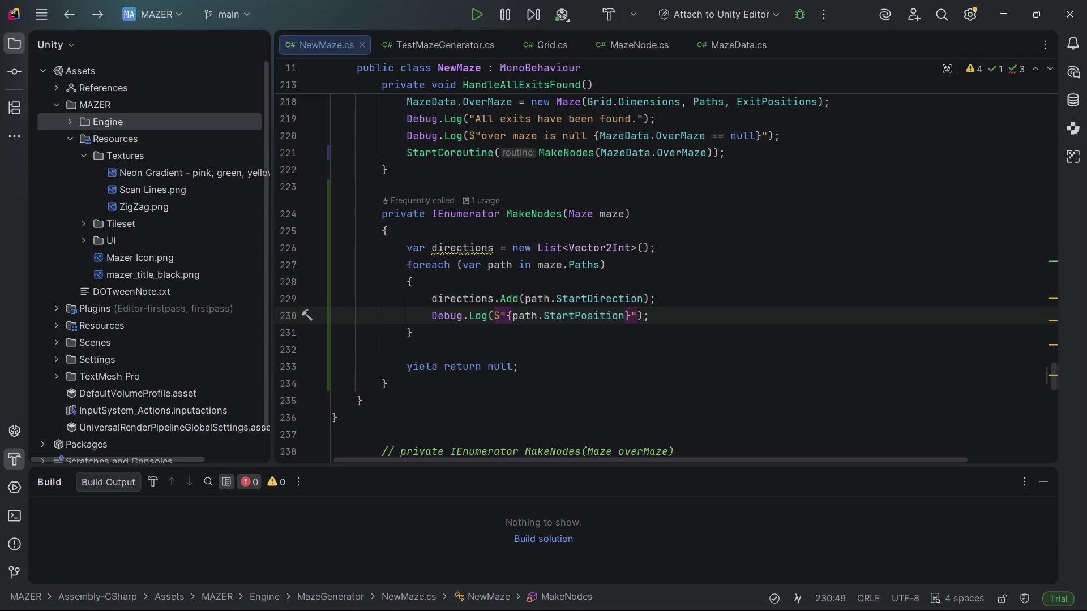
{"action": "left_click", "coordinate": [506, 315]}
{"action": "type", "text": "to position :"}
{"action": "left_click", "coordinate": [506, 316]}
- Prefix the log message with "add exit {path.StartDirection}"
{"action": "type", "text": "add "}
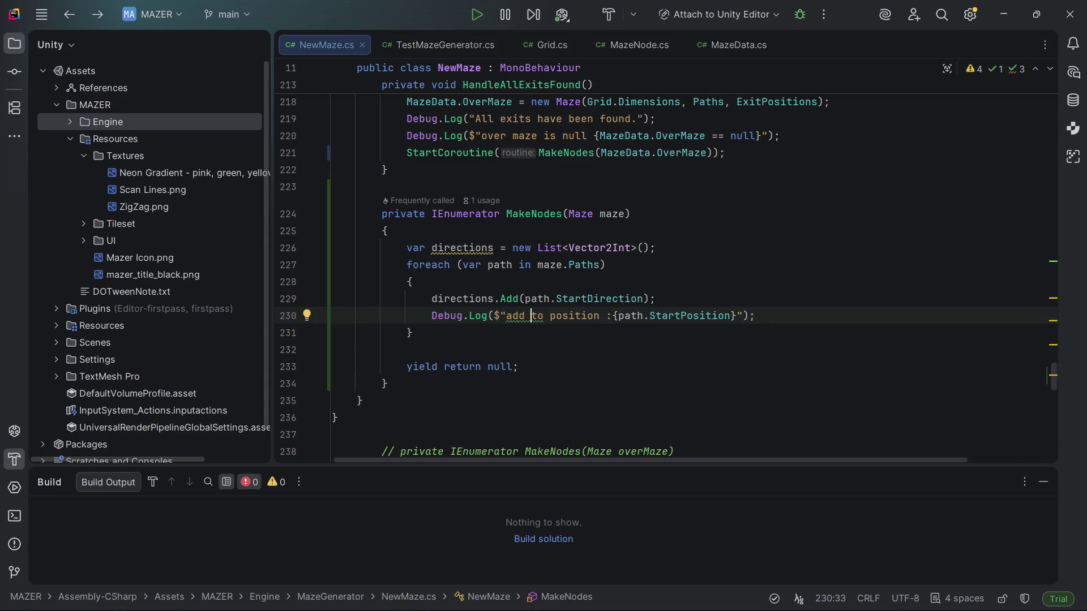
{"action": "type", "text": "exit "}
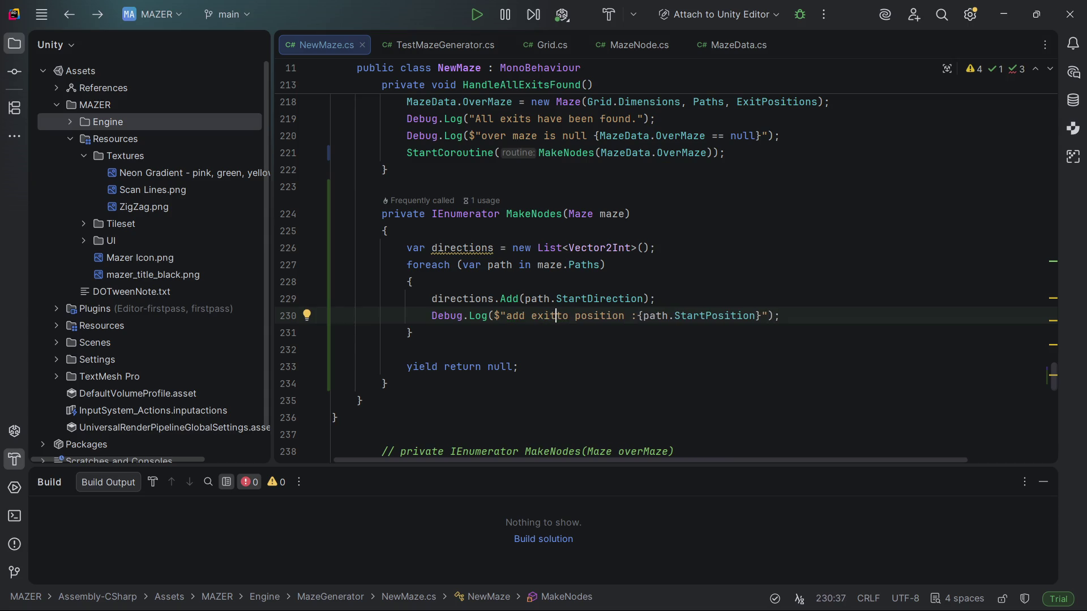
{"action": "type", "text": "{"}
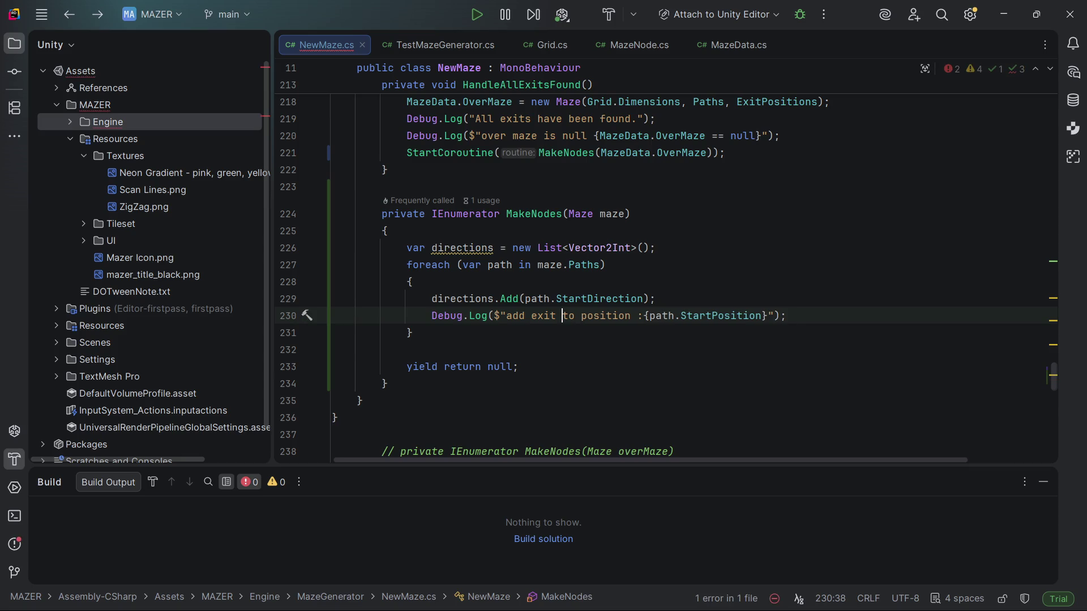
{"action": "type", "text": "dire"}
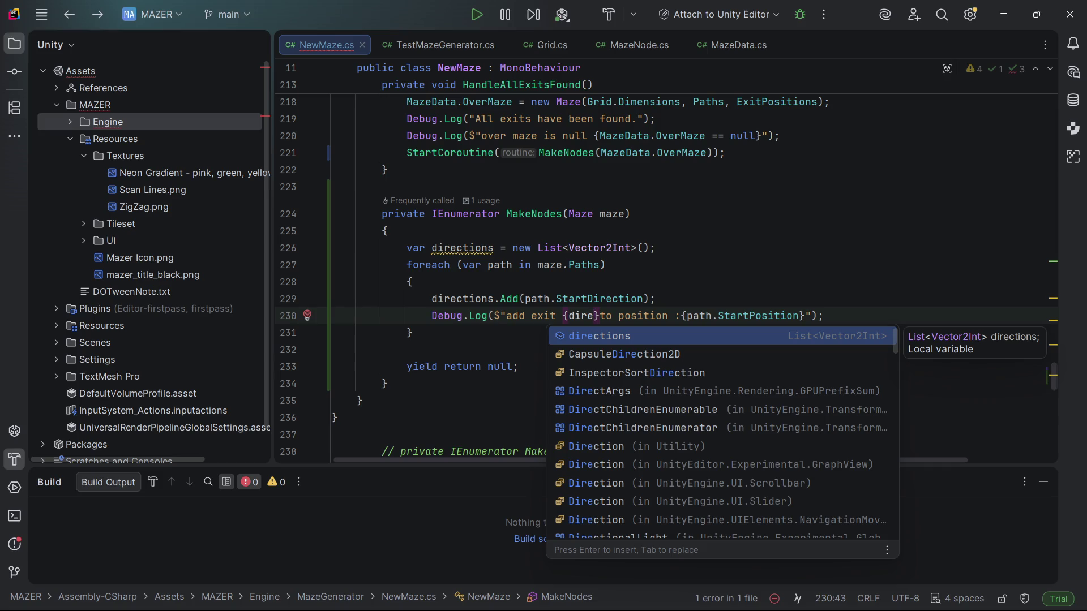
{"action": "key", "text": "BackSpace"}
{"action": "key", "text": "BackSpace"}
{"action": "key", "text": "BackSpace"}
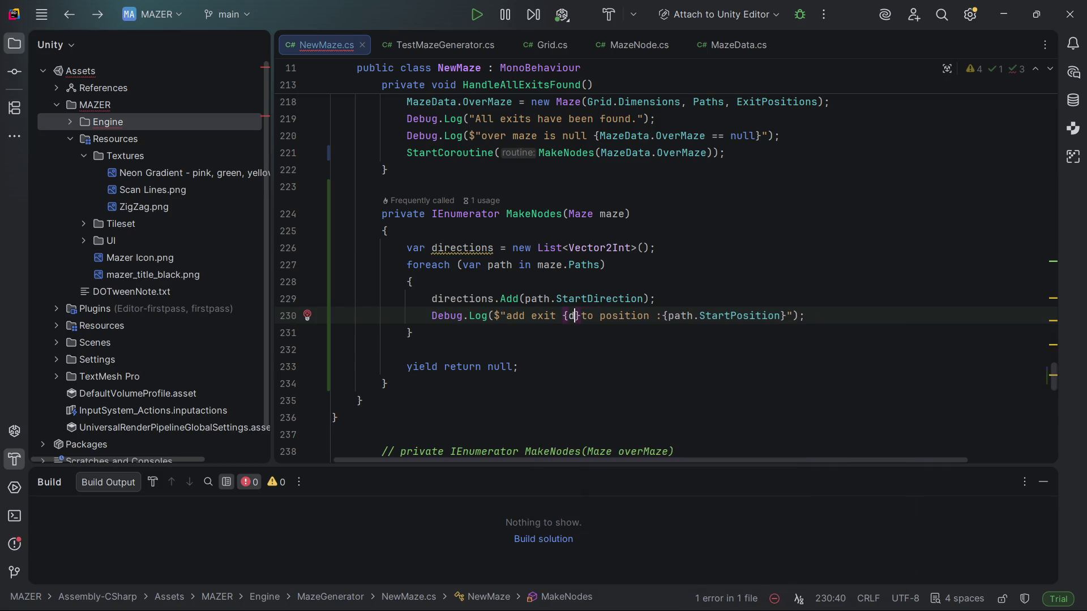
{"action": "type", "text": "path."}
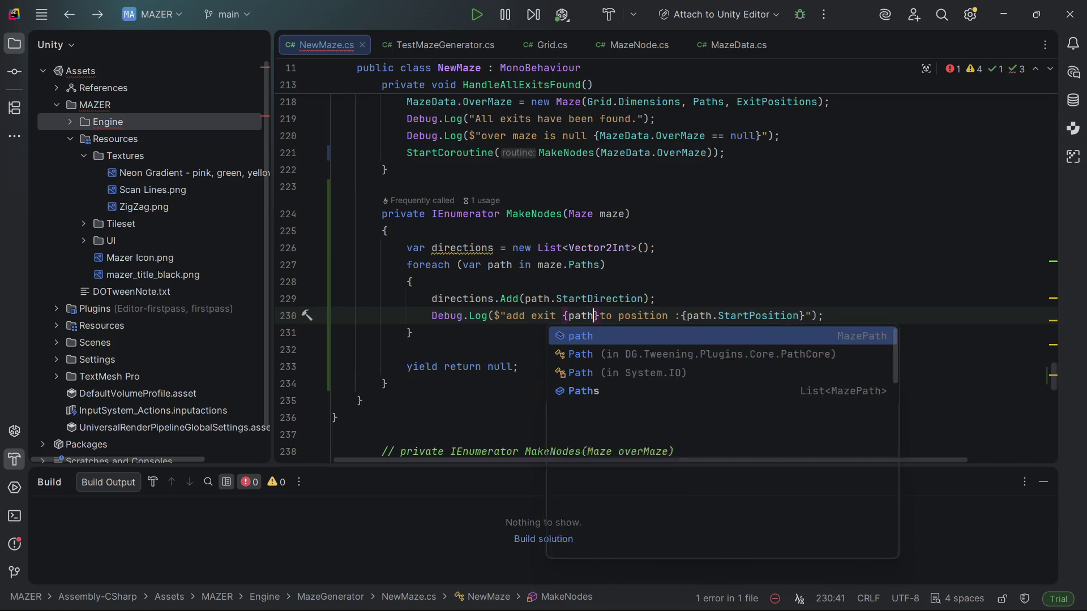
{"action": "type", "text": "Sta"}
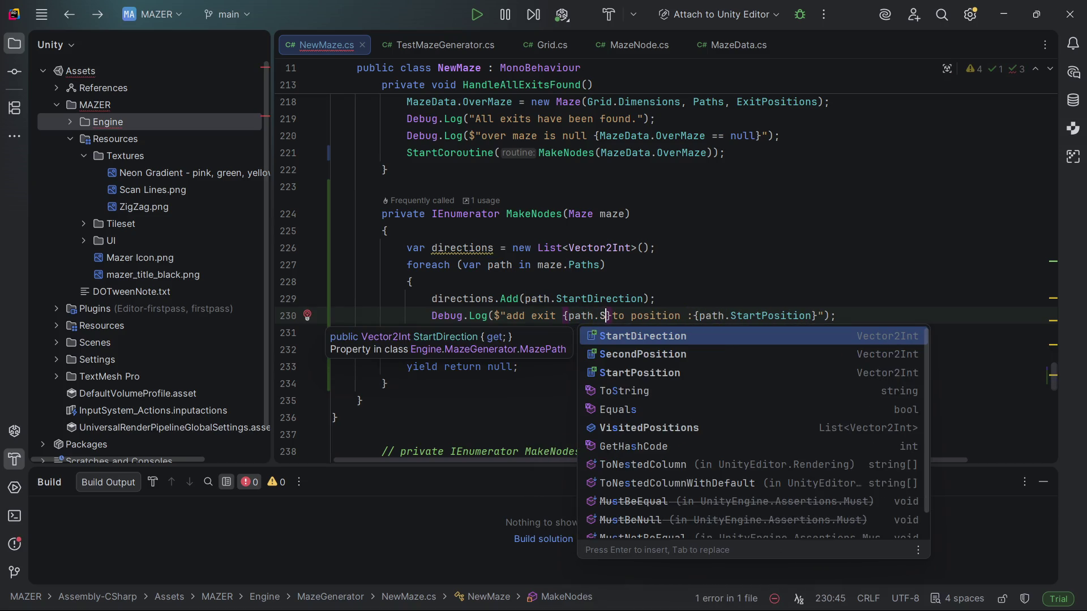
{"action": "key", "text": "Return"}
{"action": "left_click", "coordinate": [806, 315]}
{"action": "left_click", "coordinate": [600, 315]}
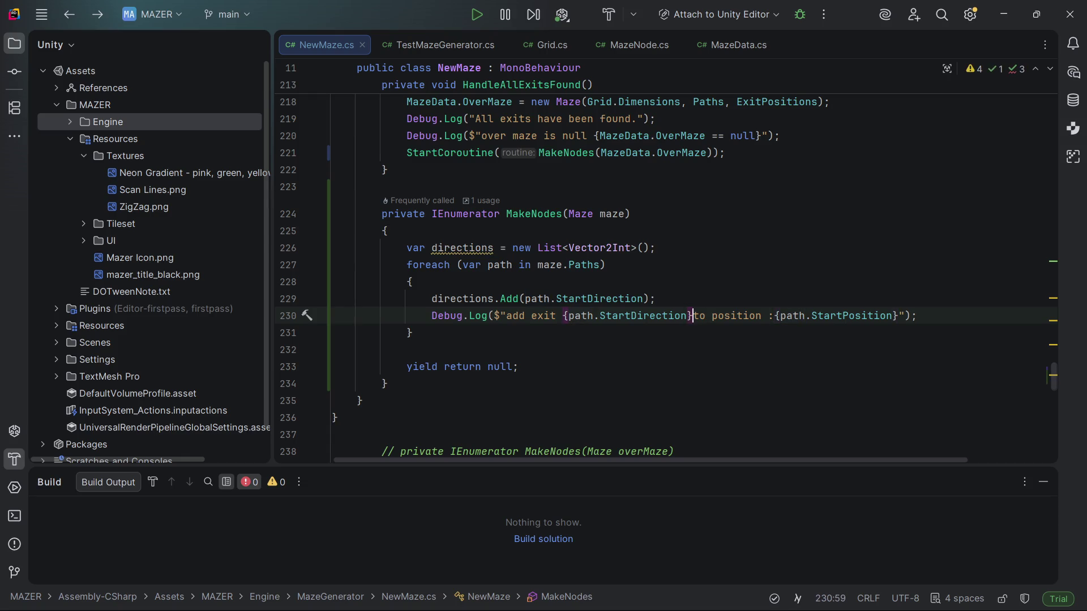
{"action": "left_click", "coordinate": [583, 315]}
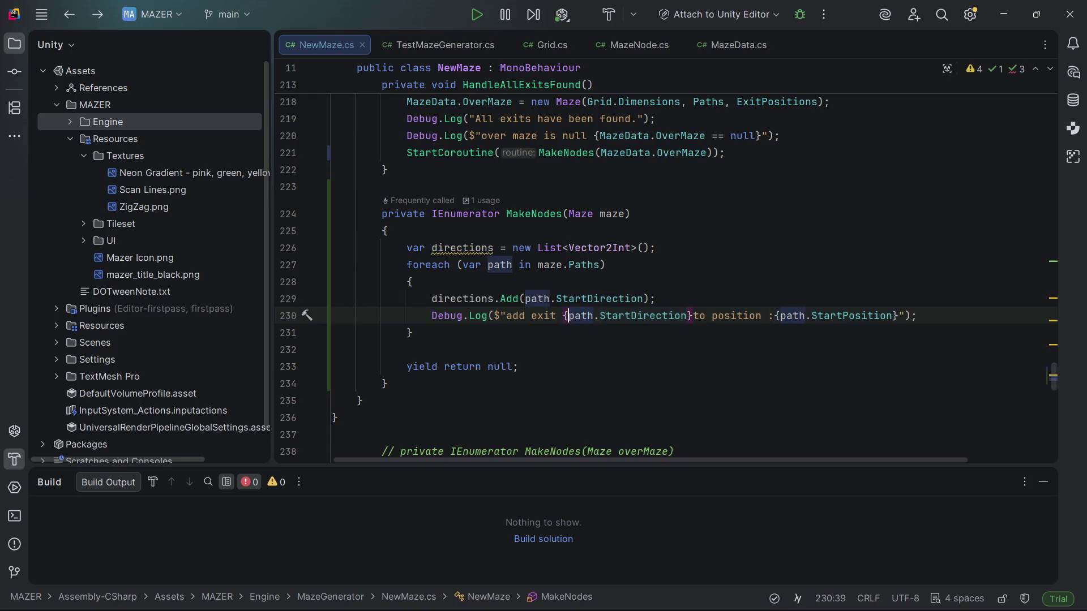
{"action": "left_click", "coordinate": [687, 316]}
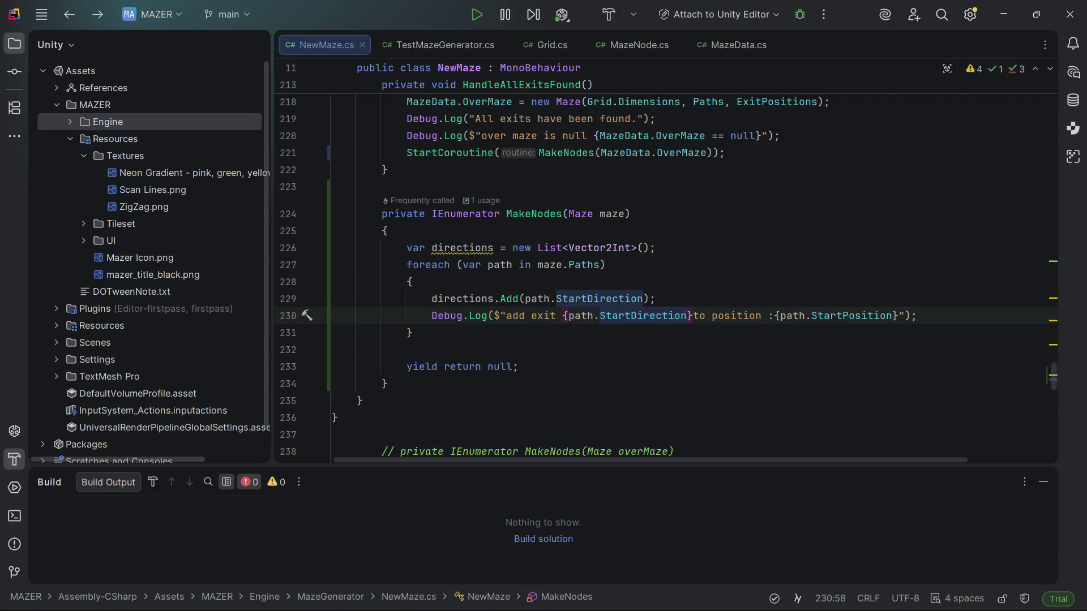
- Call GetNameOfVectorInt() on StartDirection in the log message
{"action": "type", "text": "."}
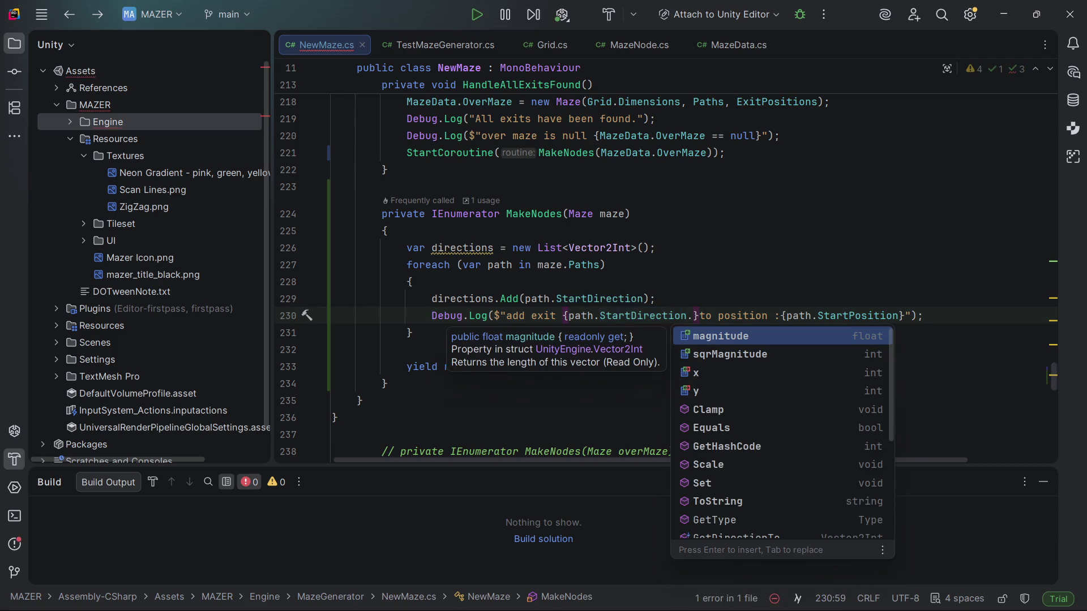
{"action": "key", "text": "BackSpace"}
{"action": "type", "text": "Get"}
{"action": "key", "text": "BackSpace"}
{"action": "key", "text": "BackSpace"}
{"action": "key", "text": "BackSpace"}
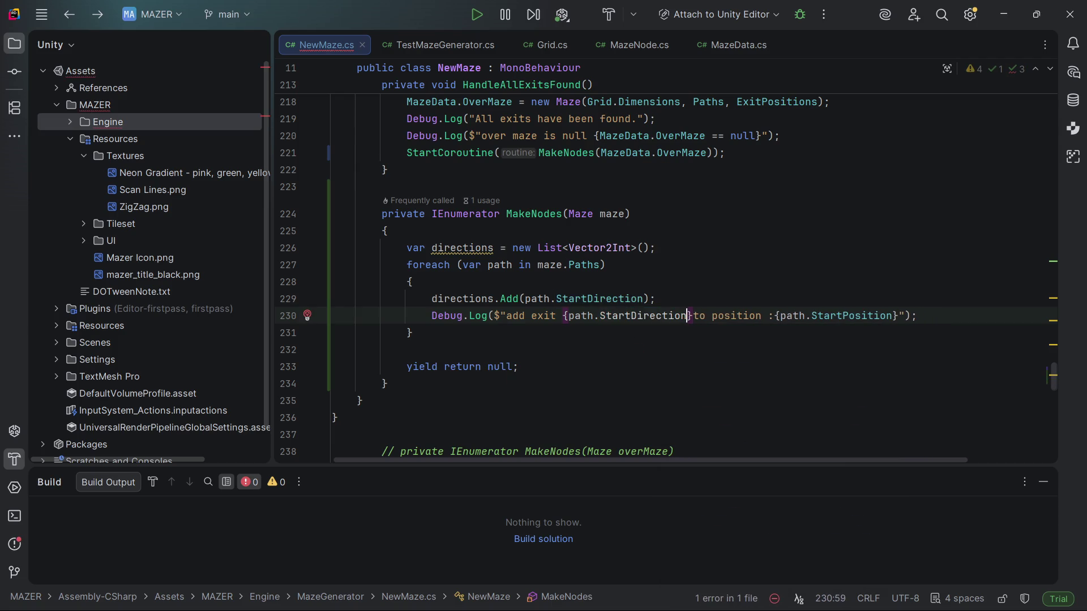
{"action": "type", "text": ".GetDi"}
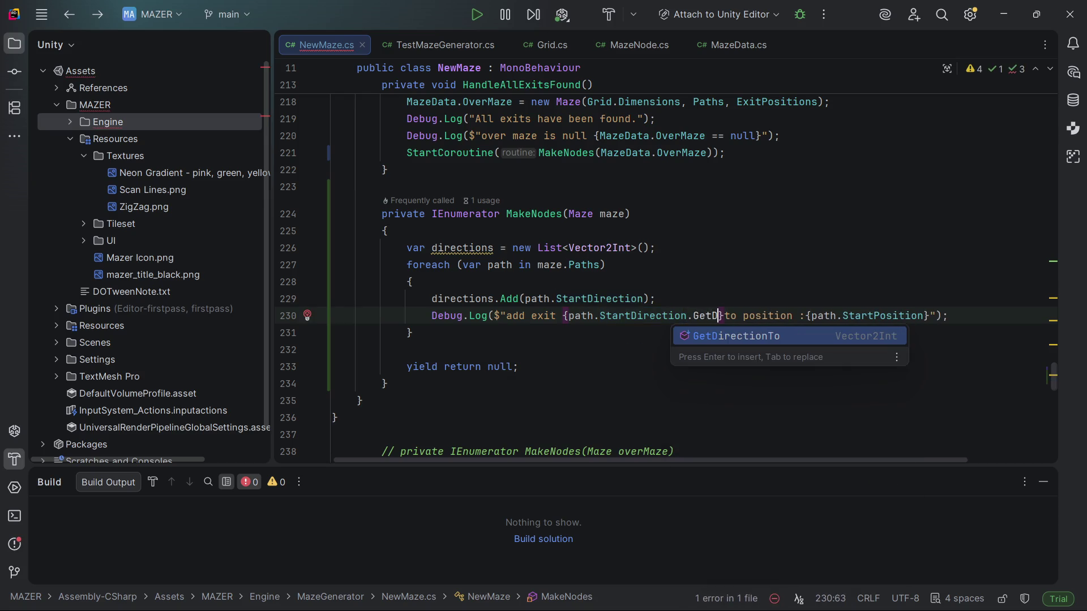
{"action": "key", "text": "BackSpace"}
{"action": "key", "text": "BackSpace"}
{"action": "type", "text": "N"}
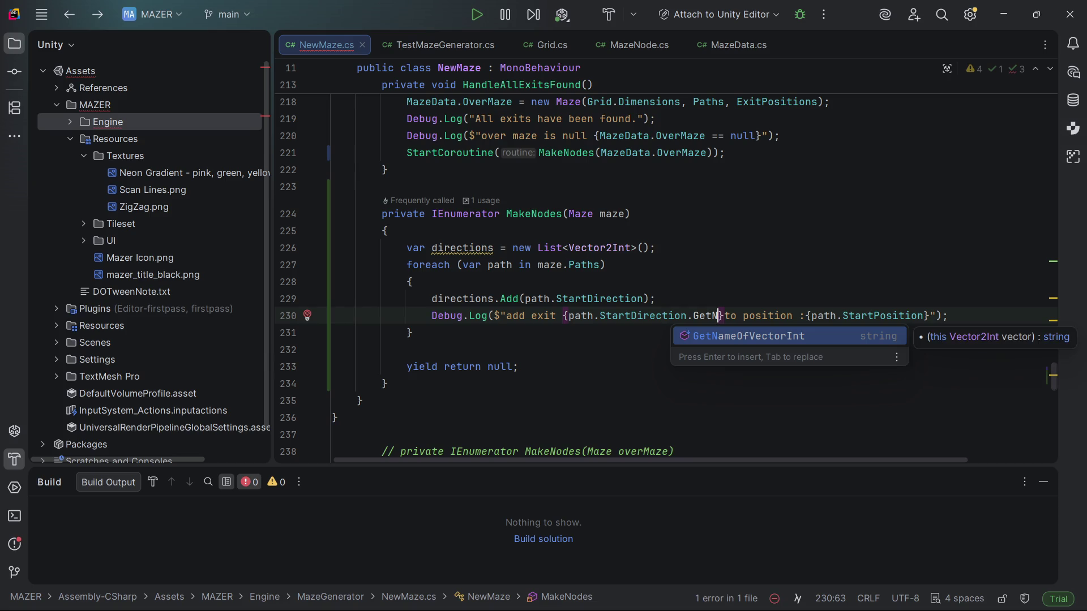
{"action": "key", "text": "Return"}
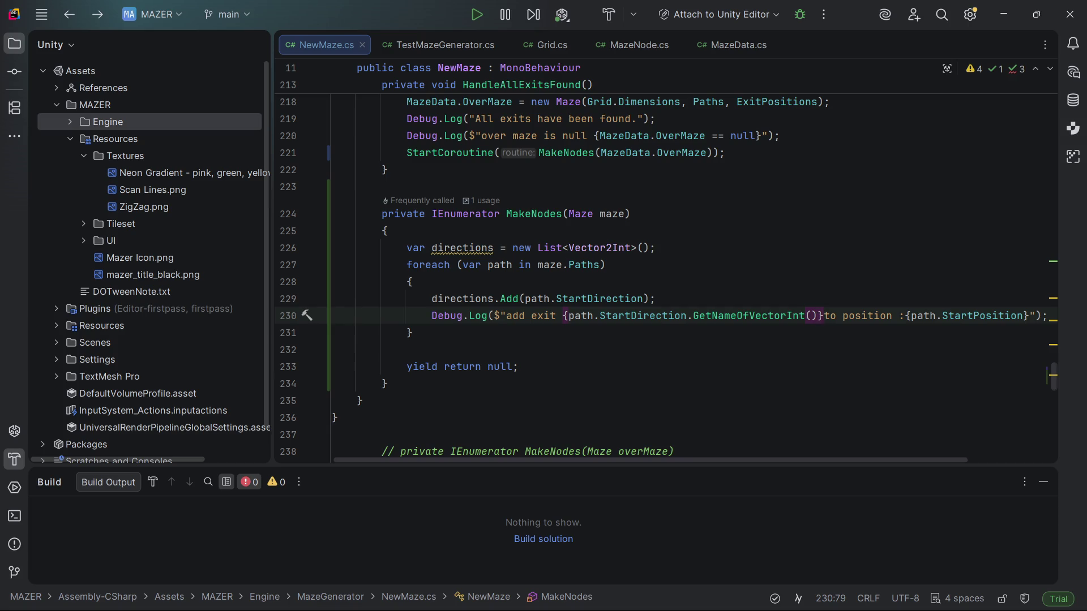
{"action": "left_click", "coordinate": [793, 315]}
- Start renaming GetNameOfVectorInt, then check its declaration in GridUtilities and return
{"action": "key", "text": "ctrl+r"}
{"action": "key", "text": "r"}
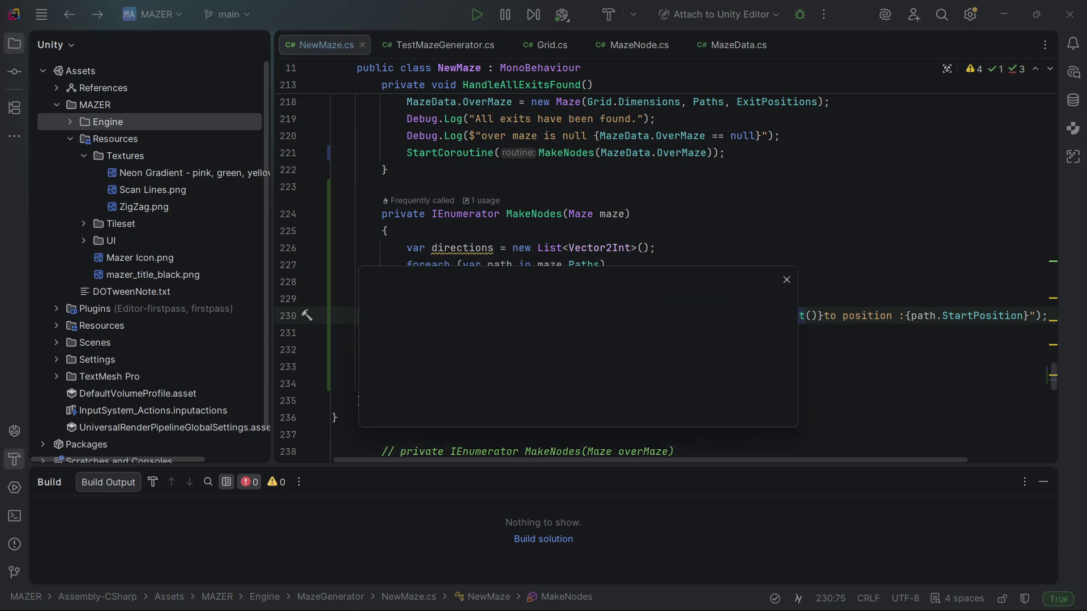
{"action": "left_click", "coordinate": [379, 299]}
{"action": "key", "text": "Right"}
{"action": "key", "text": "Right"}
{"action": "key", "text": "Right"}
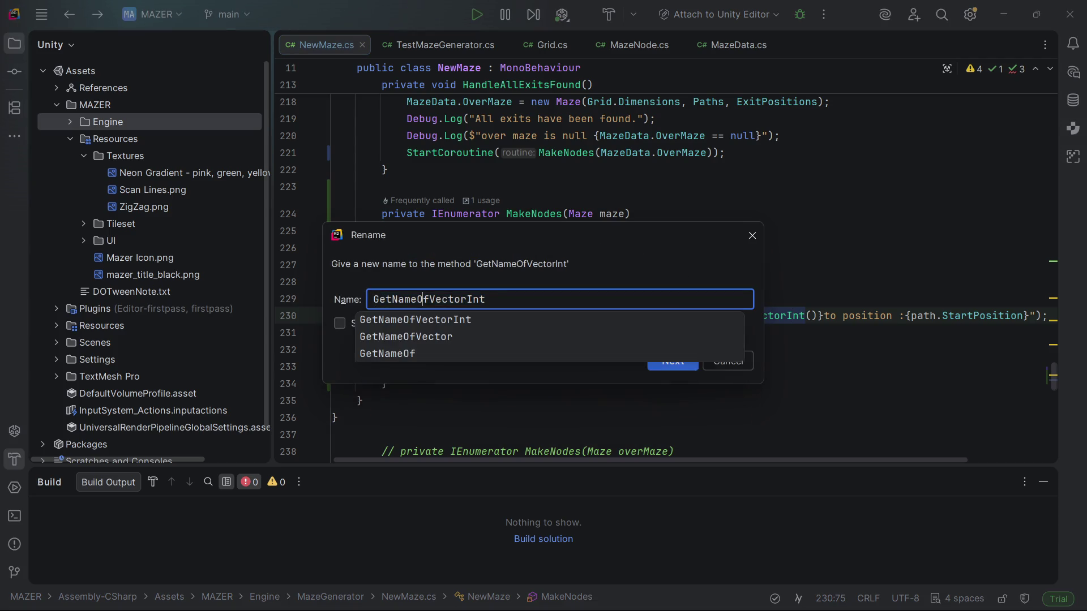
{"action": "type", "text": "2"}
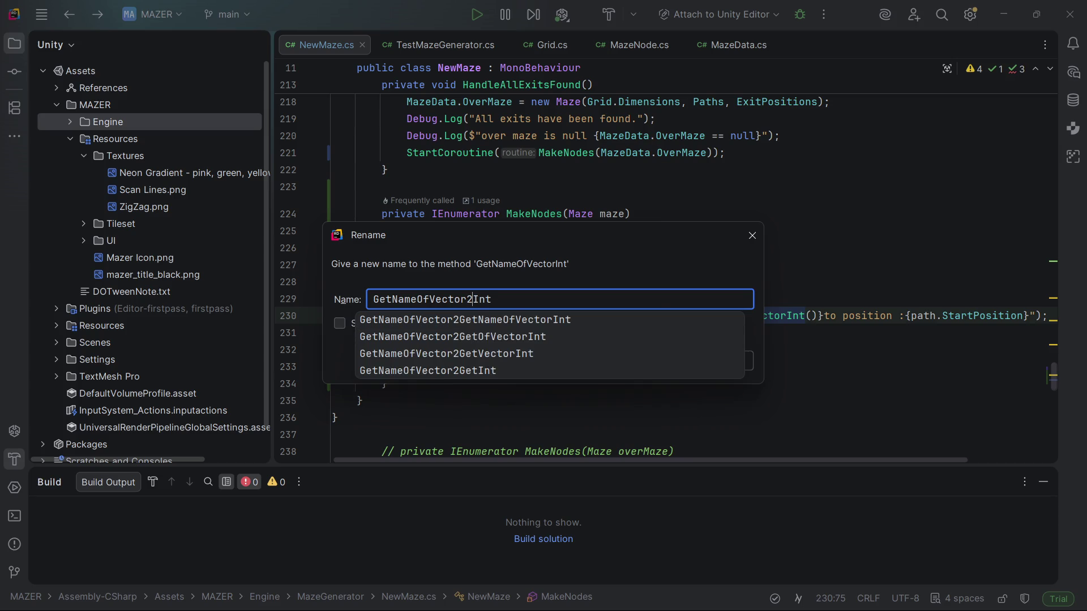
{"action": "key", "text": "Right"}
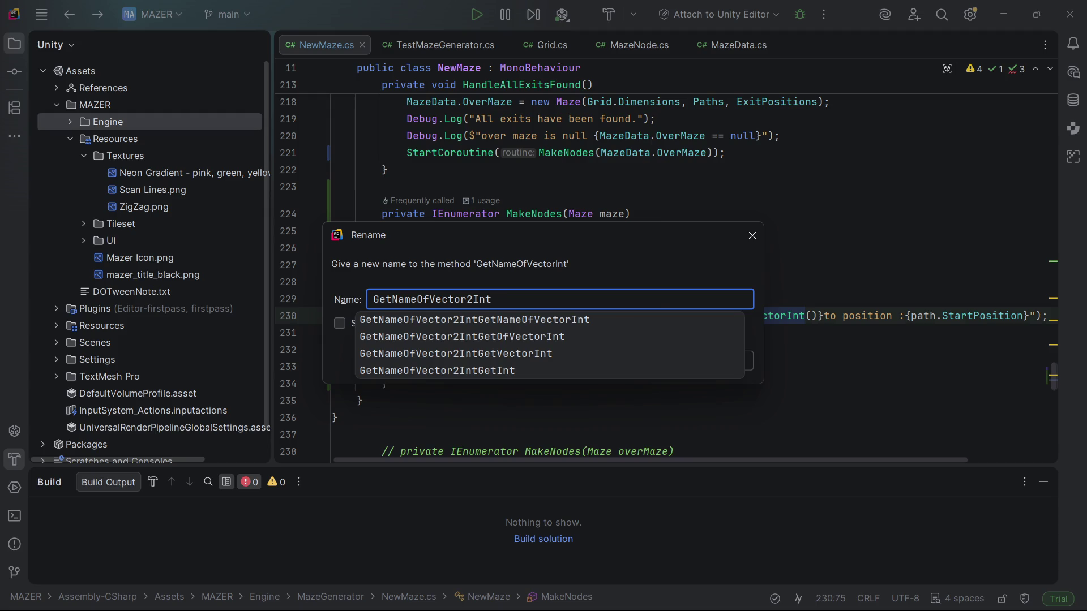
{"action": "key", "text": "Escape"}
{"action": "key", "text": "Escape"}
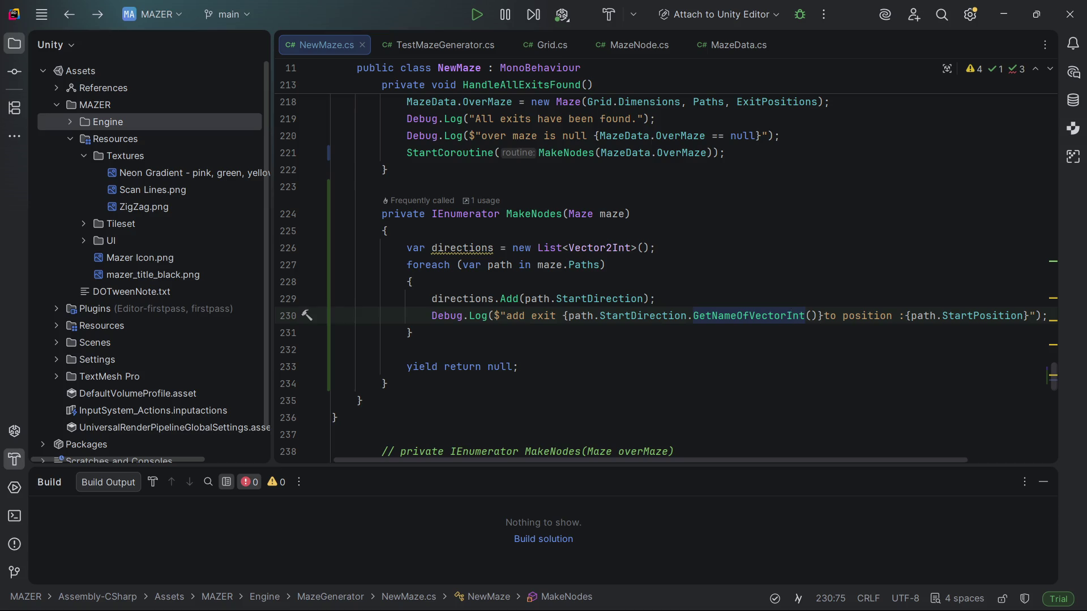
{"action": "key", "text": "F12"}
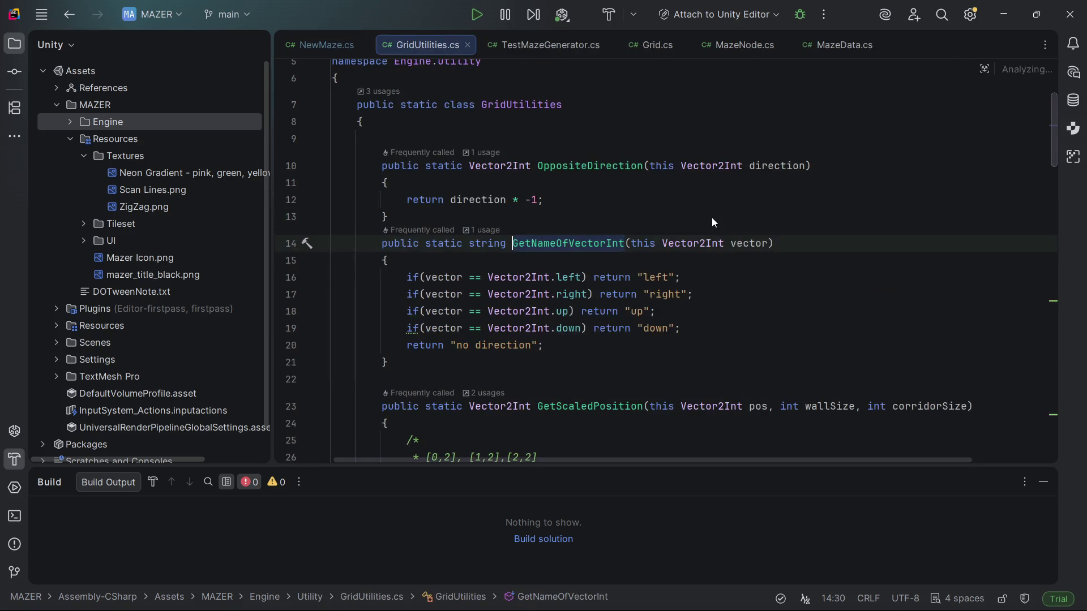
{"action": "scroll", "coordinate": [712, 218], "scroll_direction": "down", "scroll_amount": 1}
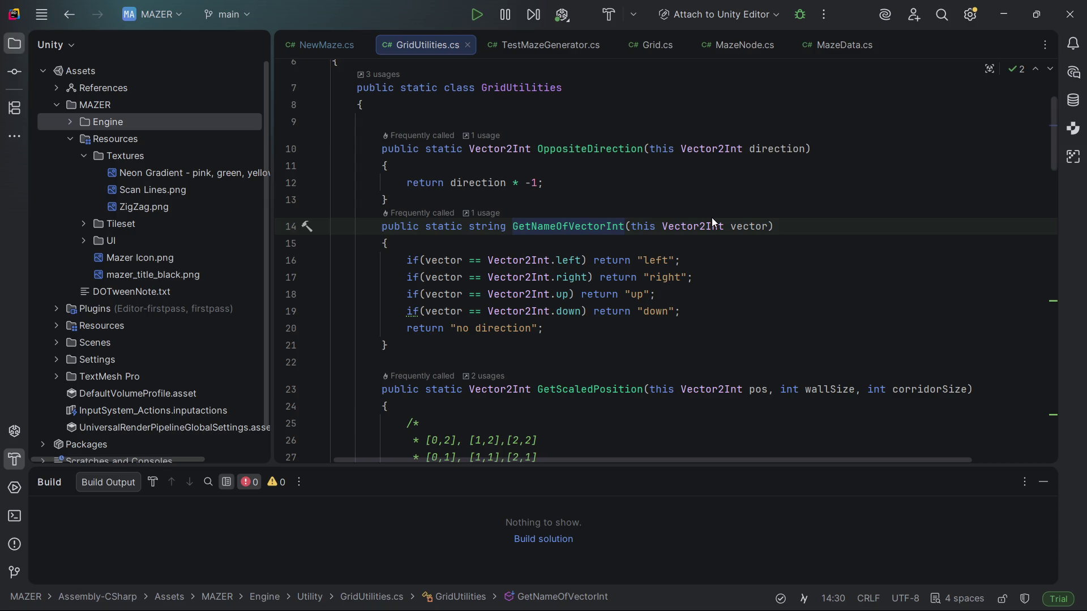
{"action": "scroll", "coordinate": [712, 217], "scroll_direction": "down", "scroll_amount": 1}
{"action": "key", "text": "ctrl+alt+Left"}
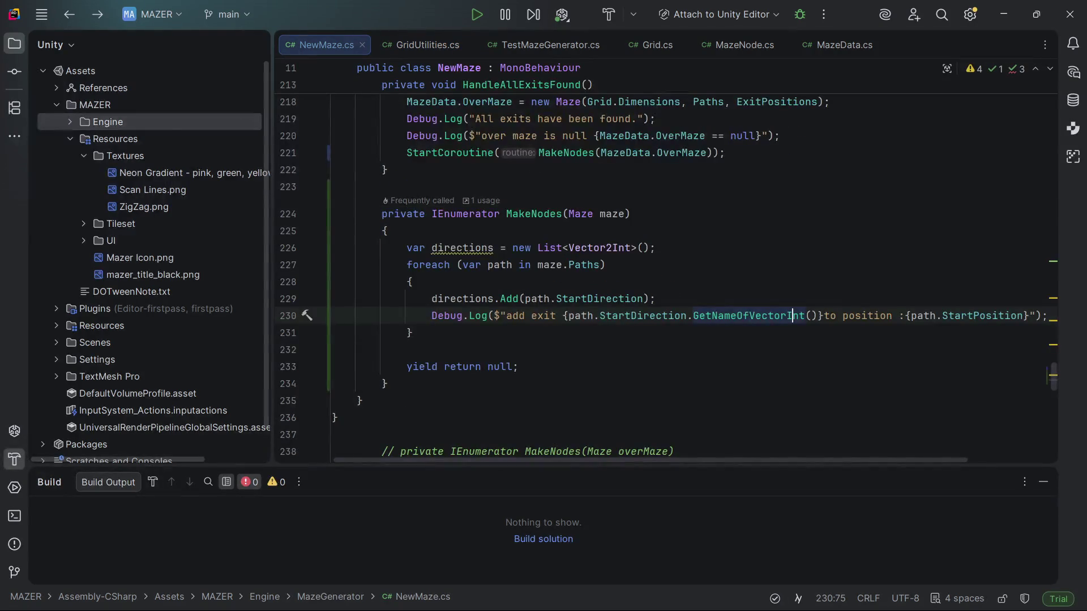
- Rename GetNameOfVectorInt to GetNameOfVector
{"action": "key", "text": "ctrl+r"}
{"action": "key", "text": "r"}
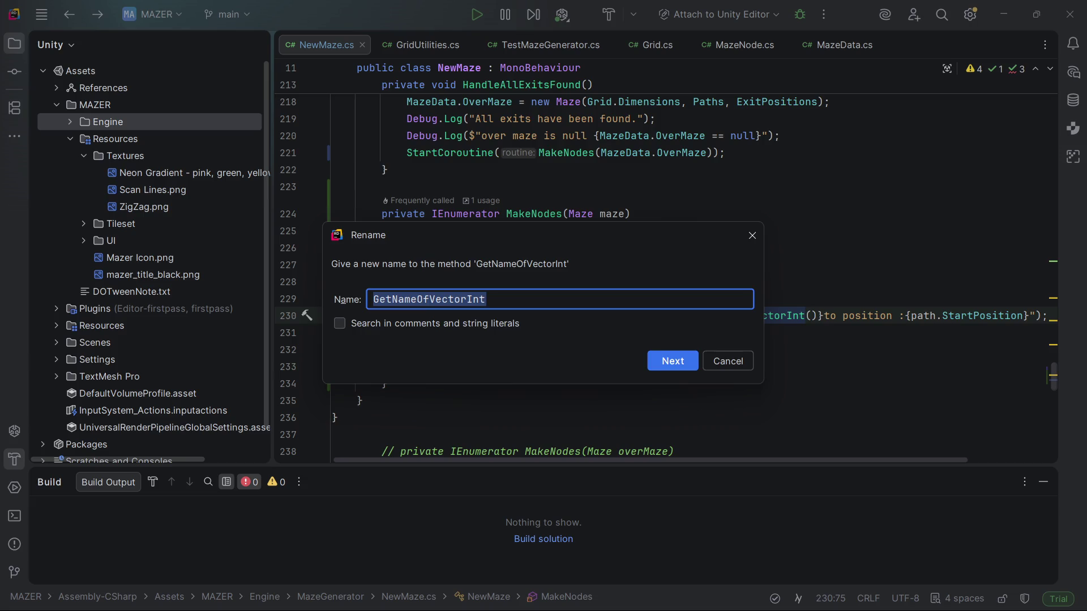
{"action": "left_click", "coordinate": [460, 299]}
{"action": "key", "text": "Right"}
{"action": "type", "text": "2"}
{"action": "left_click", "coordinate": [491, 299]}
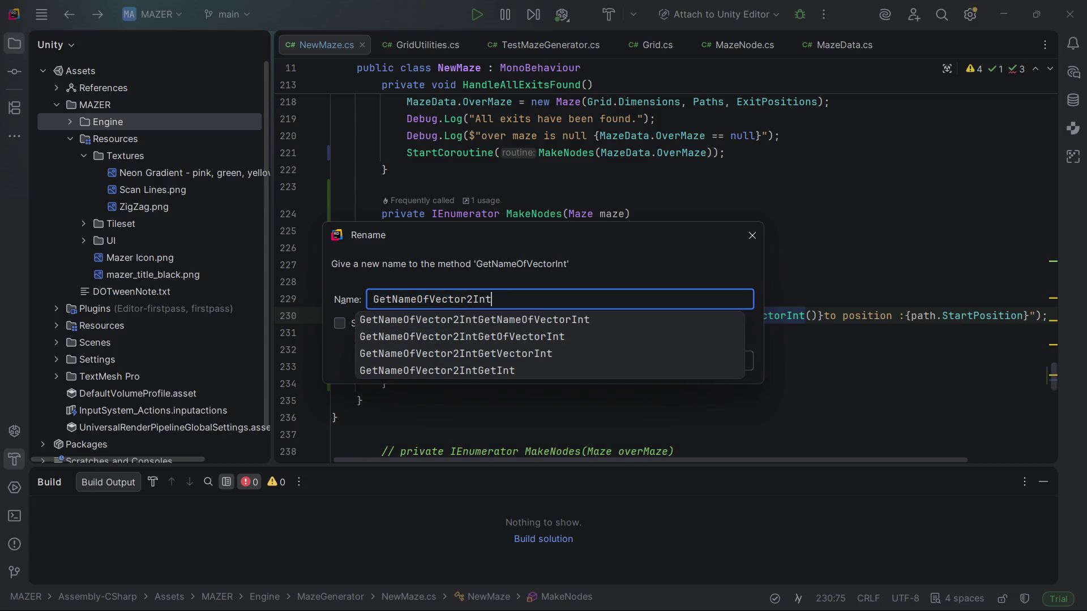
{"action": "key", "text": "Escape"}
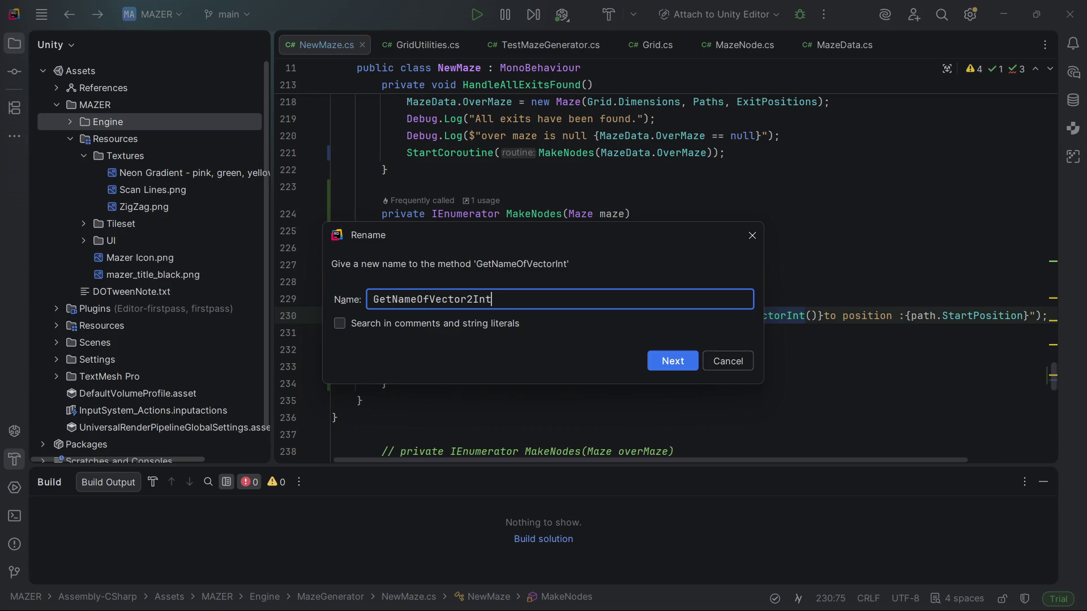
{"action": "key", "text": "BackSpace"}
{"action": "key", "text": "BackSpace"}
{"action": "key", "text": "BackSpace"}
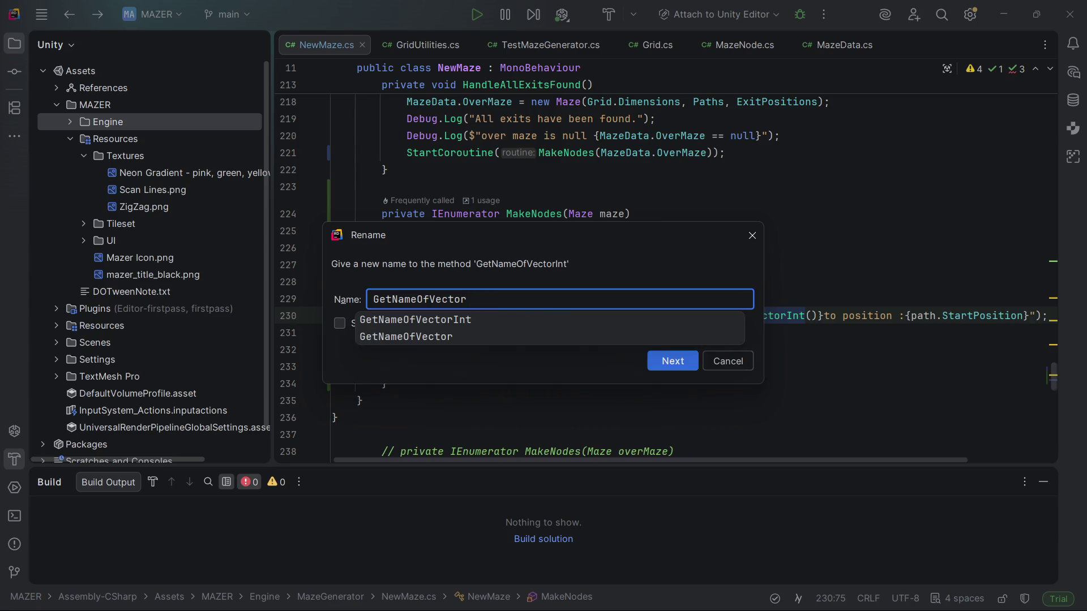
{"action": "key", "text": "Return"}
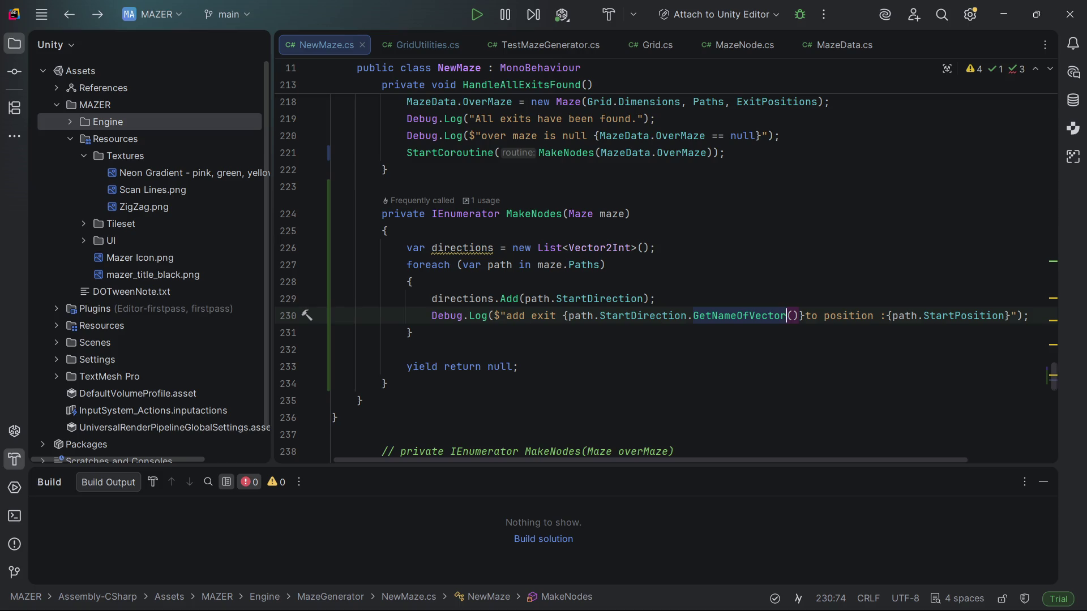
{"action": "scroll", "coordinate": [496, 315], "scroll_direction": "up", "scroll_amount": 1}
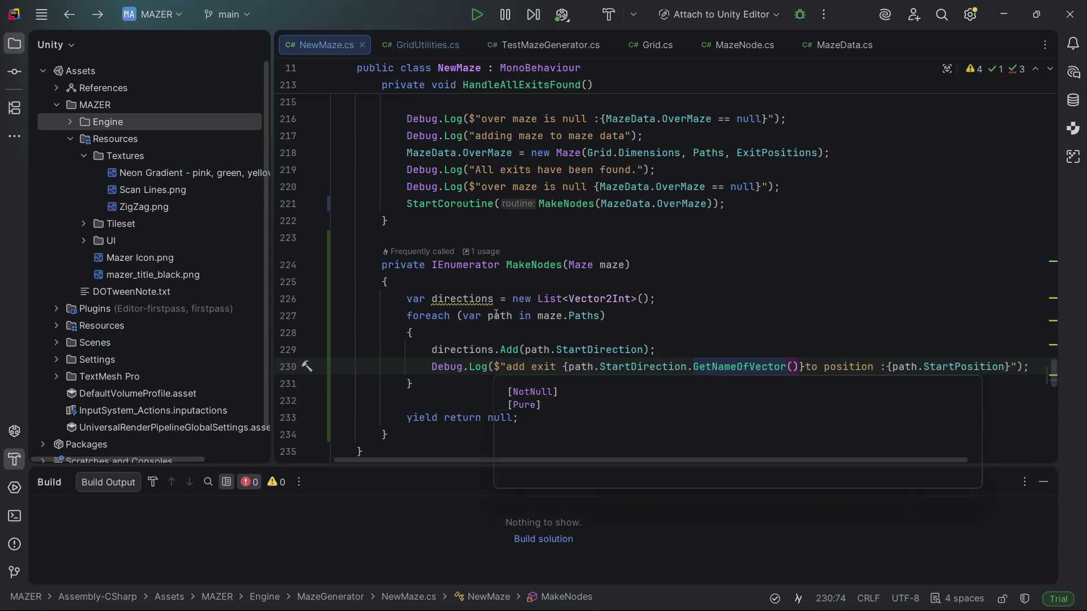
{"action": "scroll", "coordinate": [496, 315], "scroll_direction": "down", "scroll_amount": 3}
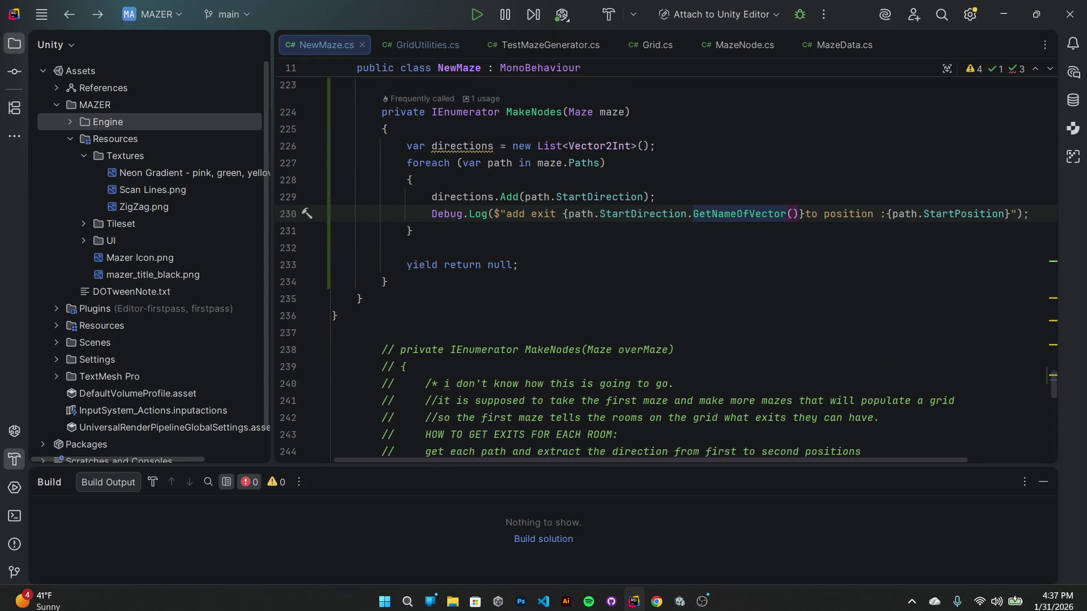
- Switch to the Unity Editor and close the Chrome window
{"action": "mouse_move", "coordinate": [704, 601]}
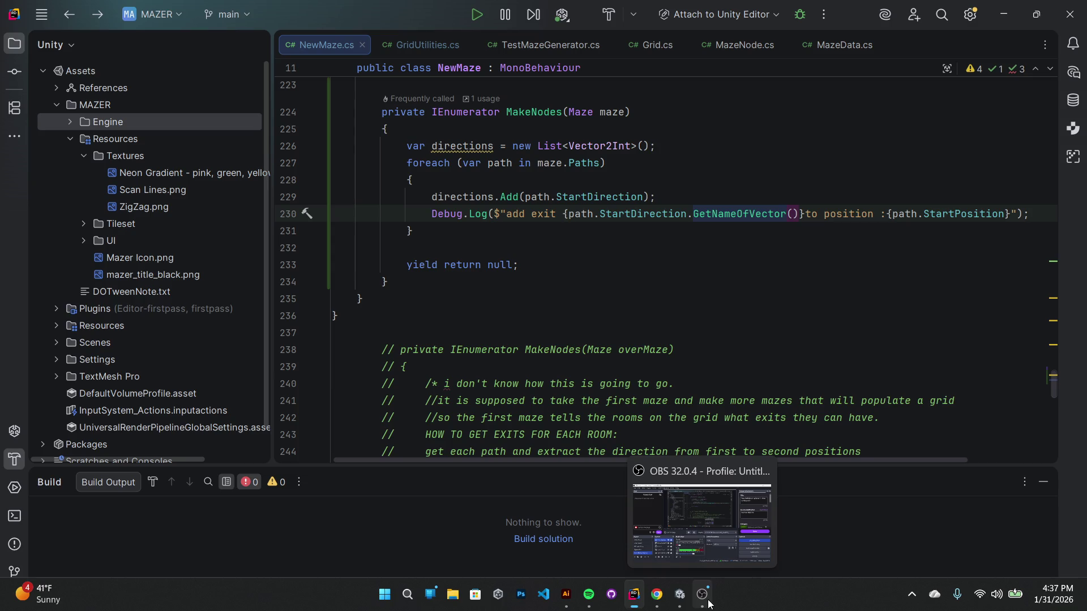
{"action": "left_click", "coordinate": [657, 594]}
{"action": "left_click", "coordinate": [679, 595]}
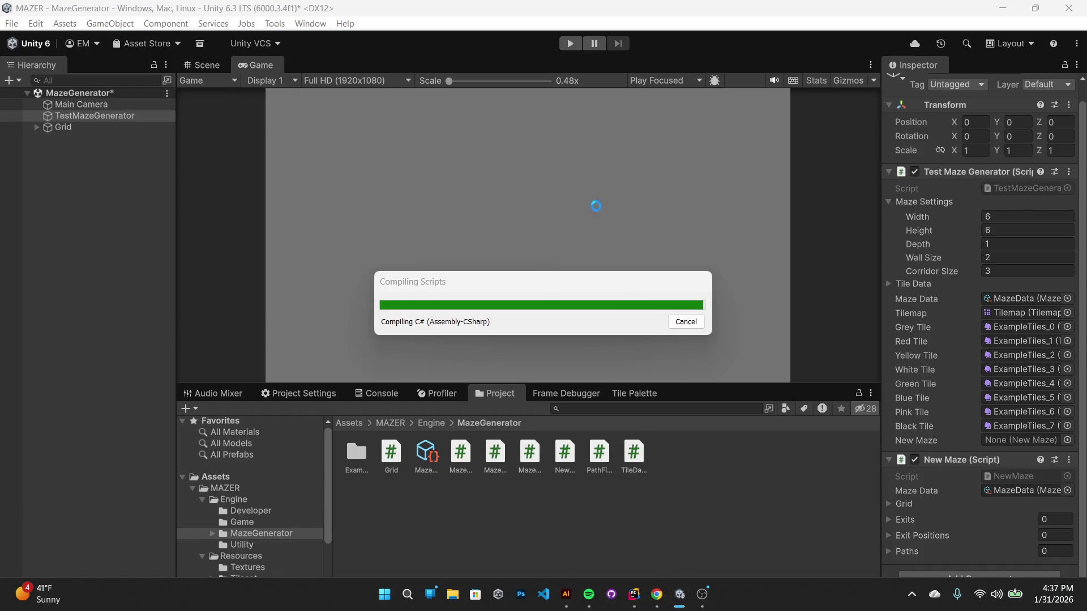
{"action": "mouse_move", "coordinate": [705, 604]}
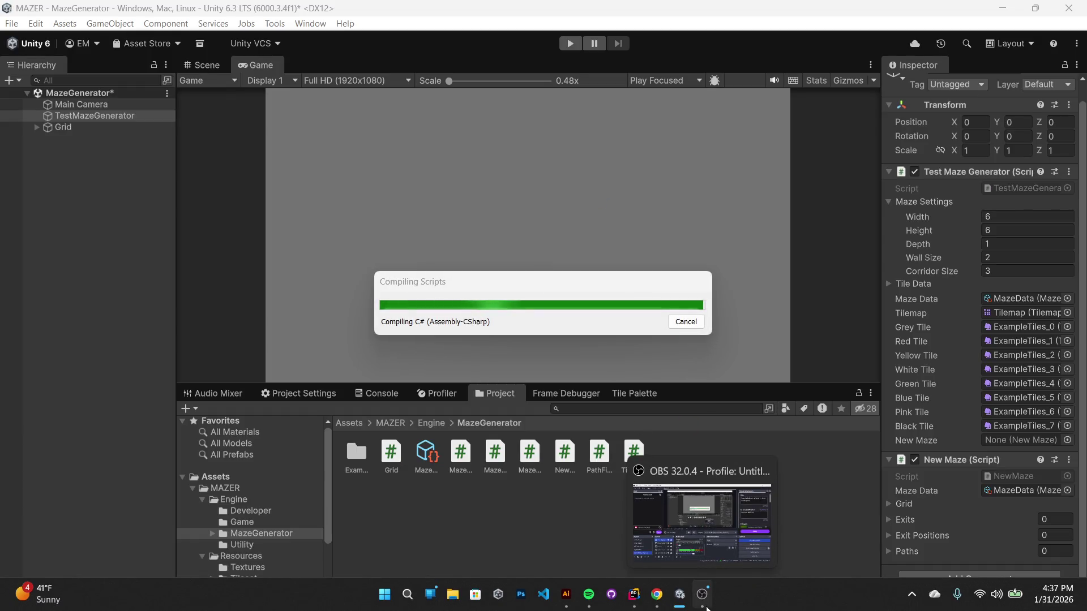
{"action": "right_click", "coordinate": [658, 604]}
{"action": "left_click", "coordinate": [622, 556]}
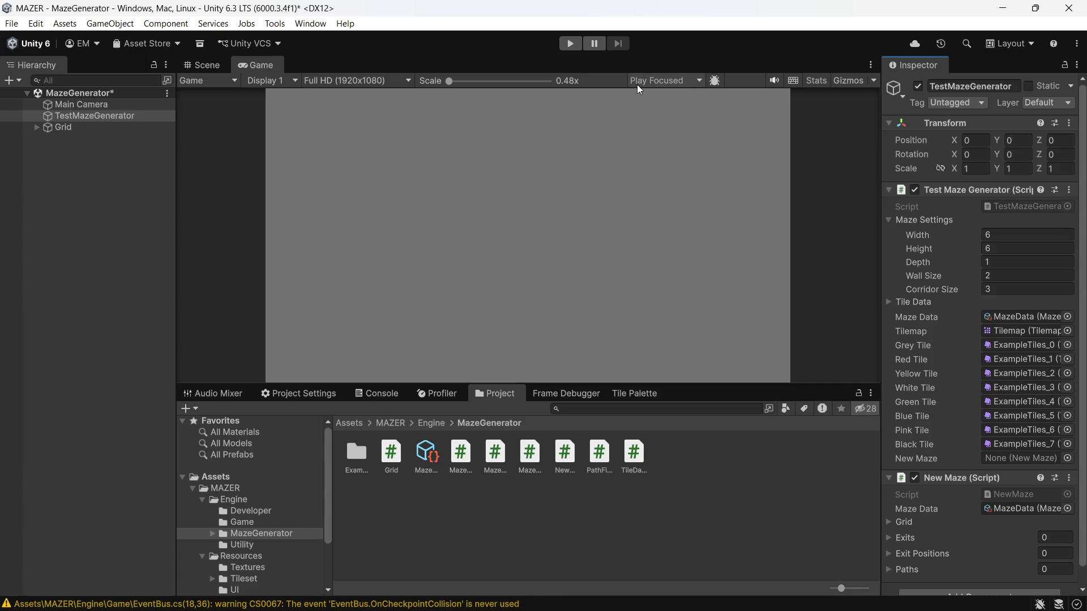
- Save the MazeGenerator scene and enter Play mode
{"action": "left_click", "coordinate": [146, 136]}
{"action": "key", "text": "ctrl+s"}
{"action": "left_click", "coordinate": [568, 44]}
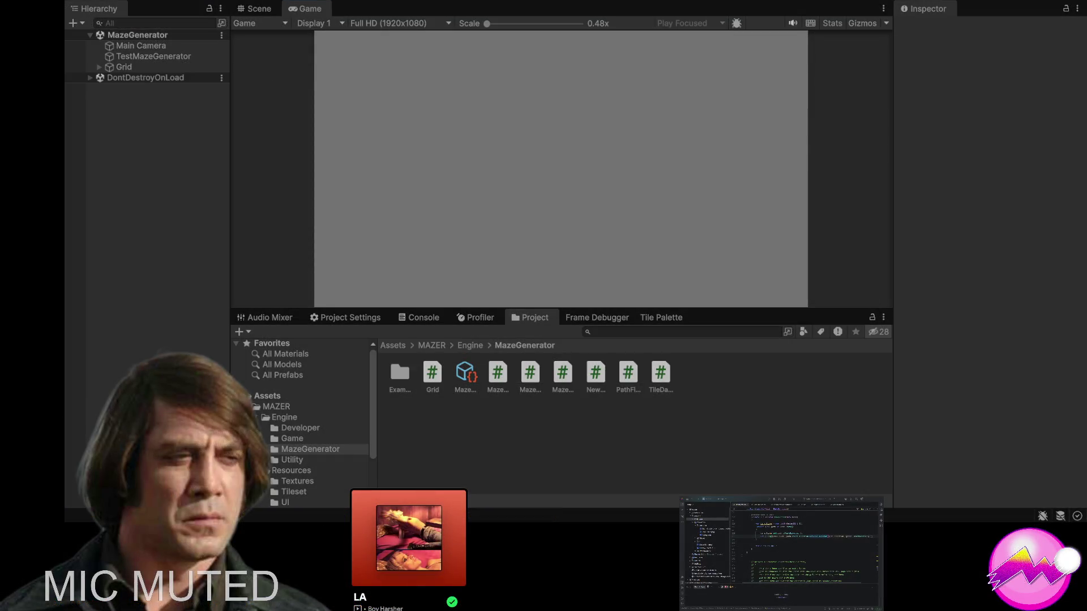
- Open the Console and inspect the position logs and the last log's stack trace
{"action": "left_click", "coordinate": [642, 161]}
{"action": "left_click", "coordinate": [423, 318]}
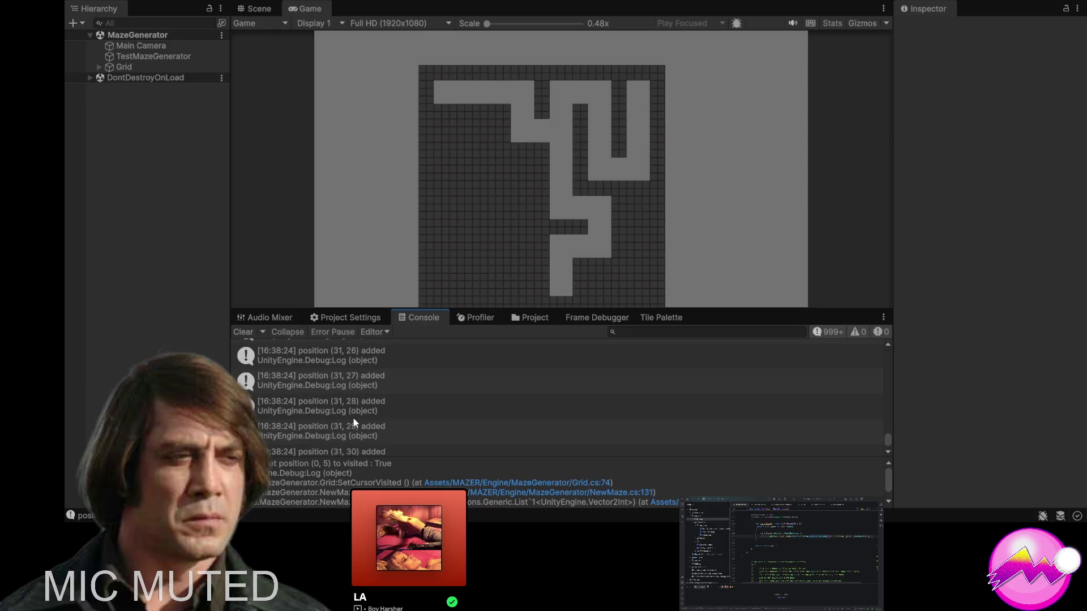
{"action": "scroll", "coordinate": [317, 396], "scroll_direction": "down", "scroll_amount": 1}
{"action": "scroll", "coordinate": [328, 481], "scroll_direction": "down", "scroll_amount": 1}
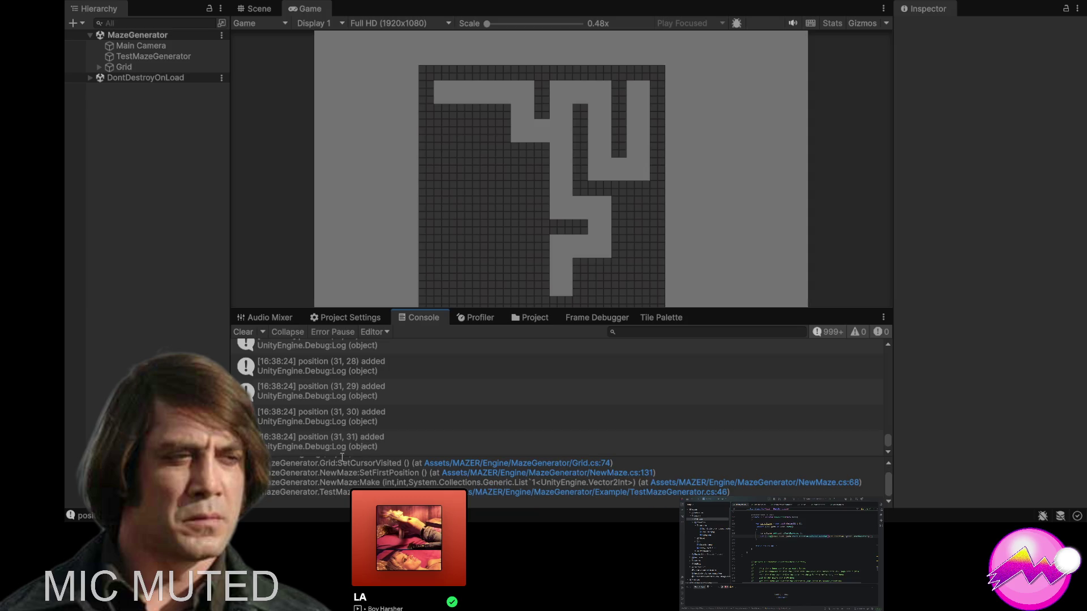
{"action": "left_click", "coordinate": [340, 439]}
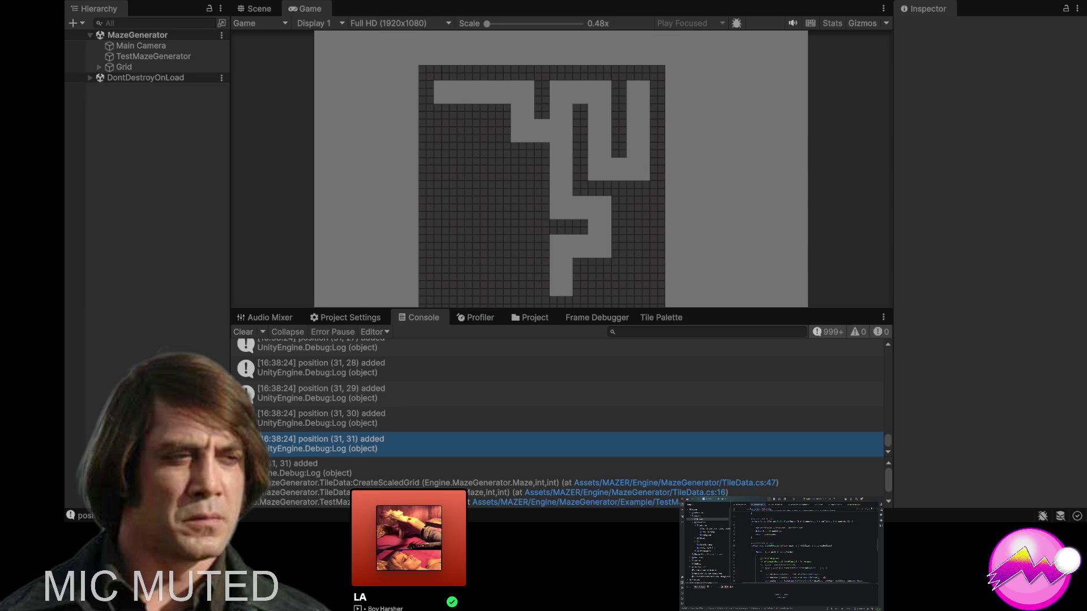
{"action": "scroll", "coordinate": [557, 396], "scroll_direction": "up", "scroll_amount": 3}
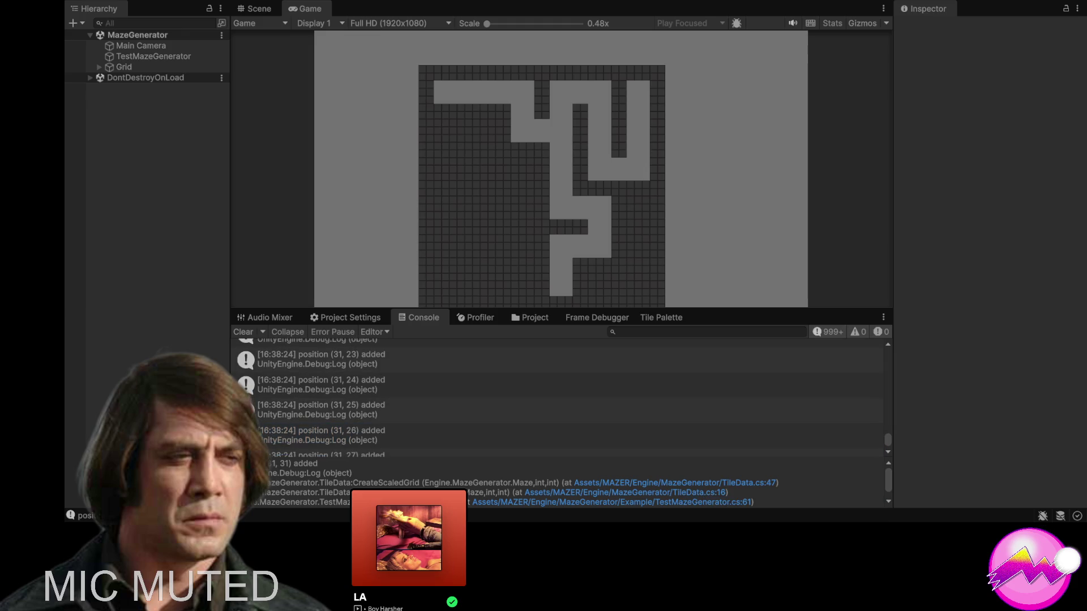
- Clear the Console and restart Play so exits log, e.g. up to (5, 3), down to (4, 4)
{"action": "left_click", "coordinate": [243, 332]}
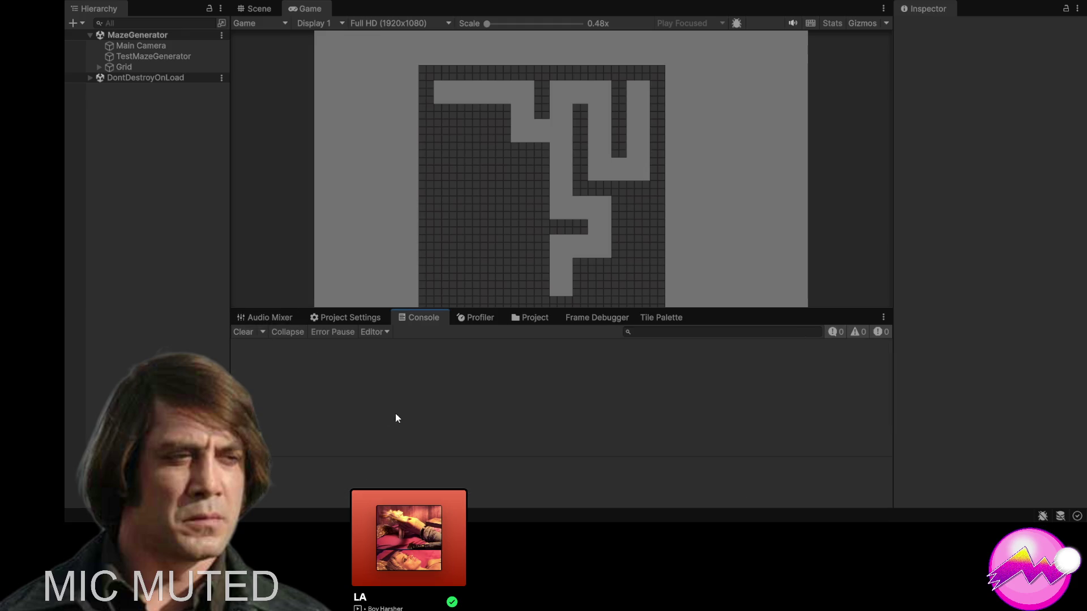
{"action": "left_click", "coordinate": [592, 1]}
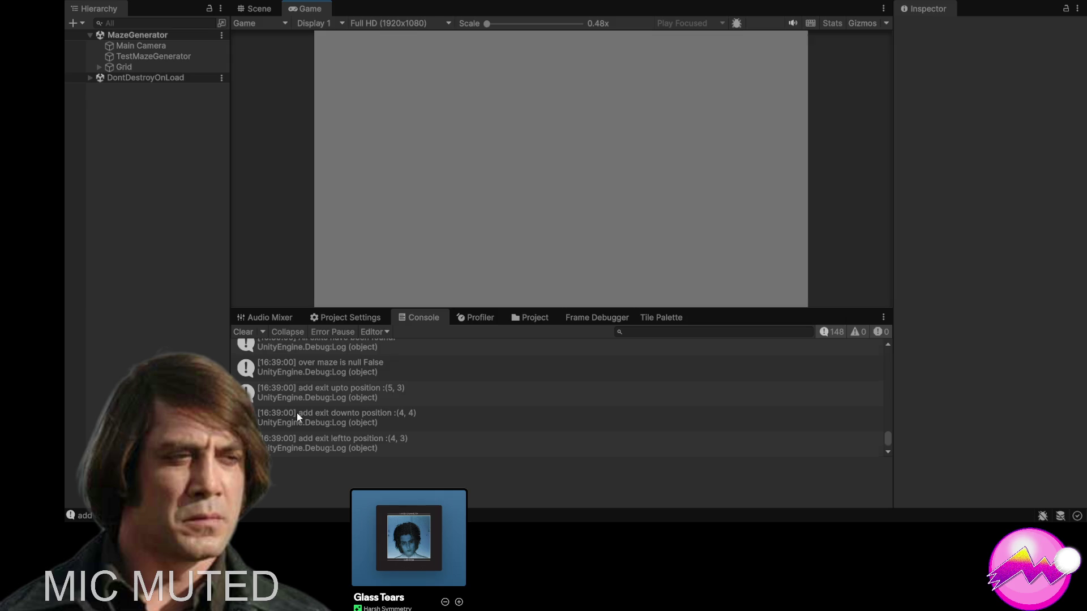
{"action": "scroll", "coordinate": [297, 412], "scroll_direction": "up", "scroll_amount": 2}
{"action": "scroll", "coordinate": [320, 404], "scroll_direction": "down", "scroll_amount": 2}
{"action": "mouse_move", "coordinate": [781, 609]}
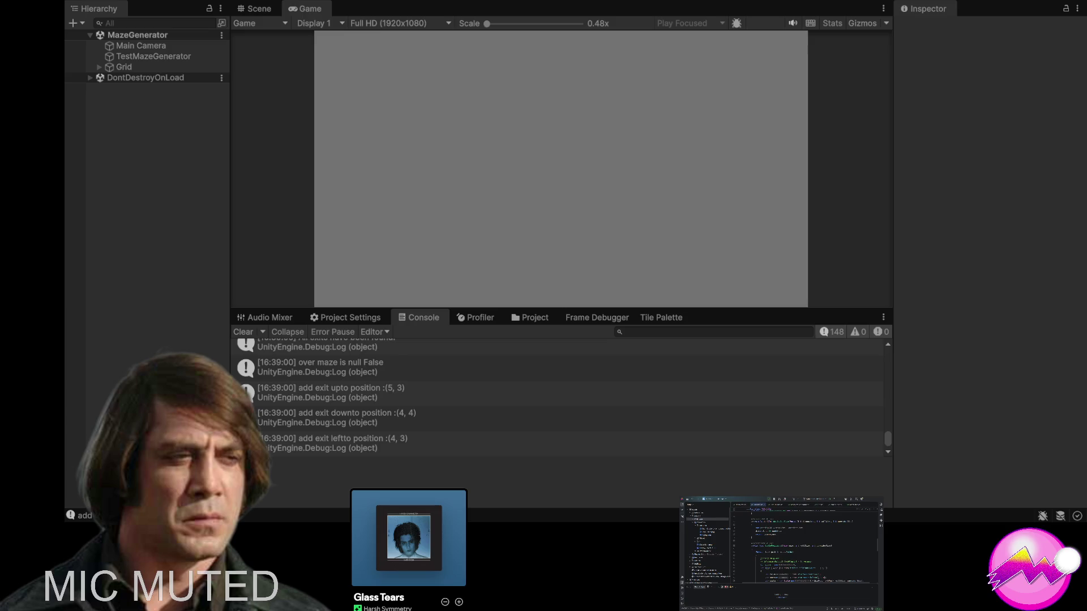
- Switch to Rider and review the ScalePositions and CorridorRect scaling code in TileData.cs
{"action": "left_click", "coordinate": [781, 551]}
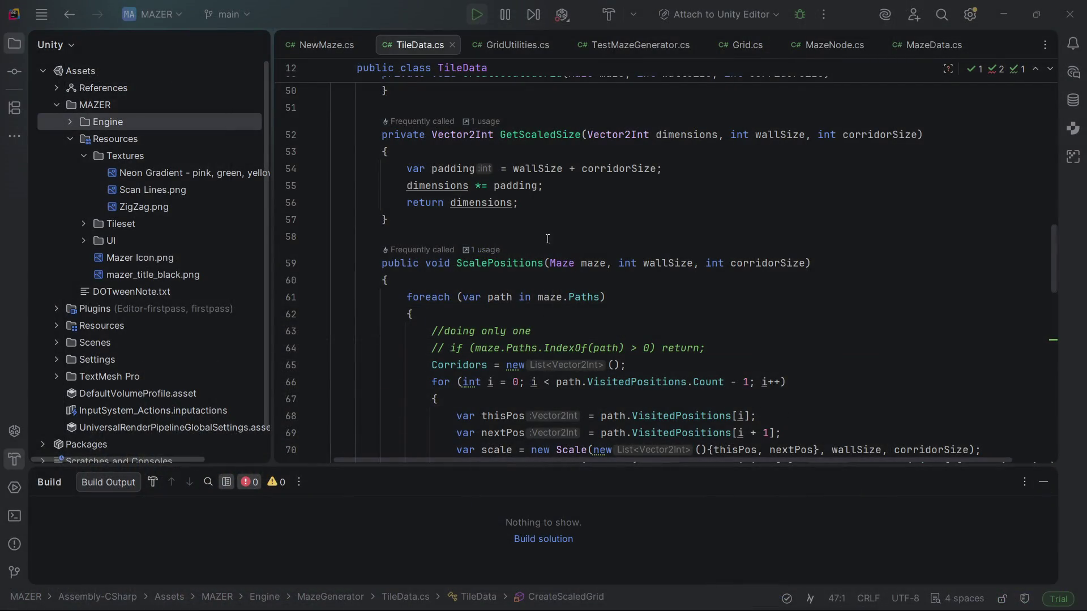
{"action": "scroll", "coordinate": [641, 266], "scroll_direction": "down", "scroll_amount": 3}
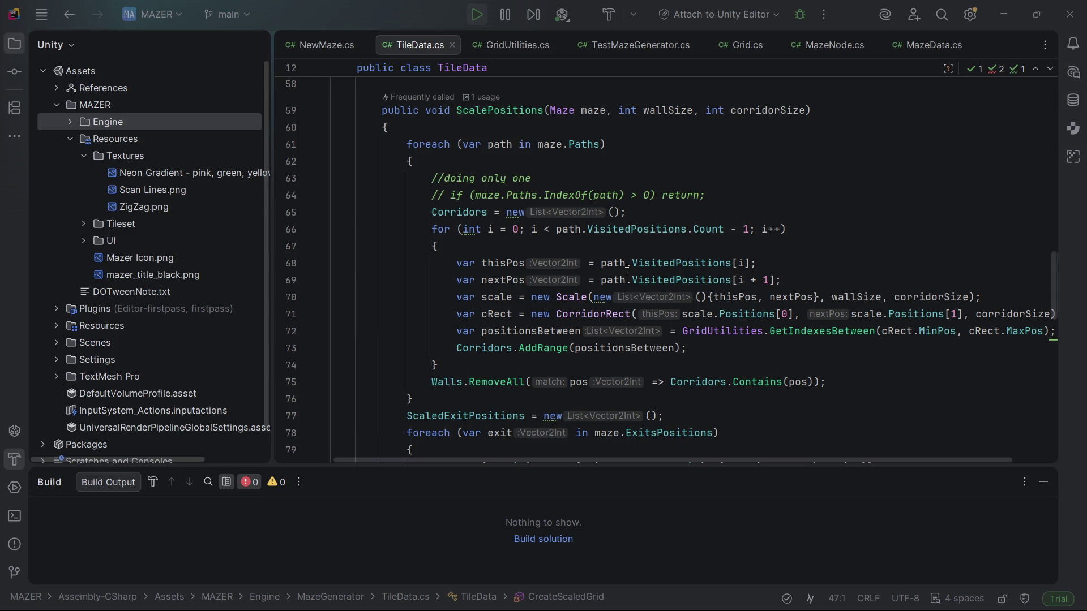
{"action": "scroll", "coordinate": [627, 272], "scroll_direction": "up", "scroll_amount": 1}
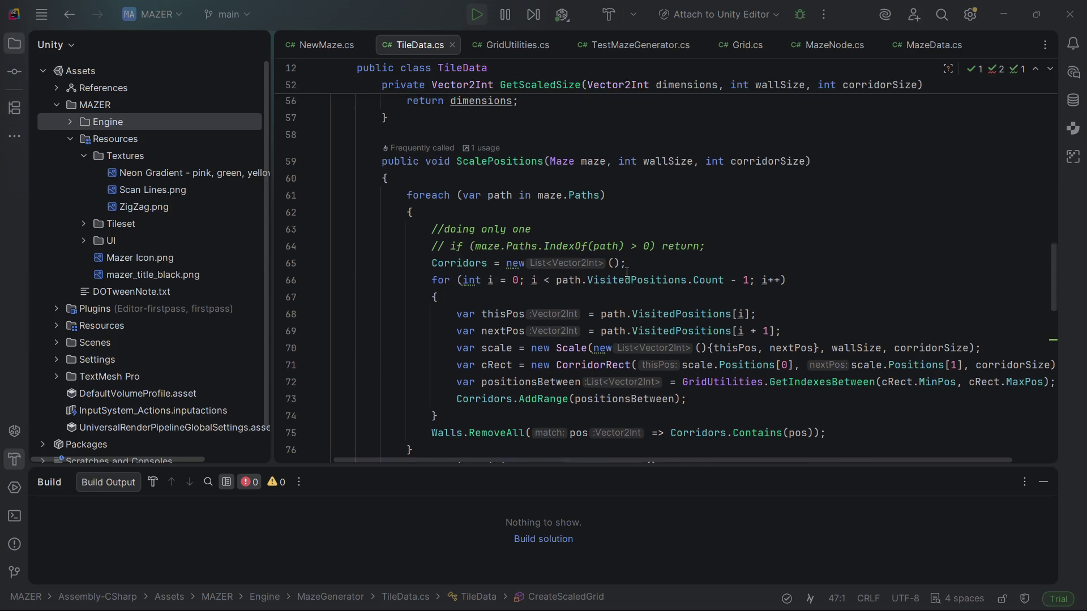
{"action": "scroll", "coordinate": [627, 272], "scroll_direction": "up", "scroll_amount": 1}
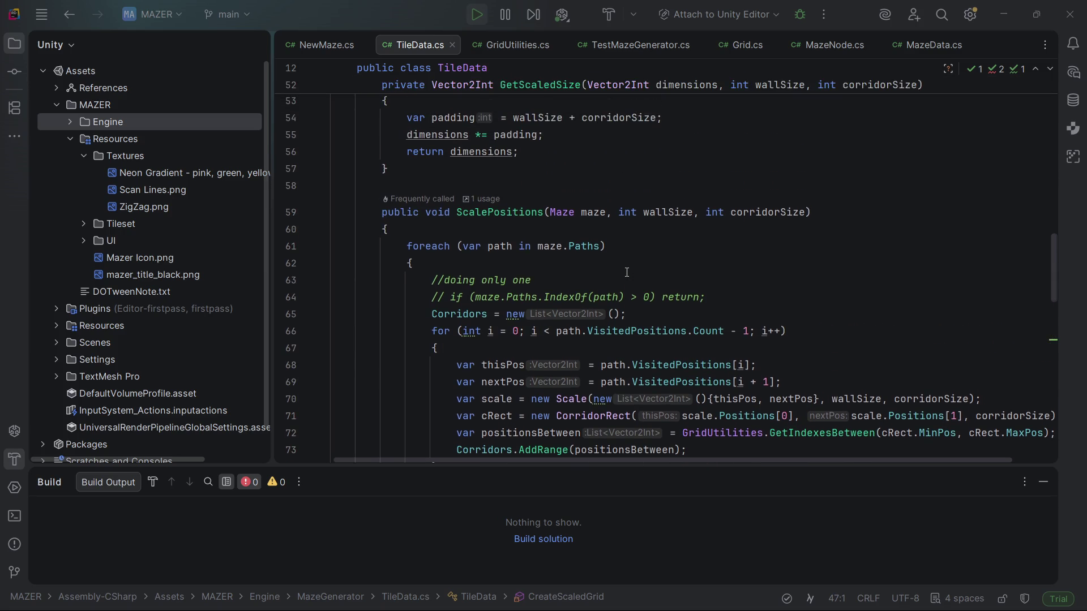
{"action": "scroll", "coordinate": [627, 273], "scroll_direction": "down", "scroll_amount": 10}
{"action": "scroll", "coordinate": [627, 272], "scroll_direction": "down", "scroll_amount": 6}
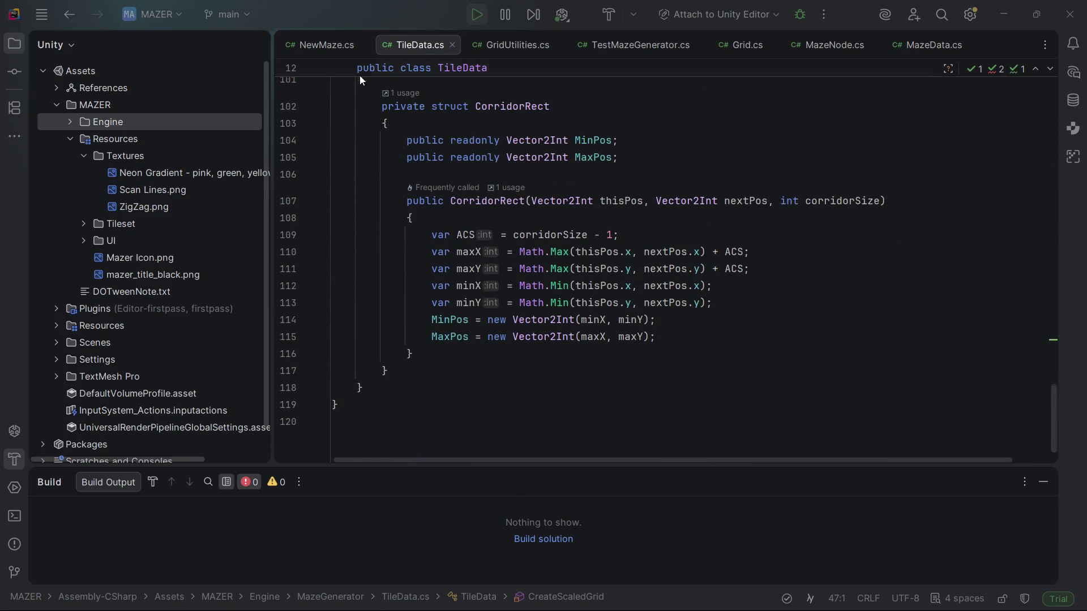
- Bring up NewMaze.cs at the MakeNodes exit-logging Debug.Log line
{"action": "left_click", "coordinate": [319, 52]}
{"action": "scroll", "coordinate": [571, 208], "scroll_direction": "down", "scroll_amount": 4}
{"action": "scroll", "coordinate": [571, 208], "scroll_direction": "up", "scroll_amount": 3}
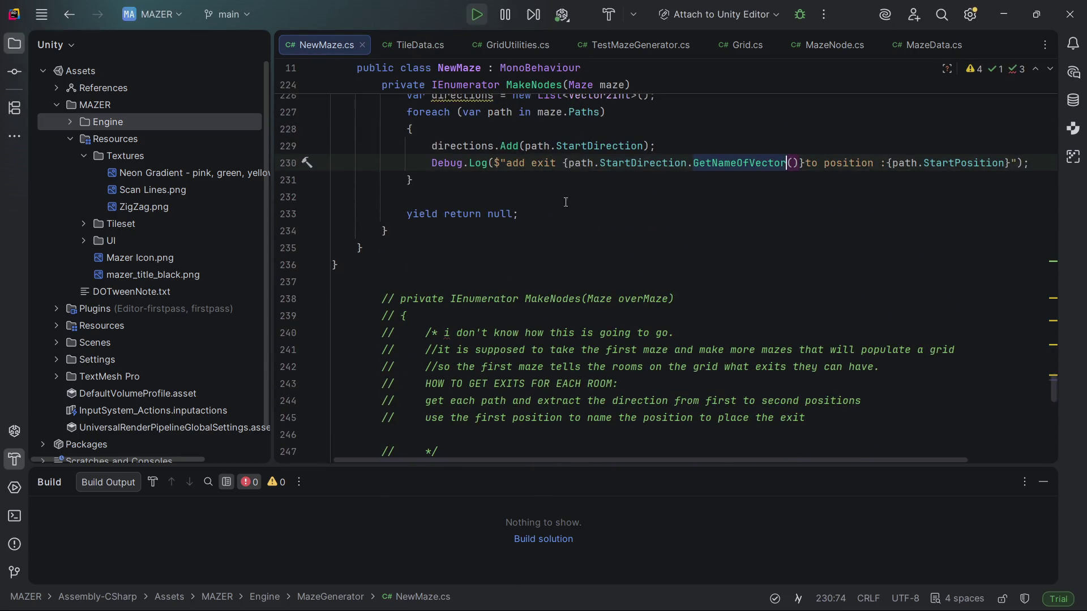
- Add ' : ' after 'add exit' on line 230 and dismiss the Play Mode banner
{"action": "left_click", "coordinate": [531, 163]}
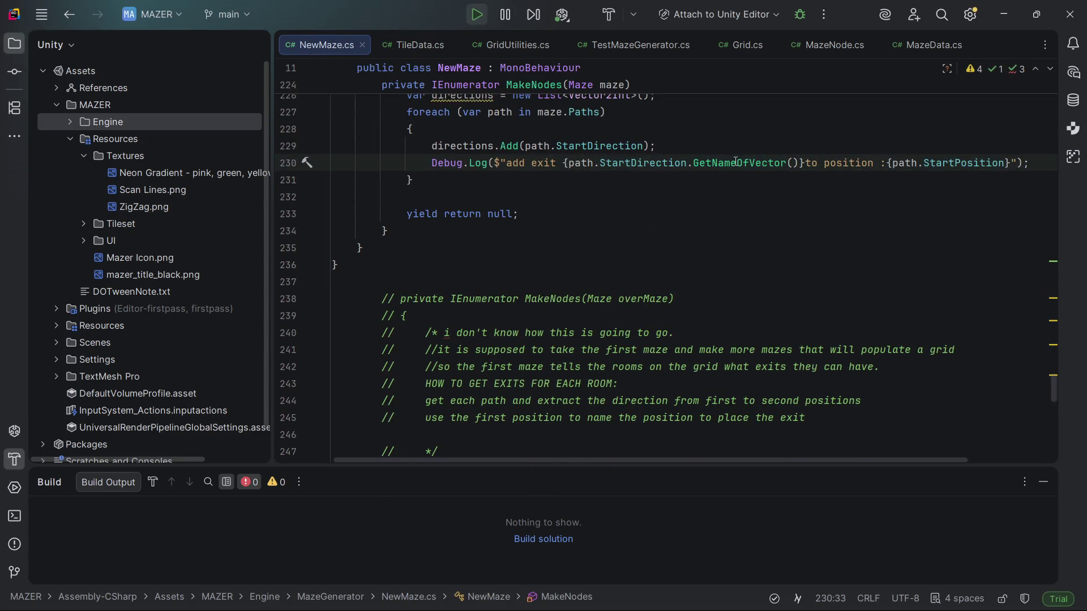
{"action": "left_click", "coordinate": [560, 163]}
{"action": "type", "text": ":"}
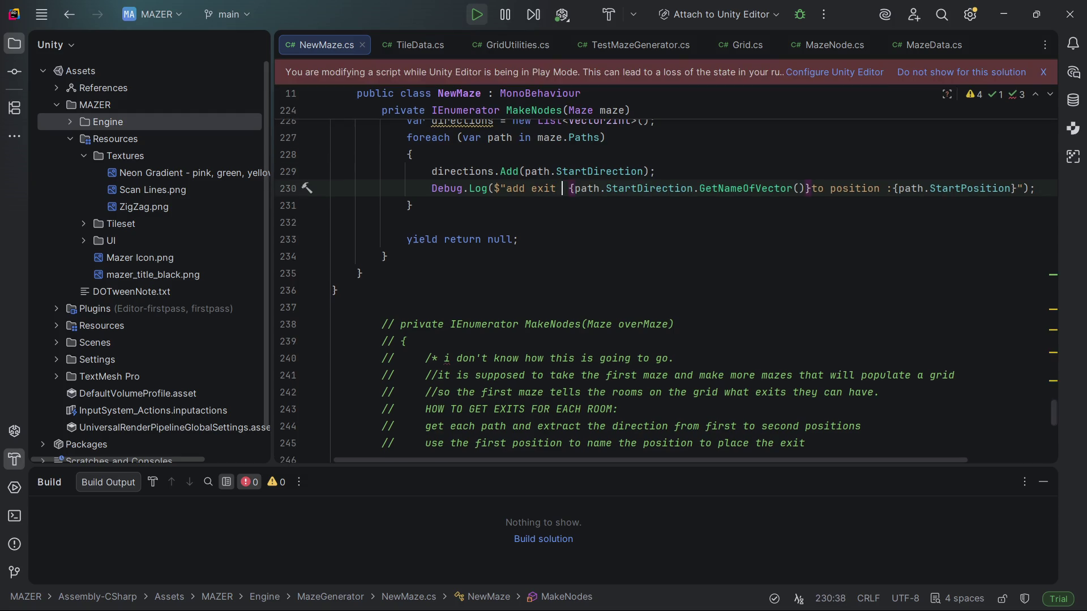
{"action": "key", "text": "Left"}
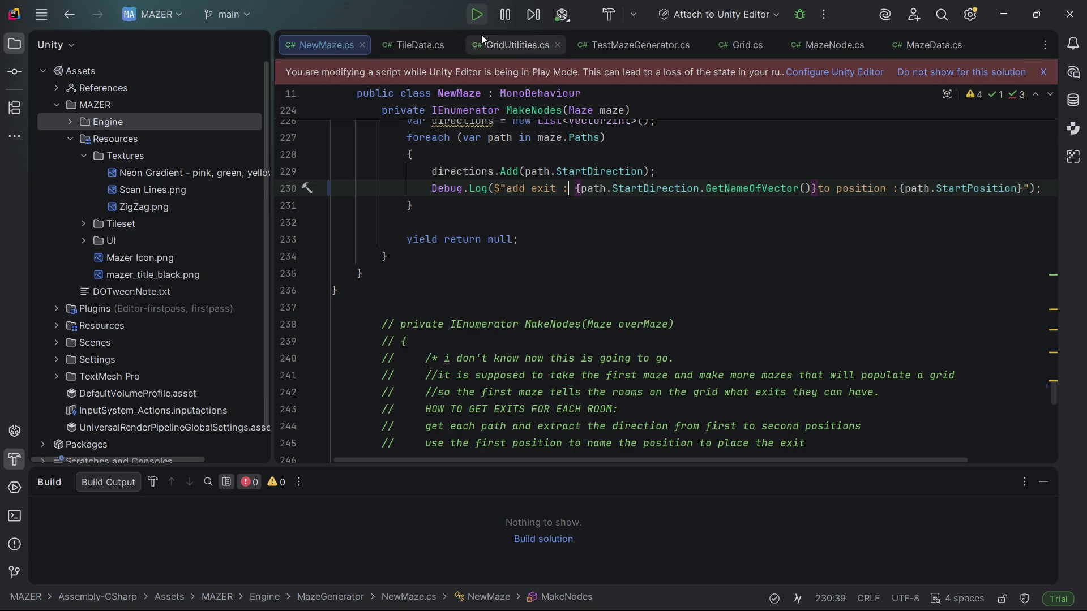
{"action": "left_click", "coordinate": [1041, 73]}
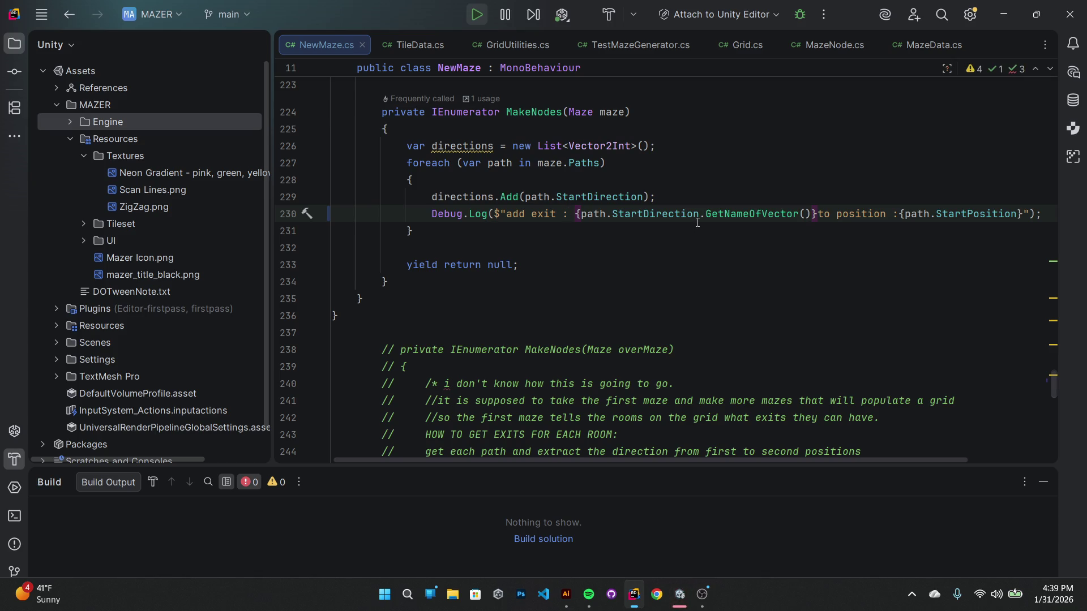
- Wrap the GetNameOfVector() direction placeholder in square brackets [ ]
{"action": "mouse_move", "coordinate": [672, 220]}
{"action": "left_click", "coordinate": [815, 214]}
{"action": "type", "text": "}"}
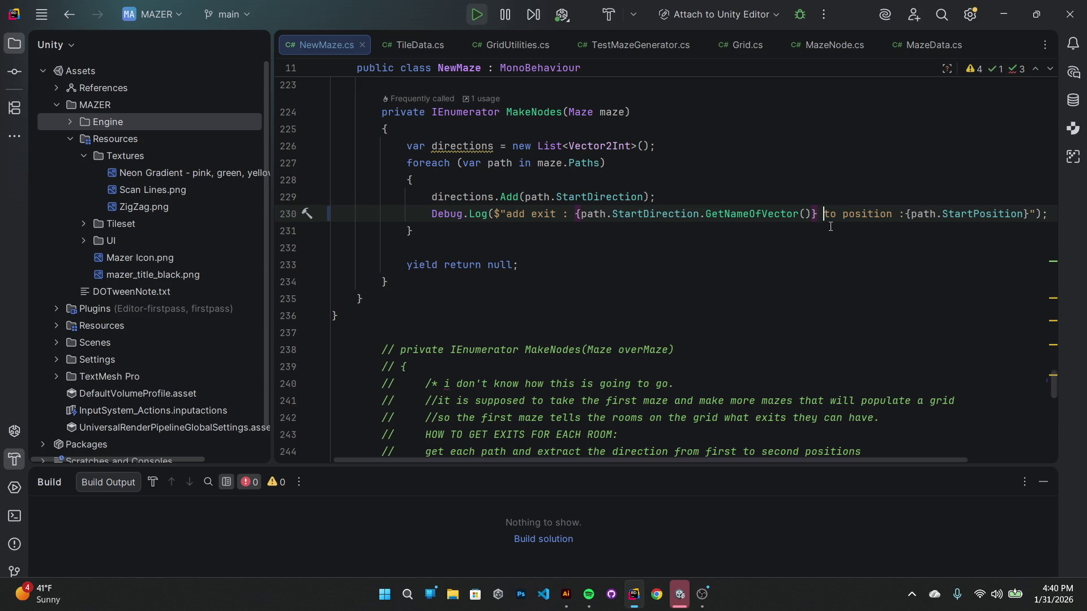
{"action": "mouse_move", "coordinate": [778, 220]}
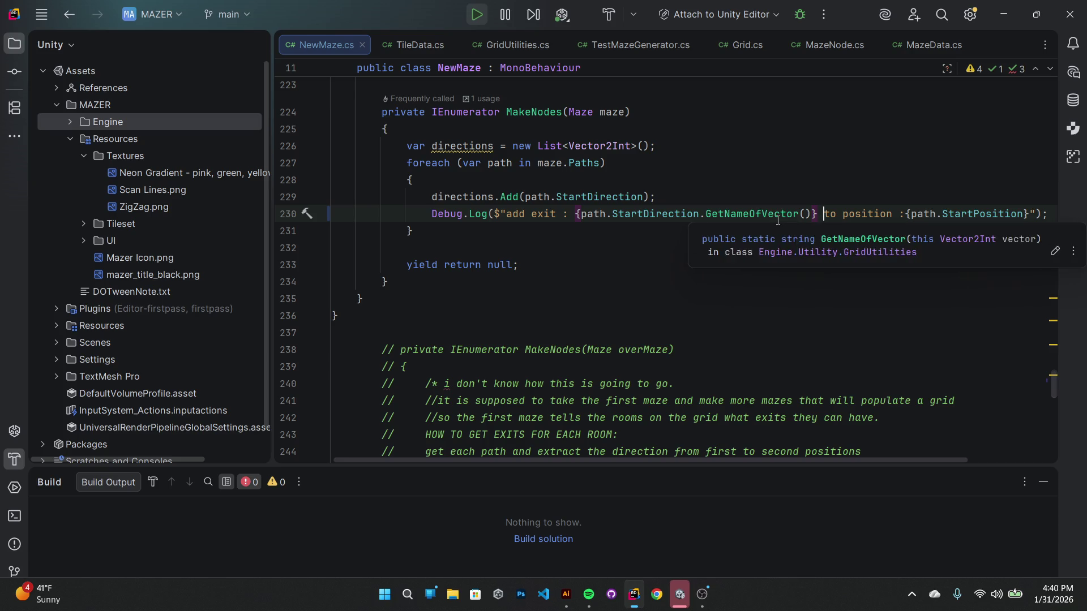
{"action": "key", "text": "Left"}
{"action": "type", "text": "]"}
{"action": "key", "text": "Left"}
{"action": "key", "text": "Left"}
{"action": "key", "text": "Left"}
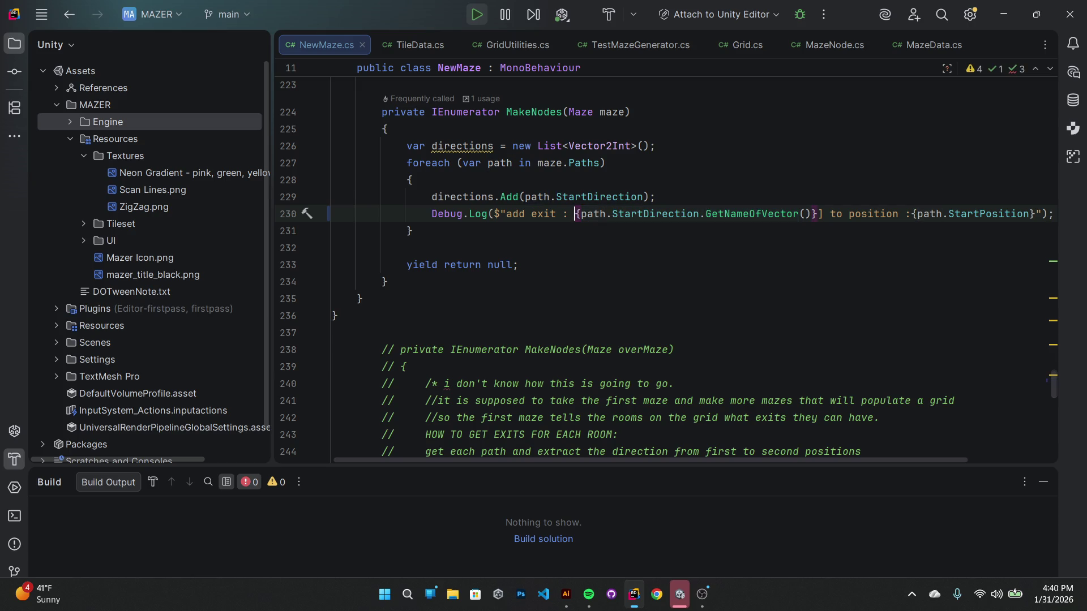
{"action": "type", "text": "["}
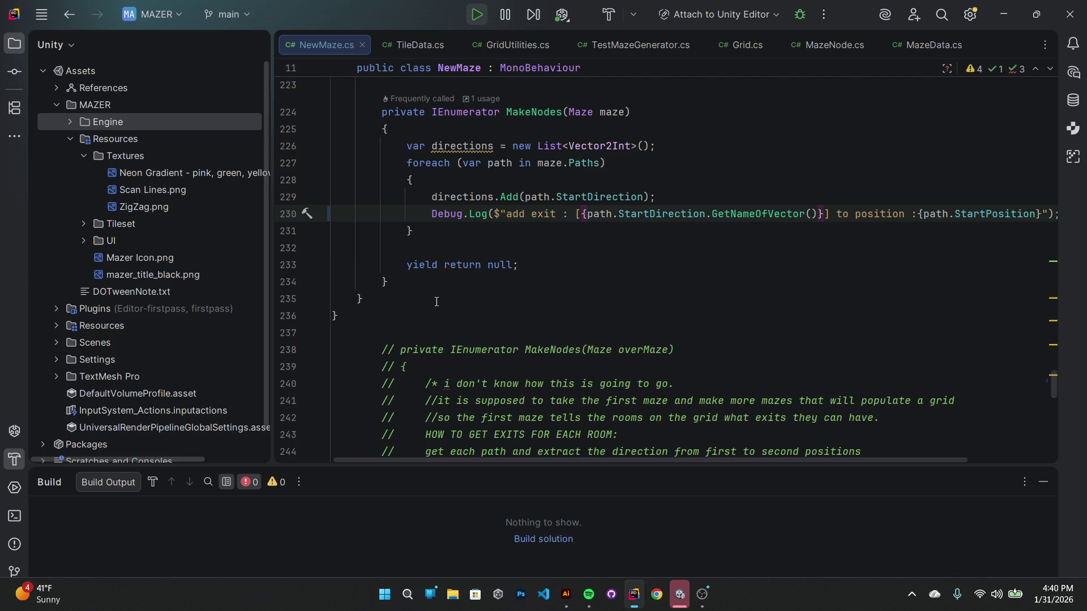
- Scroll through the commented-out MakeNodes block in NewMaze.cs, then bring Unity to the front
{"action": "scroll", "coordinate": [485, 285], "scroll_direction": "up", "scroll_amount": 1}
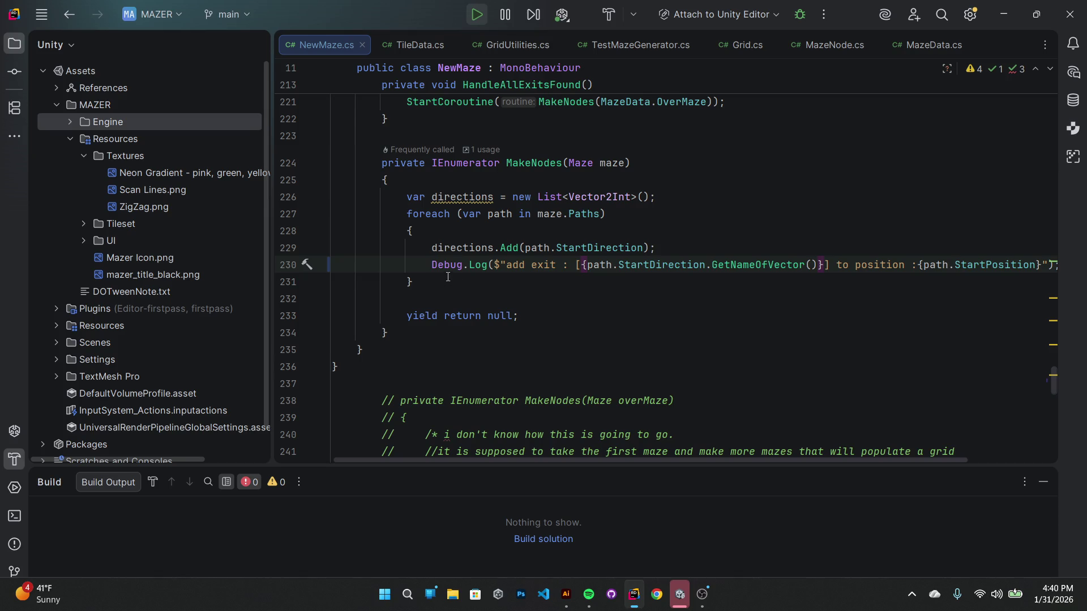
{"action": "left_click", "coordinate": [460, 269]}
{"action": "scroll", "coordinate": [447, 269], "scroll_direction": "up", "scroll_amount": 2}
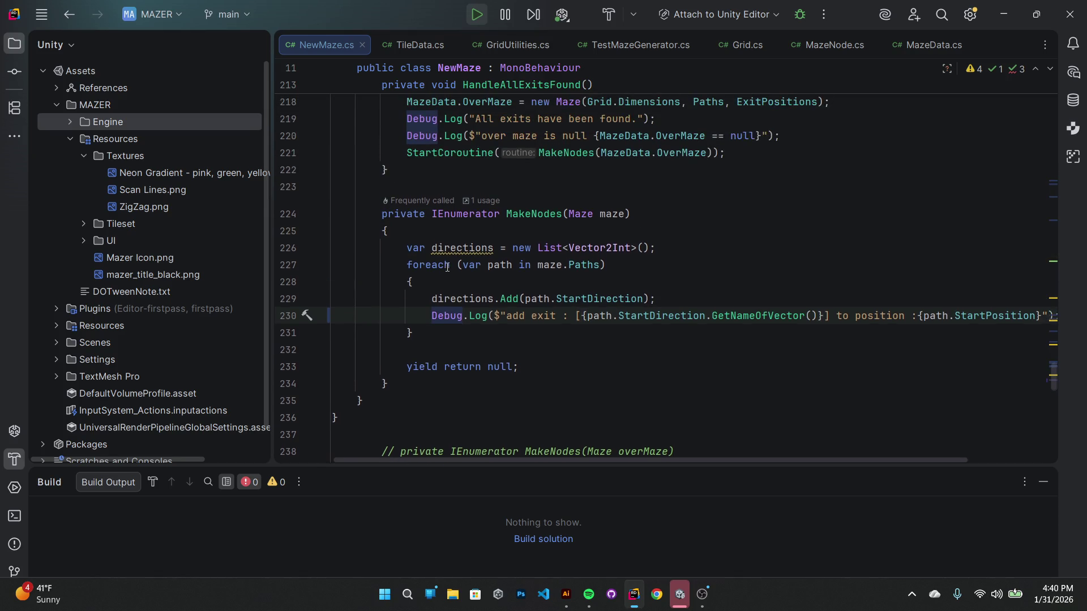
{"action": "scroll", "coordinate": [432, 271], "scroll_direction": "down", "scroll_amount": 10}
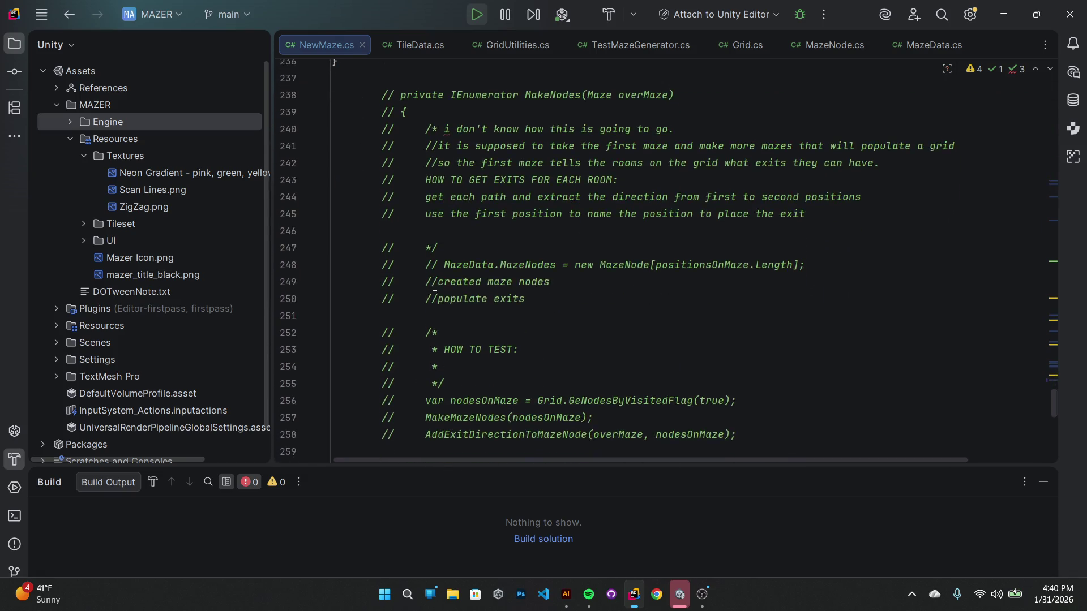
{"action": "scroll", "coordinate": [475, 323], "scroll_direction": "down", "scroll_amount": 1}
{"action": "scroll", "coordinate": [498, 294], "scroll_direction": "up", "scroll_amount": 1}
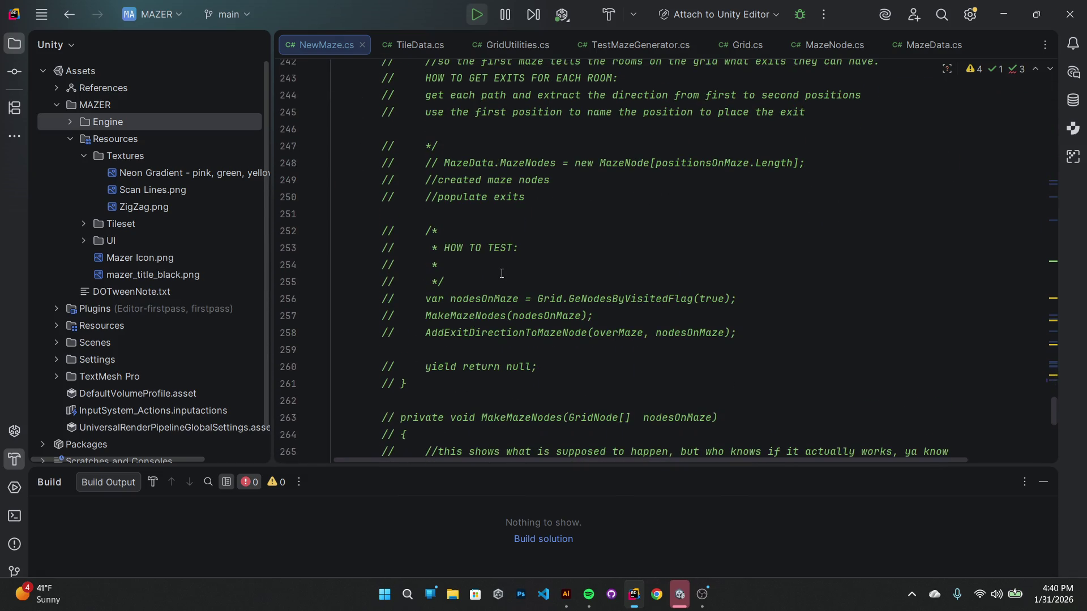
{"action": "scroll", "coordinate": [528, 257], "scroll_direction": "up", "scroll_amount": 1}
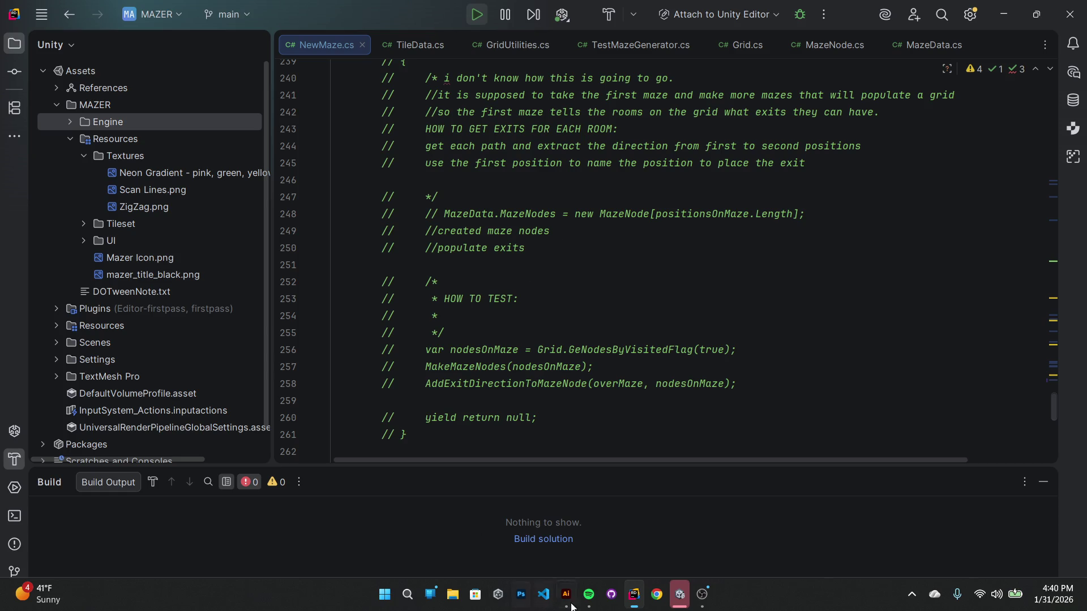
{"action": "left_click", "coordinate": [680, 594]}
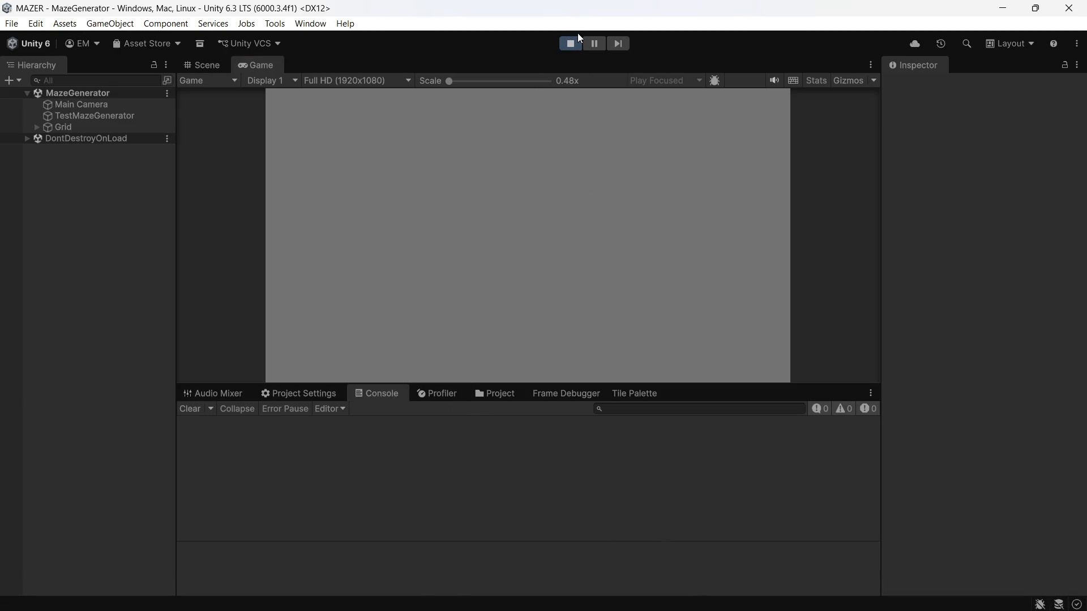
- In the Game view, run the exit search and generate the tile maze, logging positions up to (31, 31)
{"action": "left_click", "coordinate": [514, 138]}
{"action": "left_click", "coordinate": [486, 194]}
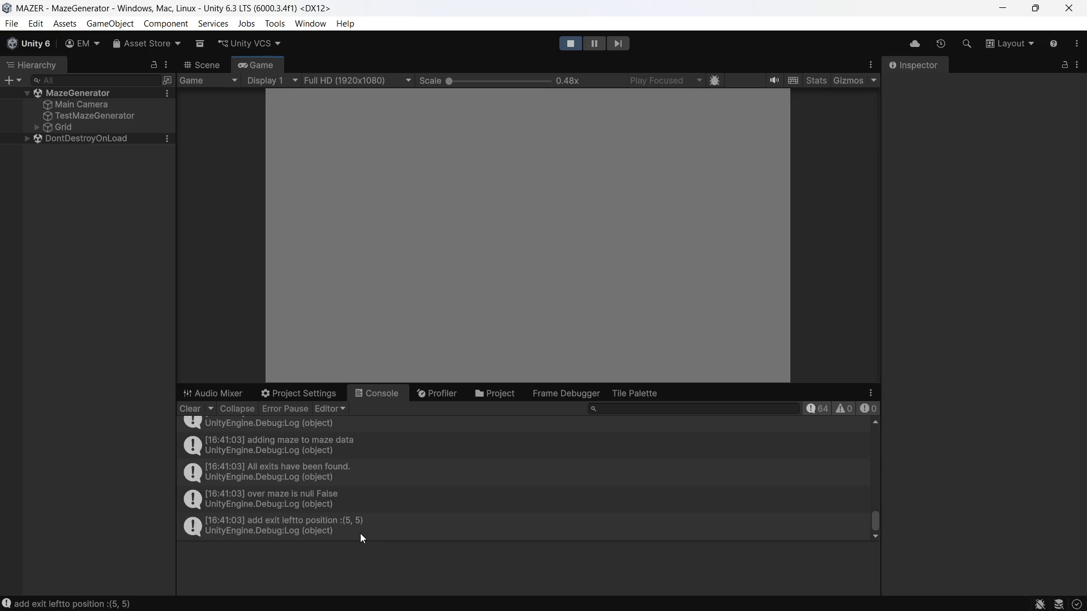
{"action": "scroll", "coordinate": [321, 509], "scroll_direction": "up", "scroll_amount": 2}
{"action": "scroll", "coordinate": [321, 509], "scroll_direction": "down", "scroll_amount": 2}
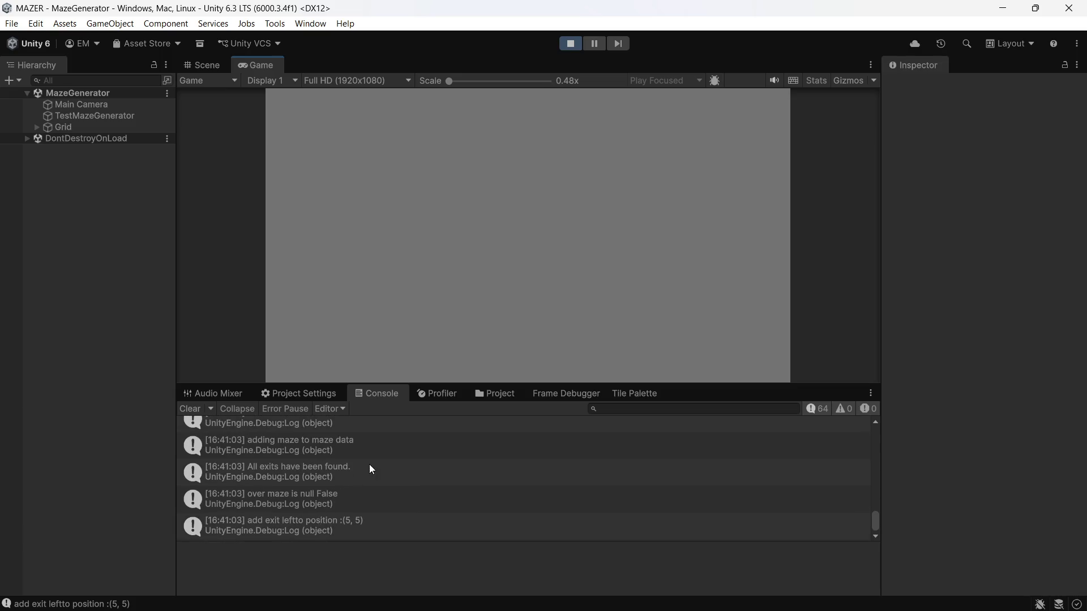
{"action": "left_click", "coordinate": [476, 307]}
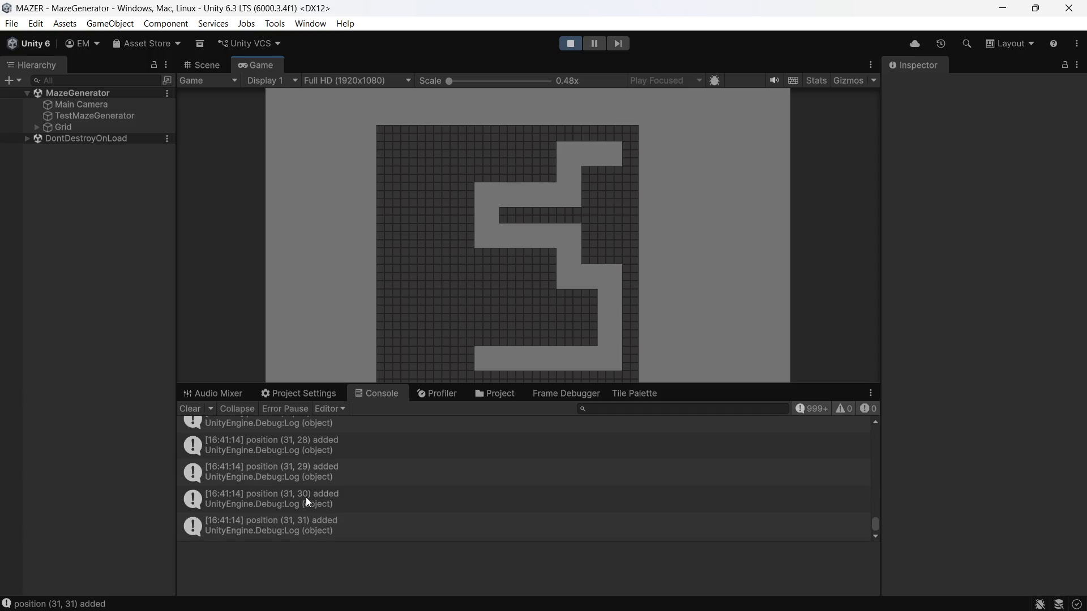
- Select TestMazeGenerator in the Hierarchy to show its maze settings and New Maze data
{"action": "scroll", "coordinate": [306, 497], "scroll_direction": "up", "scroll_amount": 1}
{"action": "scroll", "coordinate": [309, 509], "scroll_direction": "down", "scroll_amount": 1}
{"action": "scroll", "coordinate": [305, 512], "scroll_direction": "up", "scroll_amount": 1}
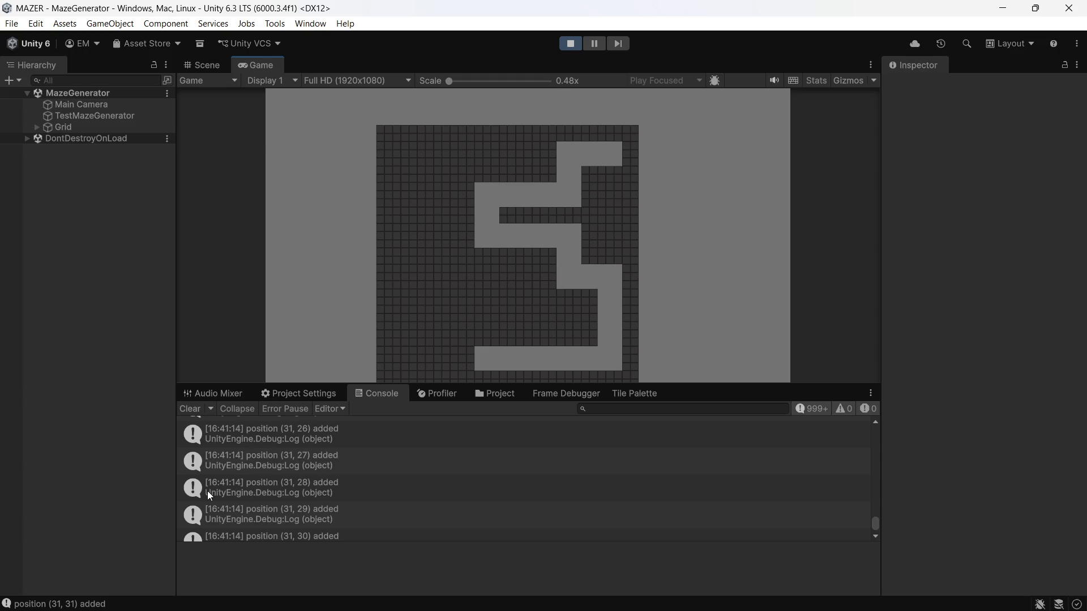
{"action": "scroll", "coordinate": [297, 451], "scroll_direction": "down", "scroll_amount": 1}
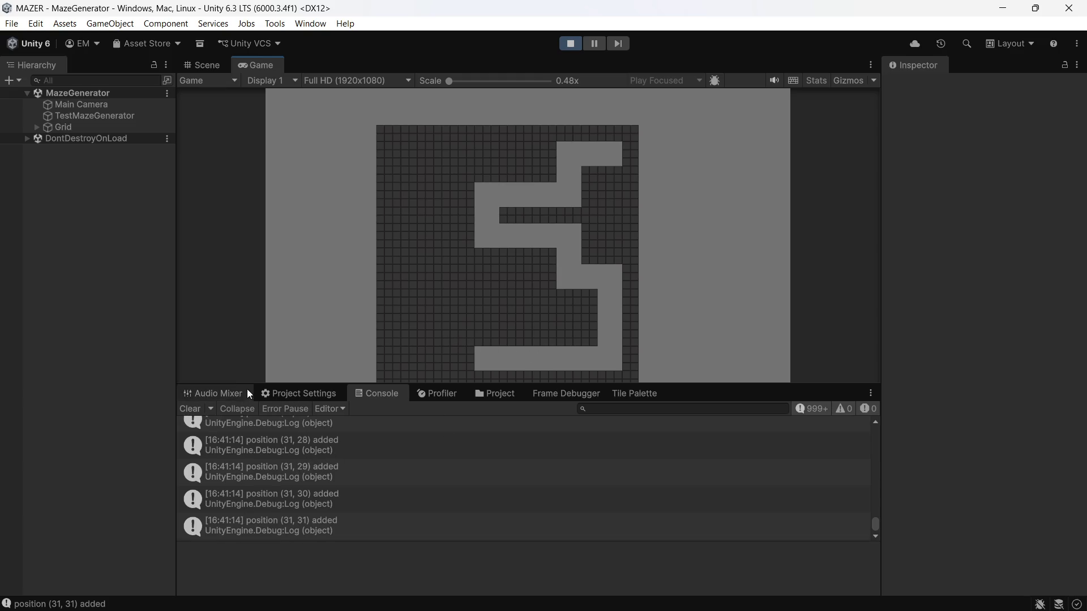
{"action": "left_click", "coordinate": [87, 114]}
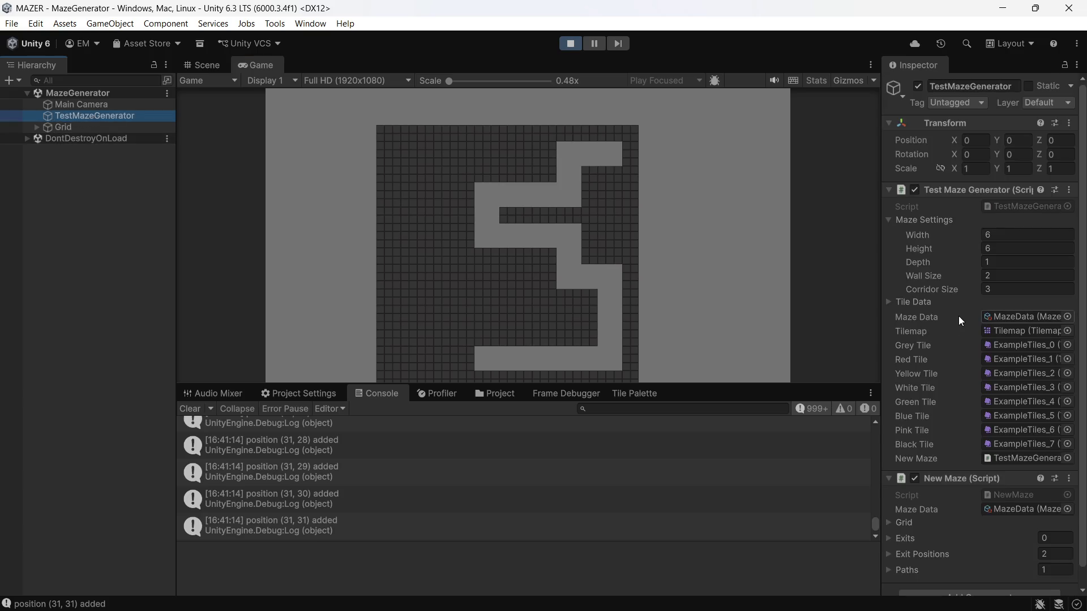
{"action": "scroll", "coordinate": [956, 319], "scroll_direction": "down", "scroll_amount": 1}
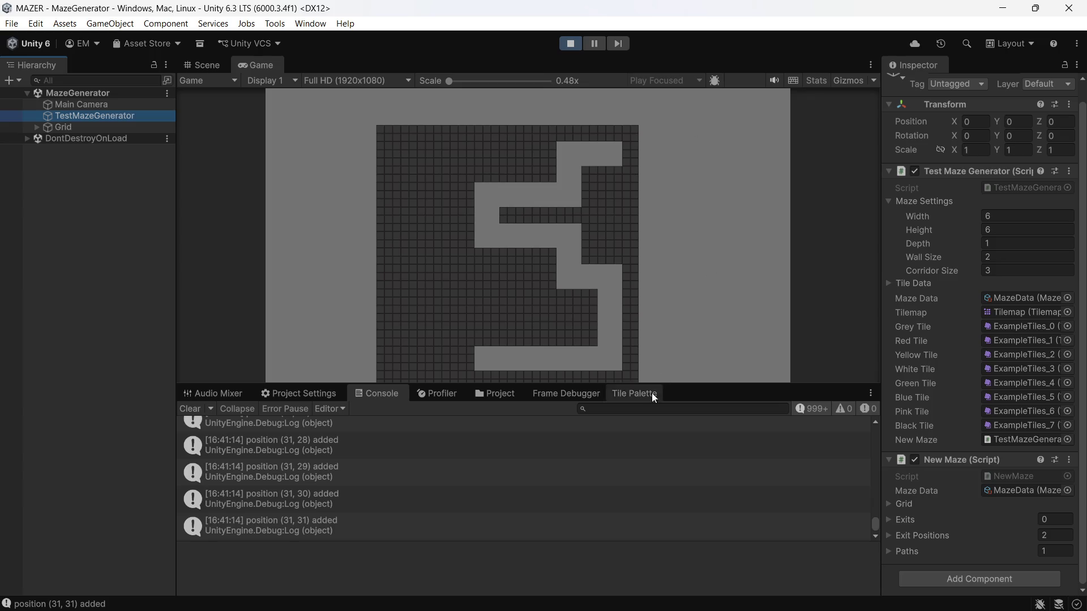
{"action": "mouse_move", "coordinate": [718, 610]}
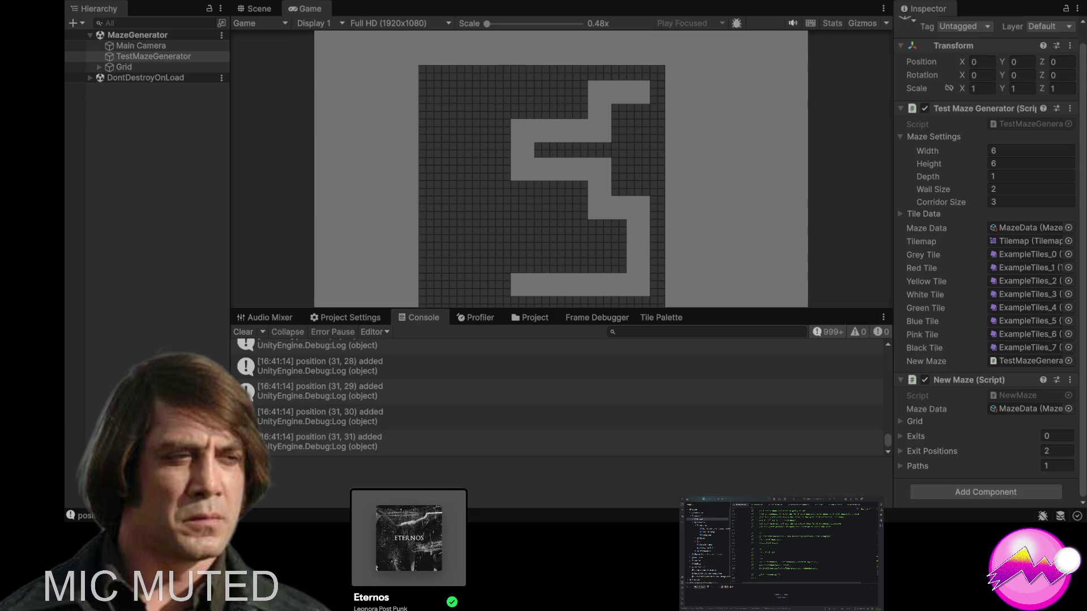
- Exit Play mode with Ctrl+P, clear the Console, and rerun to log bracketed exits like [right] to (2, 0)
{"action": "key", "text": "ctrl+p"}
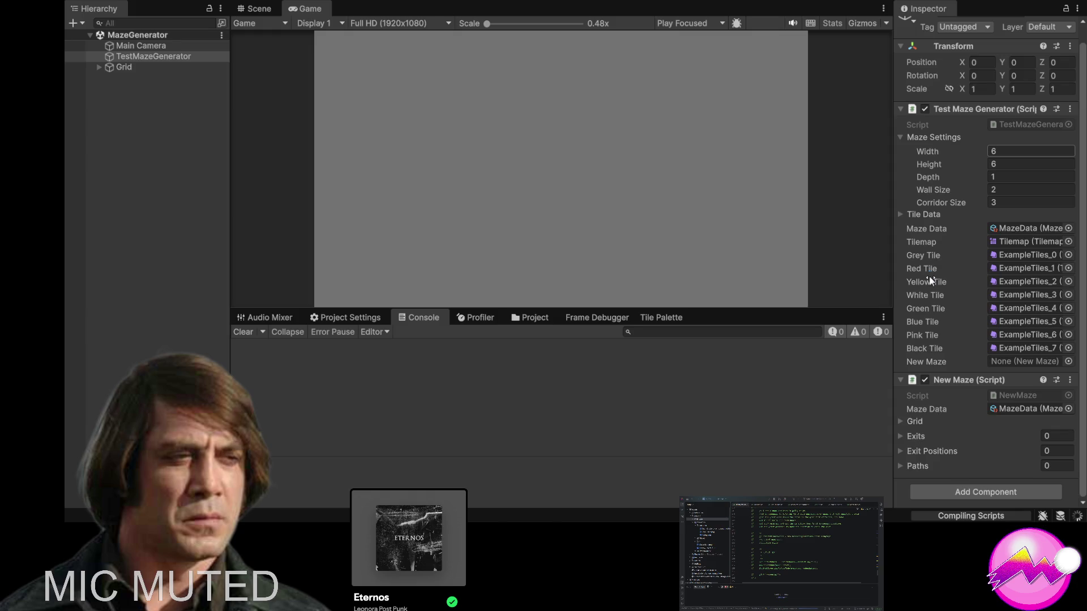
{"action": "left_click", "coordinate": [242, 332]}
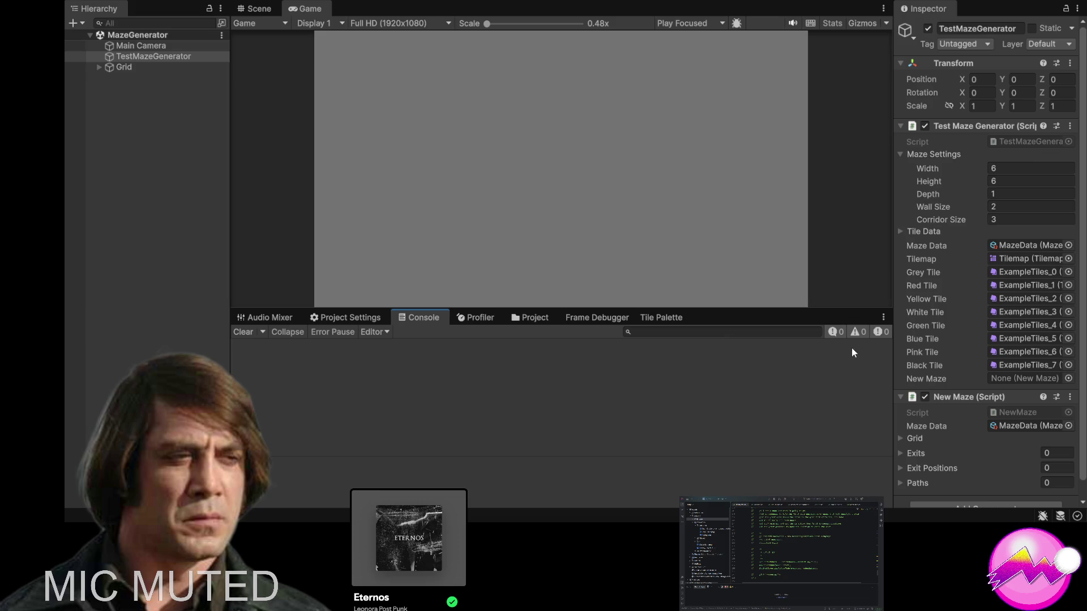
{"action": "left_click", "coordinate": [990, 181]}
{"action": "key", "text": "Return"}
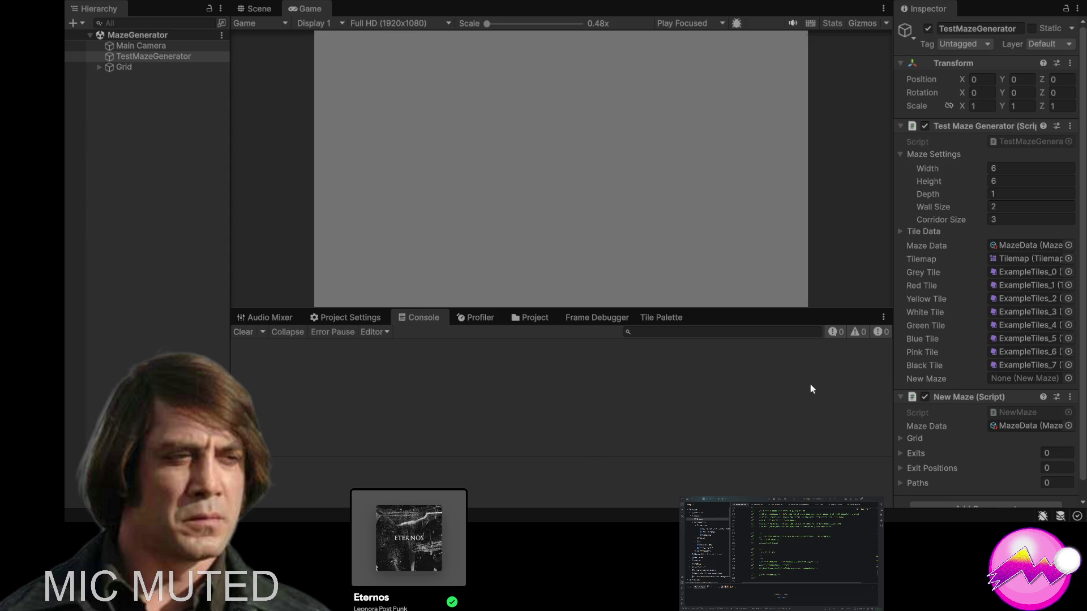
{"action": "scroll", "coordinate": [928, 351], "scroll_direction": "down", "scroll_amount": 1}
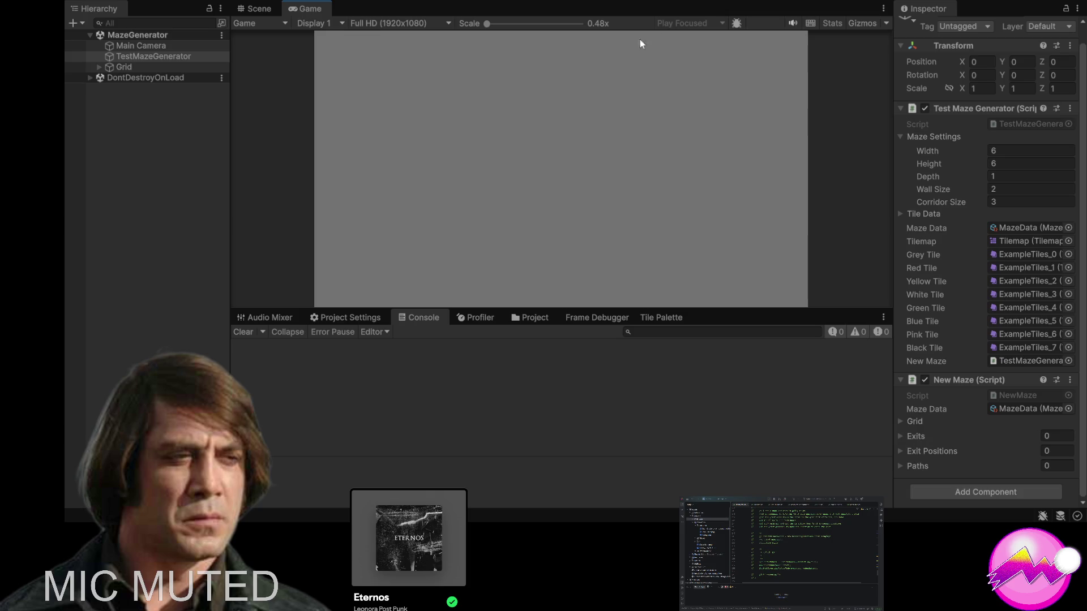
{"action": "left_click", "coordinate": [563, 147]}
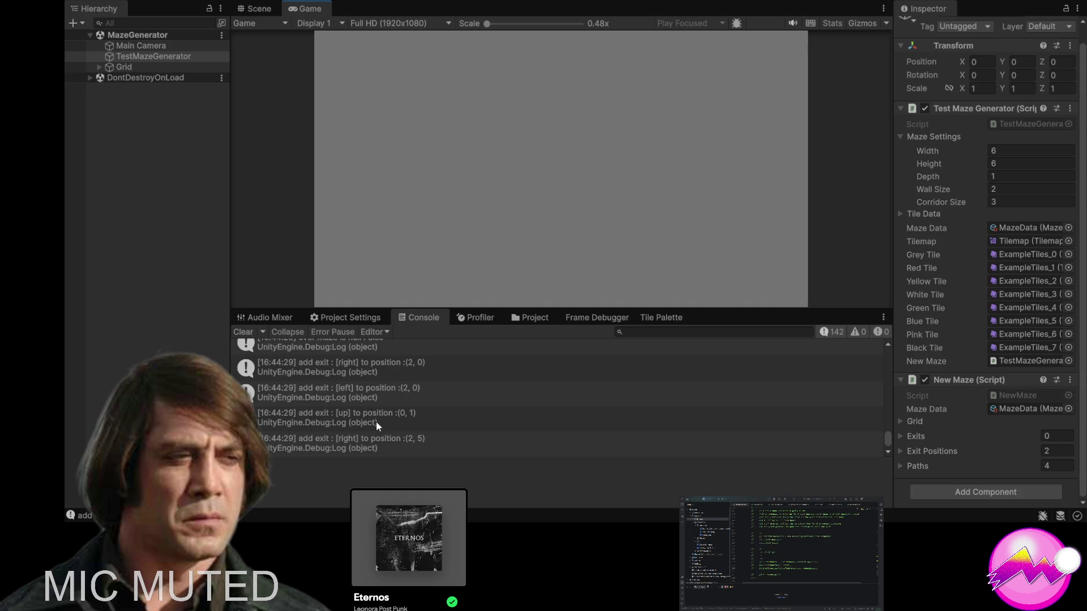
- Generate and draw the new tile maze with 4 paths, then clear its position logs
{"action": "scroll", "coordinate": [372, 424], "scroll_direction": "up", "scroll_amount": 2}
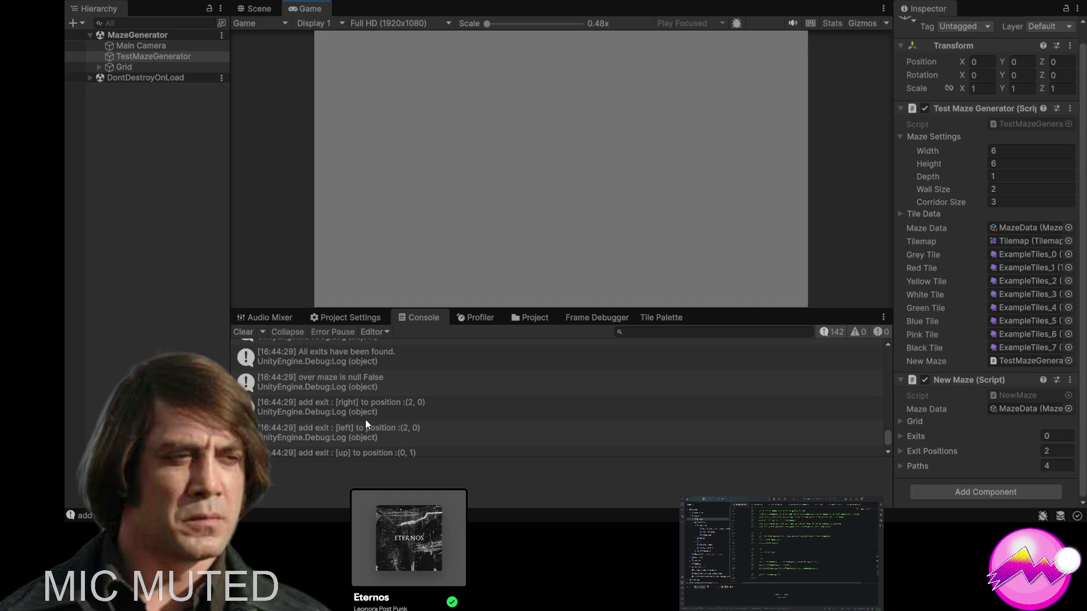
{"action": "scroll", "coordinate": [358, 420], "scroll_direction": "down", "scroll_amount": 2}
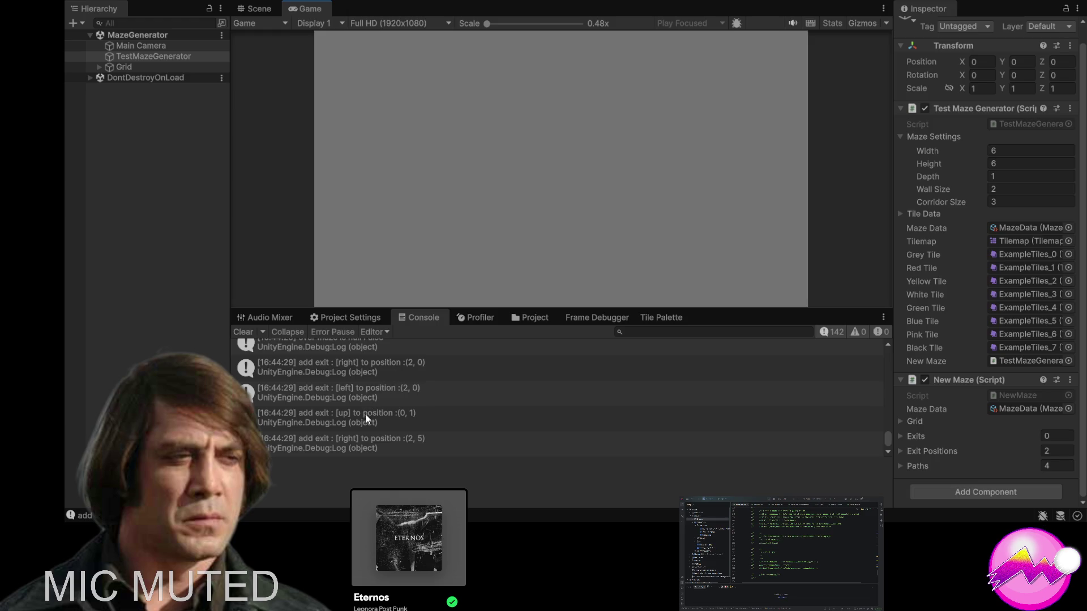
{"action": "left_click", "coordinate": [538, 199]}
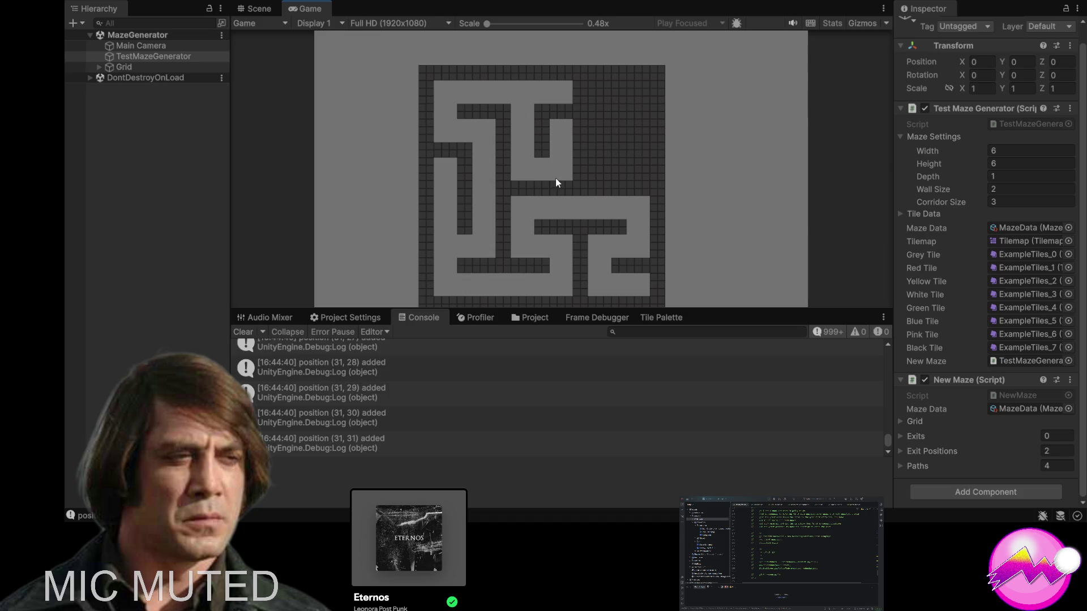
{"action": "scroll", "coordinate": [458, 412], "scroll_direction": "up", "scroll_amount": 2}
{"action": "scroll", "coordinate": [436, 415], "scroll_direction": "down", "scroll_amount": 2}
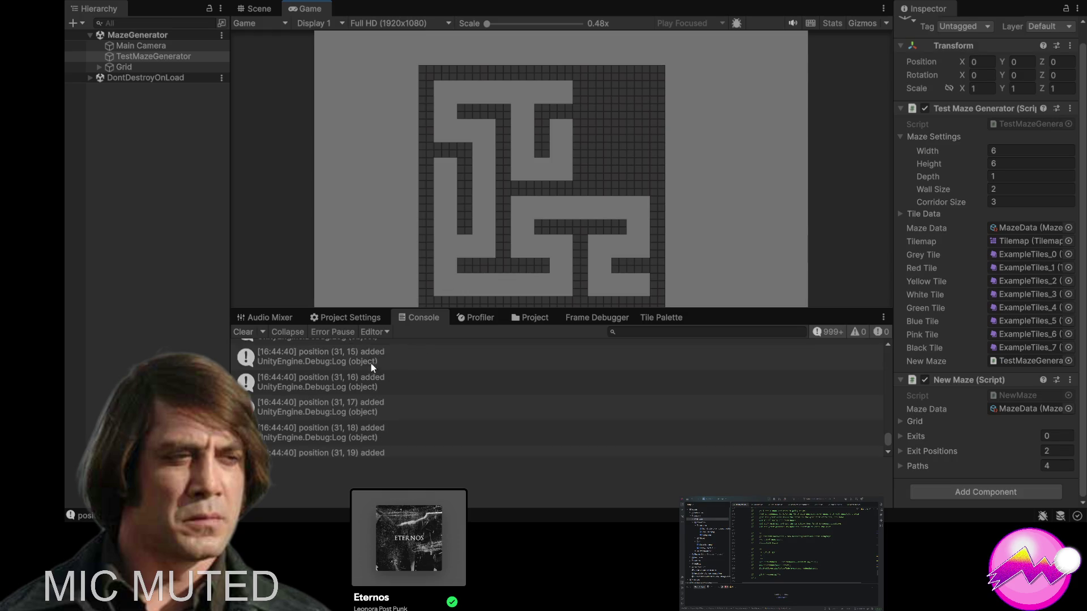
{"action": "left_click", "coordinate": [242, 331]}
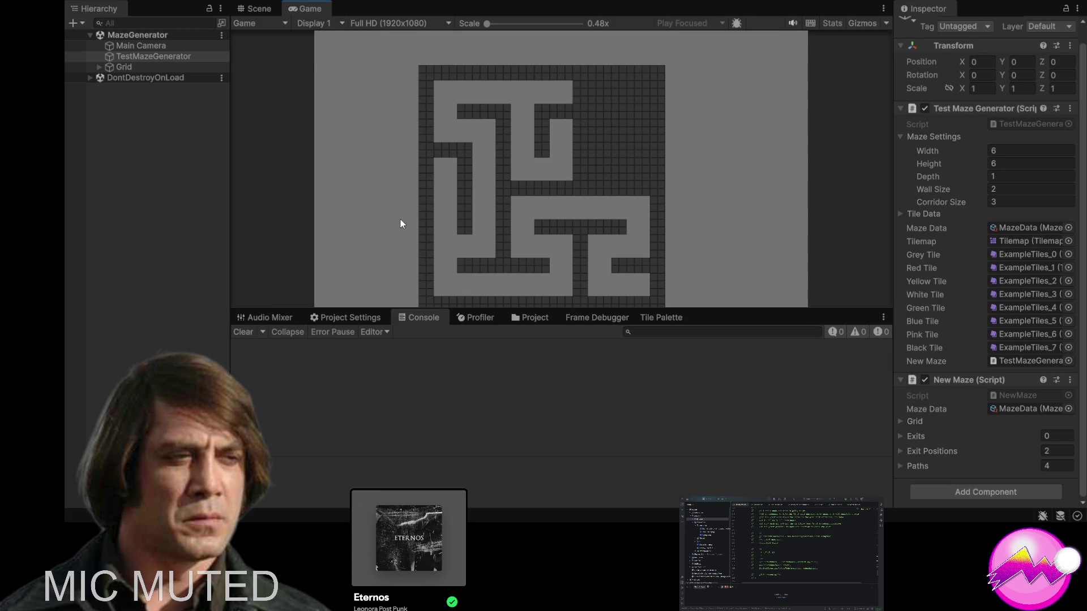
- Regenerate the maze with Space into a two-path layout, clear the logs, and exit Play mode
{"action": "left_click", "coordinate": [246, 335]}
{"action": "left_click", "coordinate": [360, 239]}
{"action": "key", "text": "space"}
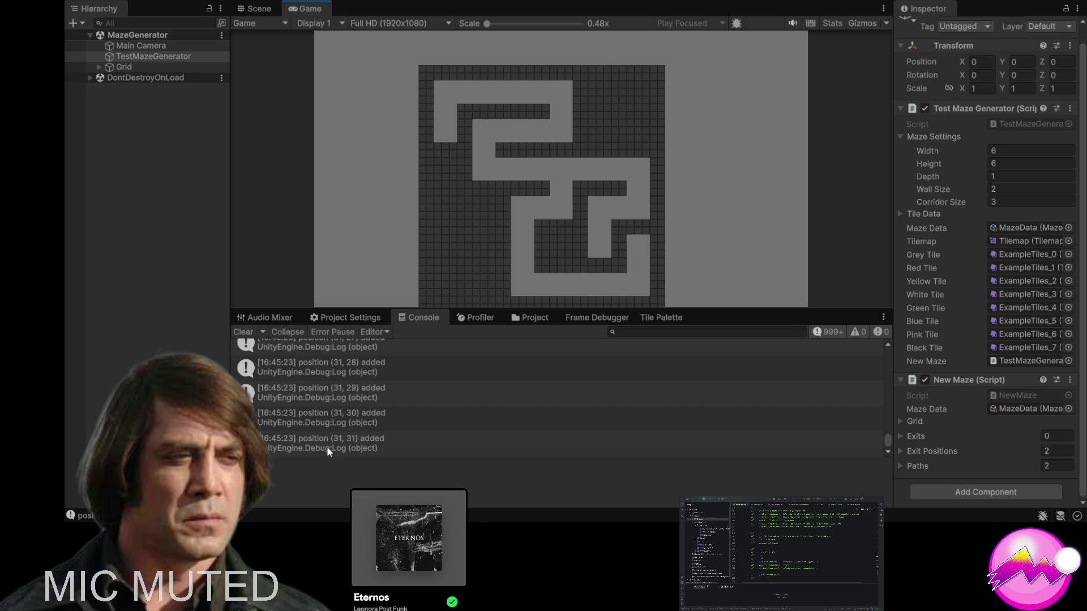
{"action": "left_click", "coordinate": [243, 332]}
{"action": "key", "text": "ctrl+p"}
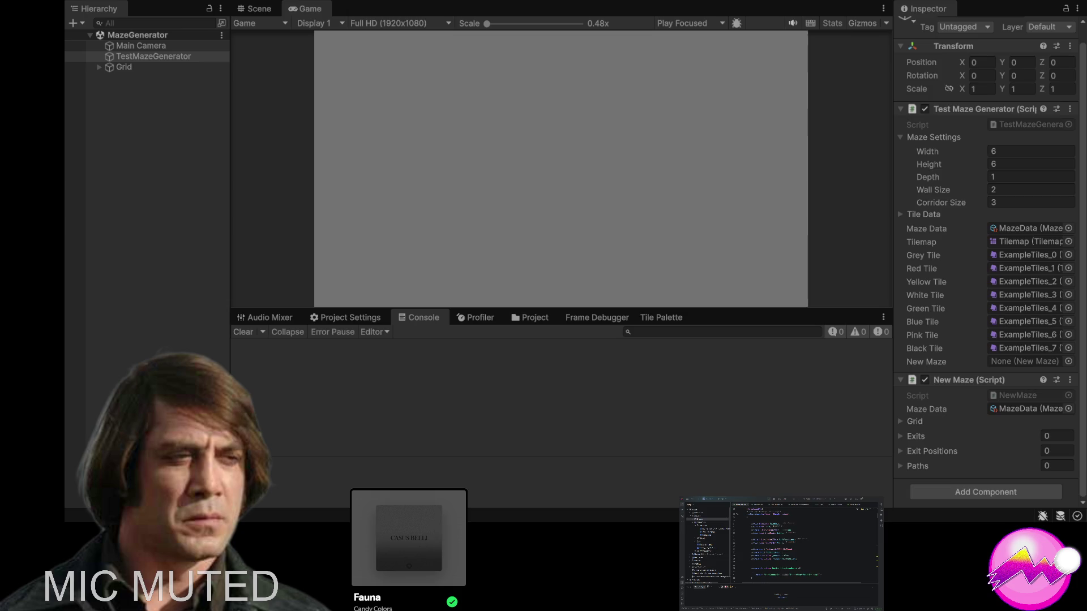
- Start a play run and open TileData.cs line 16 from the last log's stack trace
{"action": "left_click", "coordinate": [576, 186]}
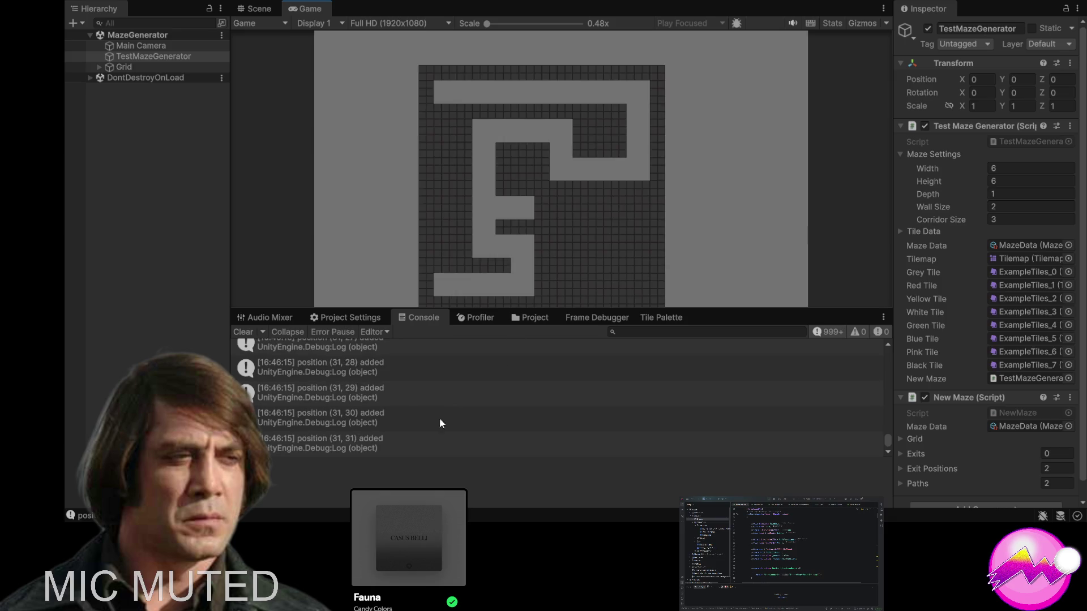
{"action": "left_click", "coordinate": [391, 439]}
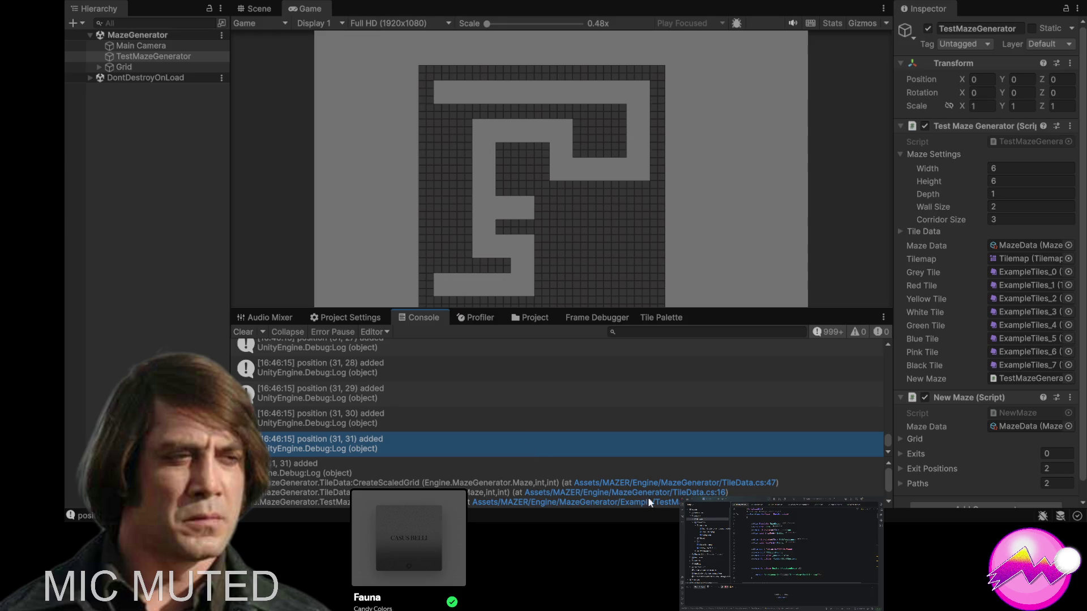
{"action": "left_click", "coordinate": [681, 489]}
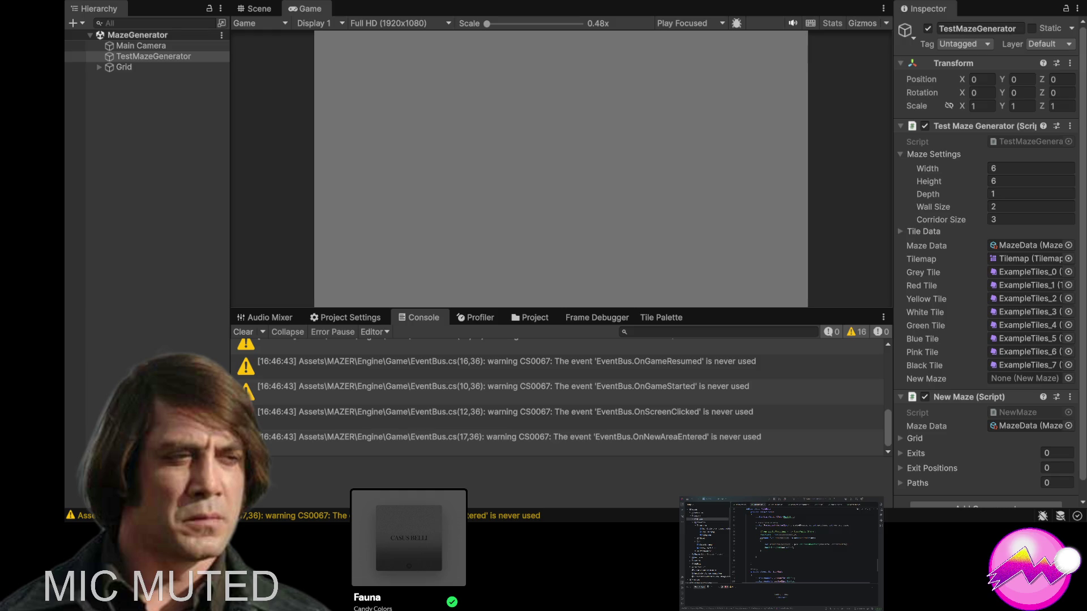
- Clear the CS0067 compile warnings and old logs so a new 3-path maze run logs exits like [up] to (2, 1)
{"action": "left_click", "coordinate": [440, 133]}
{"action": "left_click", "coordinate": [243, 332]}
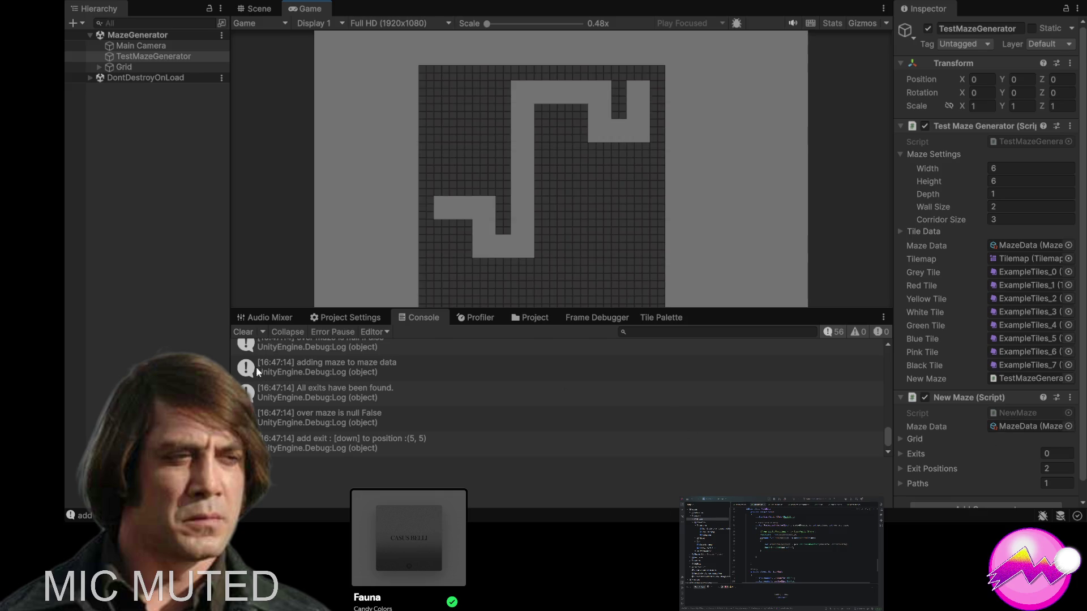
{"action": "left_click", "coordinate": [243, 332]}
- Generate a new maze and view the exit logs at (5, 1), (2, 1) and (0, 1)
{"action": "left_click", "coordinate": [408, 212]}
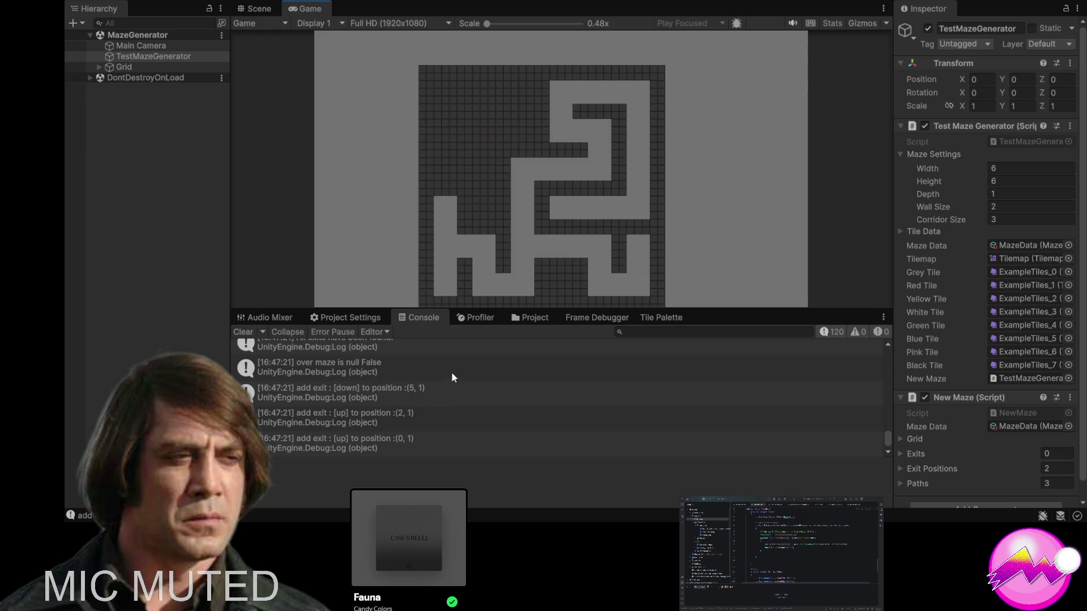
{"action": "scroll", "coordinate": [312, 400], "scroll_direction": "down", "scroll_amount": 1}
{"action": "left_click", "coordinate": [378, 390]}
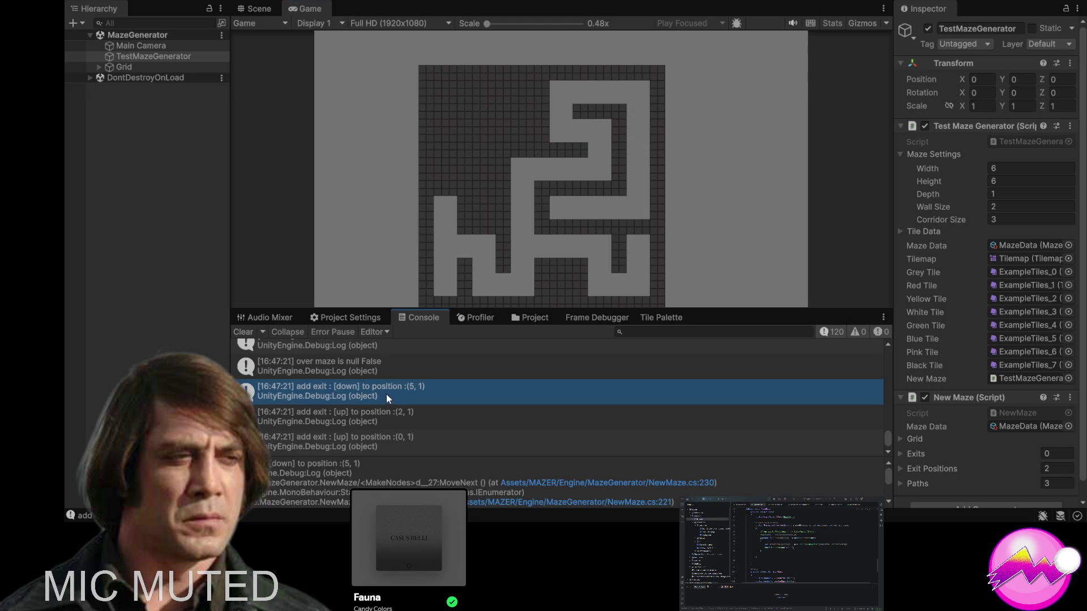
{"action": "left_click", "coordinate": [377, 412]}
{"action": "left_click", "coordinate": [349, 447]}
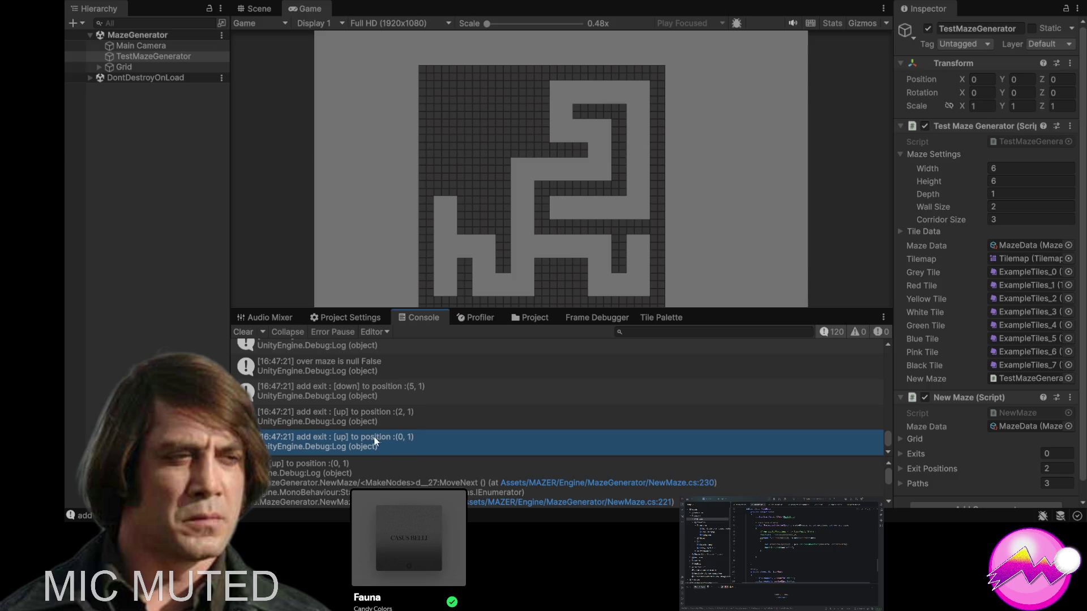
- Re-check the stack traces of the exits logged at (2, 1) and (5, 1)
{"action": "scroll", "coordinate": [369, 438], "scroll_direction": "up", "scroll_amount": 1}
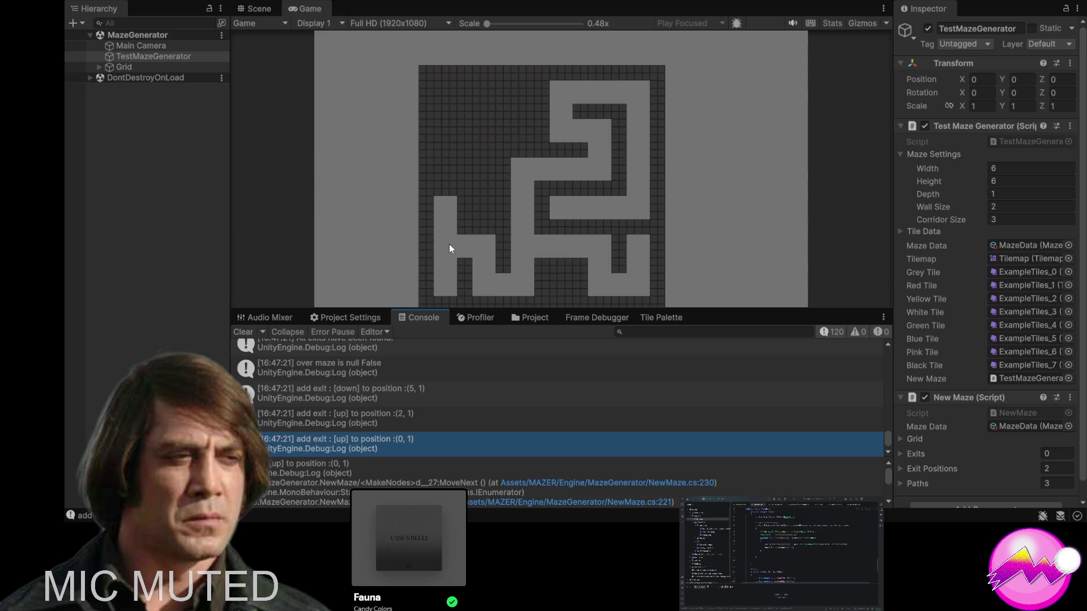
{"action": "left_click", "coordinate": [380, 417]}
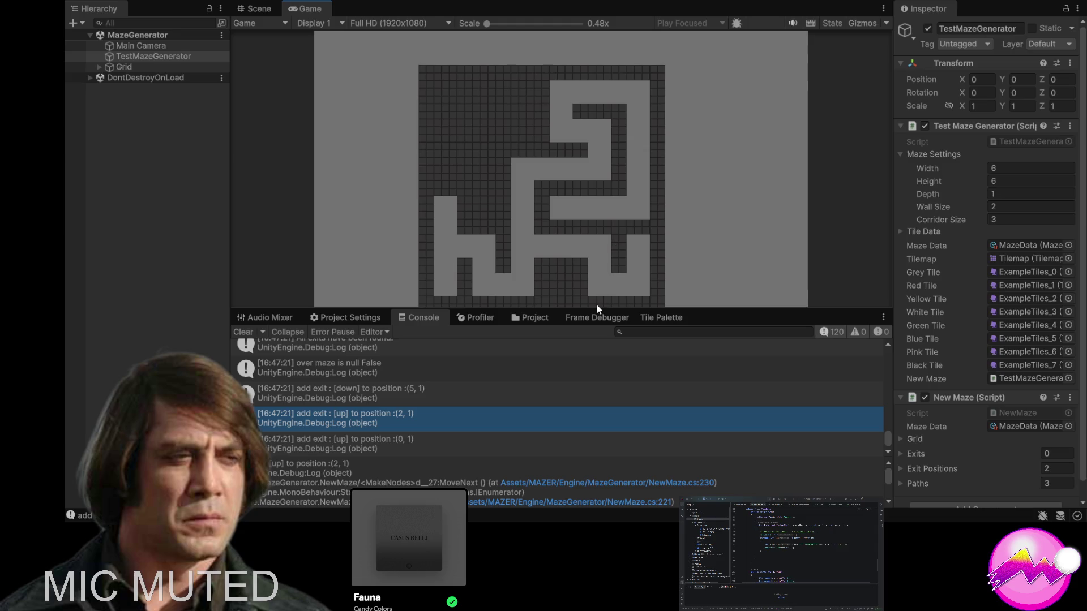
{"action": "left_click", "coordinate": [374, 391]}
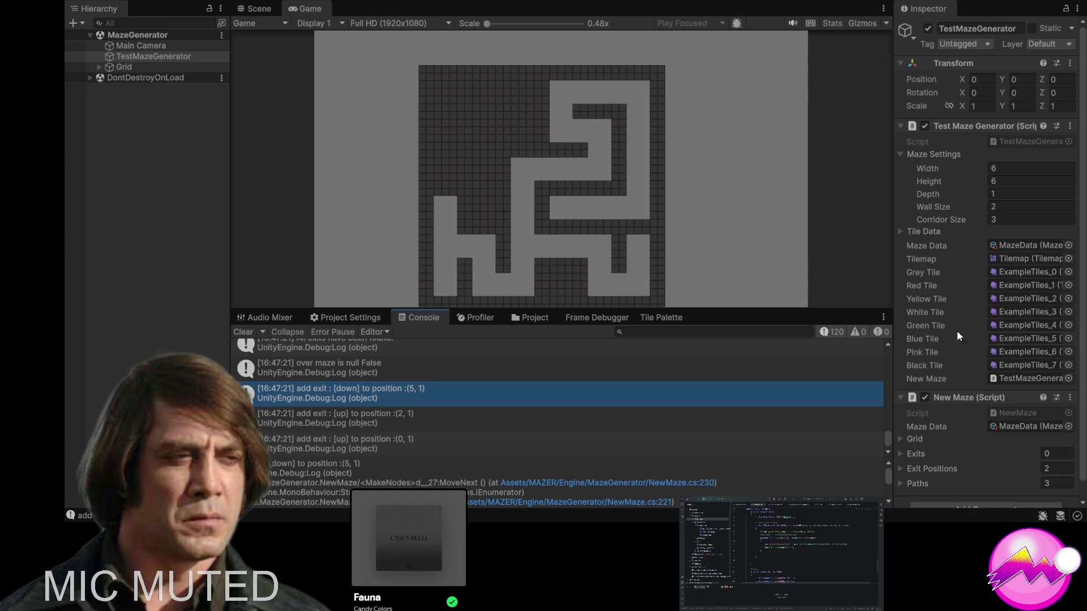
{"action": "scroll", "coordinate": [1002, 295], "scroll_direction": "down", "scroll_amount": 1}
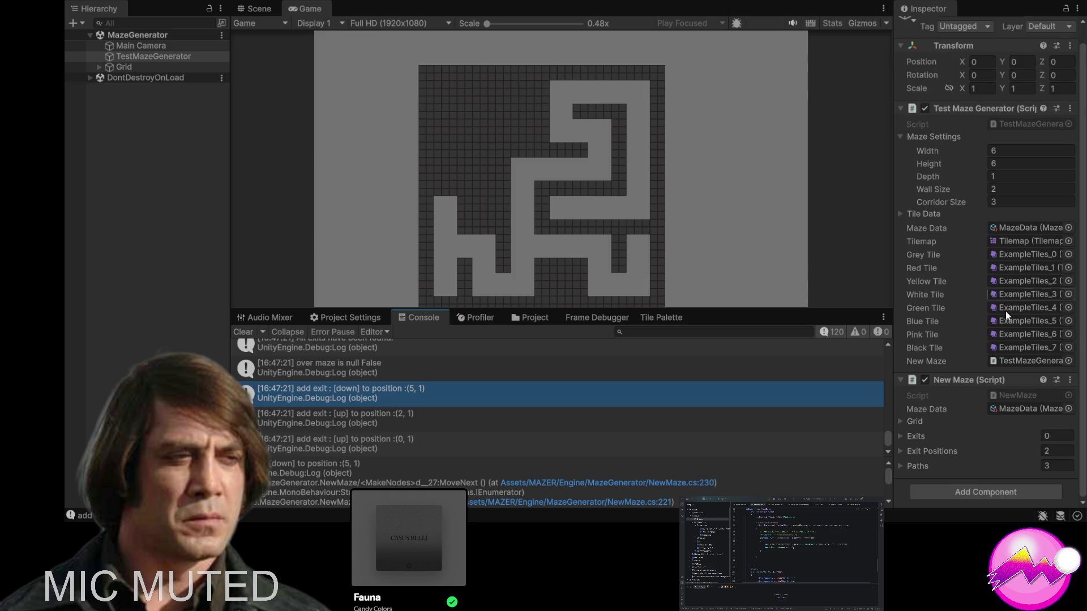
- Expand Paths, Element 0 and its 11 Visited Positions in the New Maze Inspector
{"action": "left_click", "coordinate": [898, 466]}
{"action": "scroll", "coordinate": [896, 458], "scroll_direction": "down", "scroll_amount": 3}
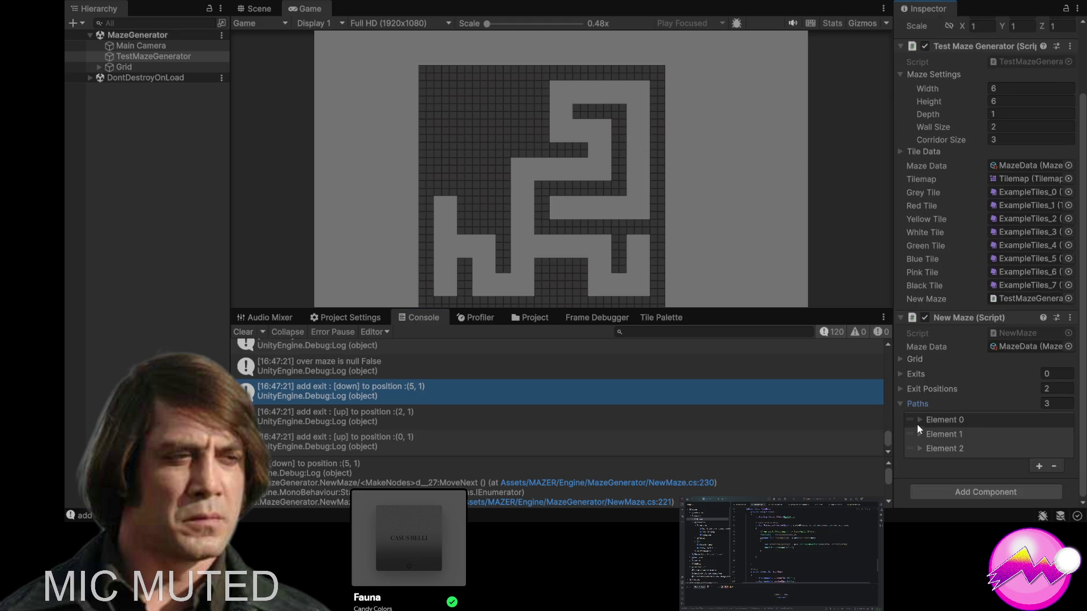
{"action": "left_click", "coordinate": [923, 420]}
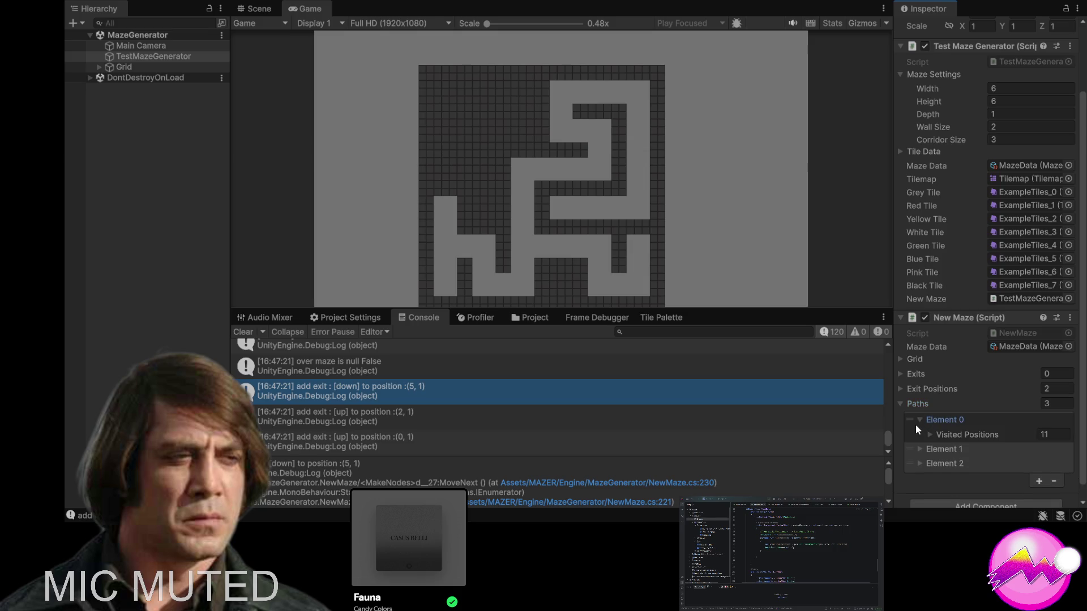
{"action": "left_click", "coordinate": [936, 433]}
- Collapse Visited Positions and Element 0 so Paths lists Element 0–2
{"action": "scroll", "coordinate": [957, 396], "scroll_direction": "down", "scroll_amount": 3}
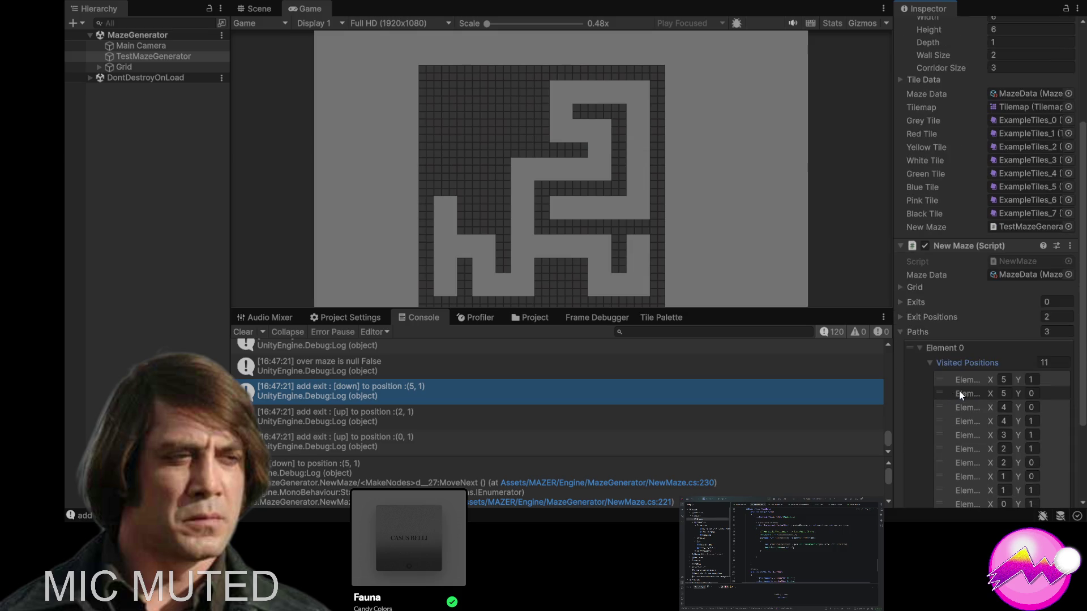
{"action": "left_click", "coordinate": [922, 361]}
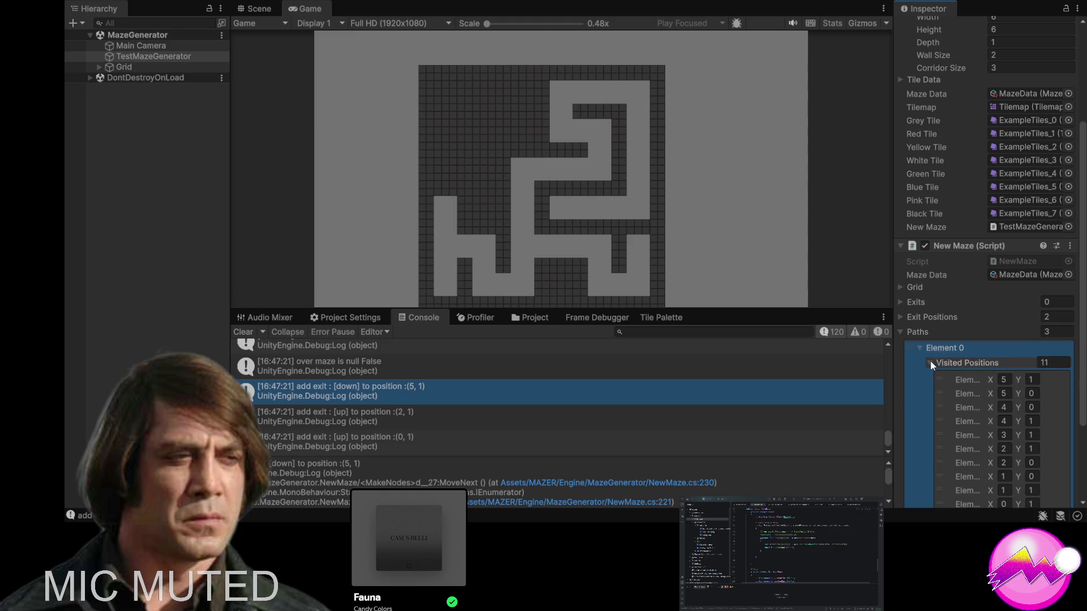
{"action": "left_click", "coordinate": [929, 361]}
{"action": "left_click", "coordinate": [918, 405]}
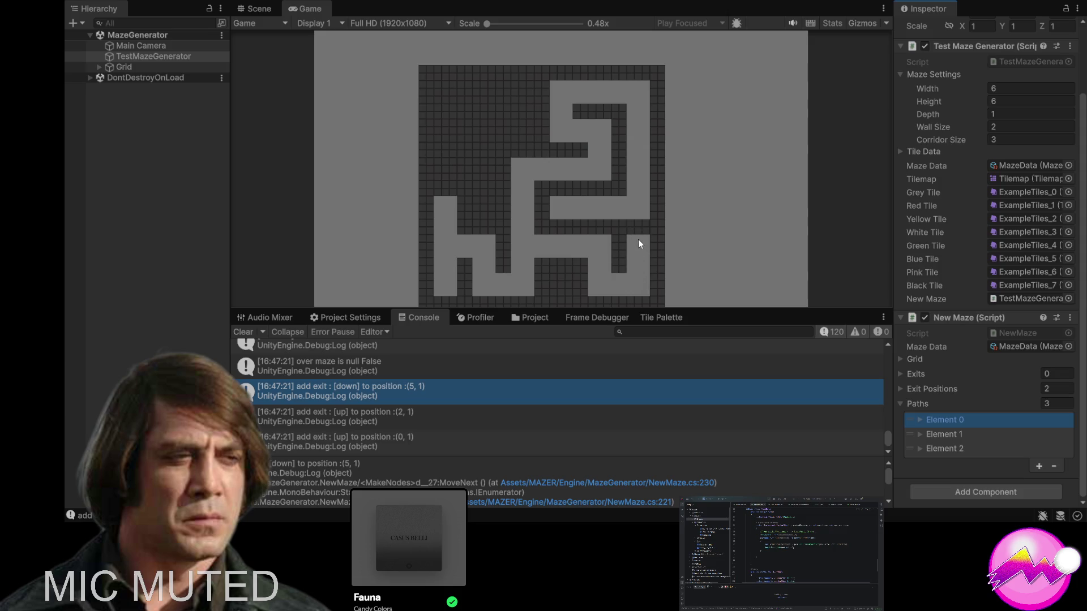
- Check the Exit Positions list showing (5, 1) and (0, 2), then collapse the first path
{"action": "left_click", "coordinate": [918, 420]}
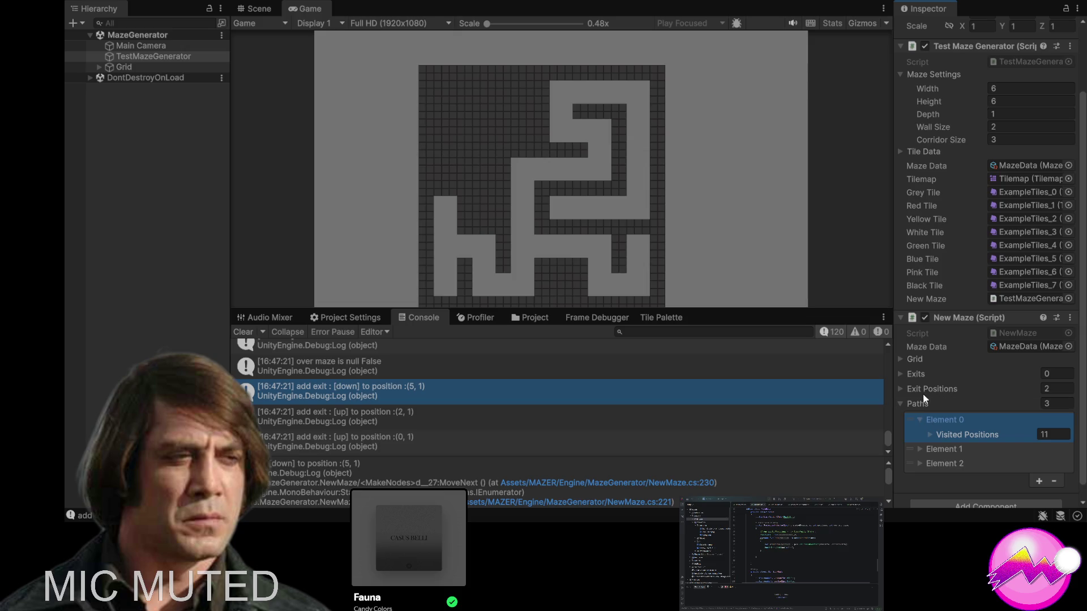
{"action": "left_click", "coordinate": [900, 389]}
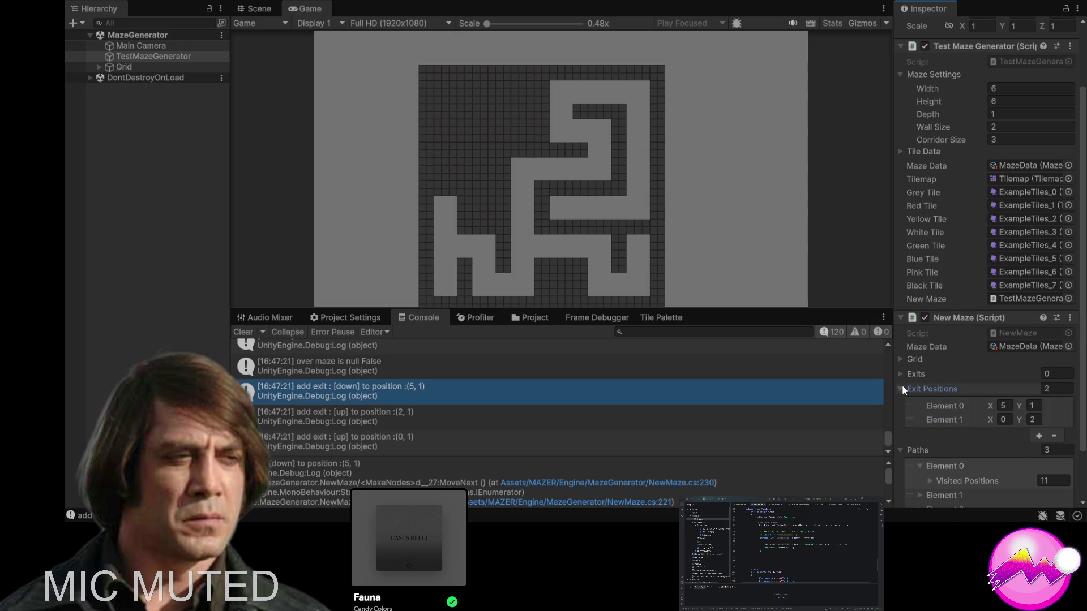
{"action": "left_click", "coordinate": [902, 388]}
{"action": "scroll", "coordinate": [901, 385], "scroll_direction": "down", "scroll_amount": 1}
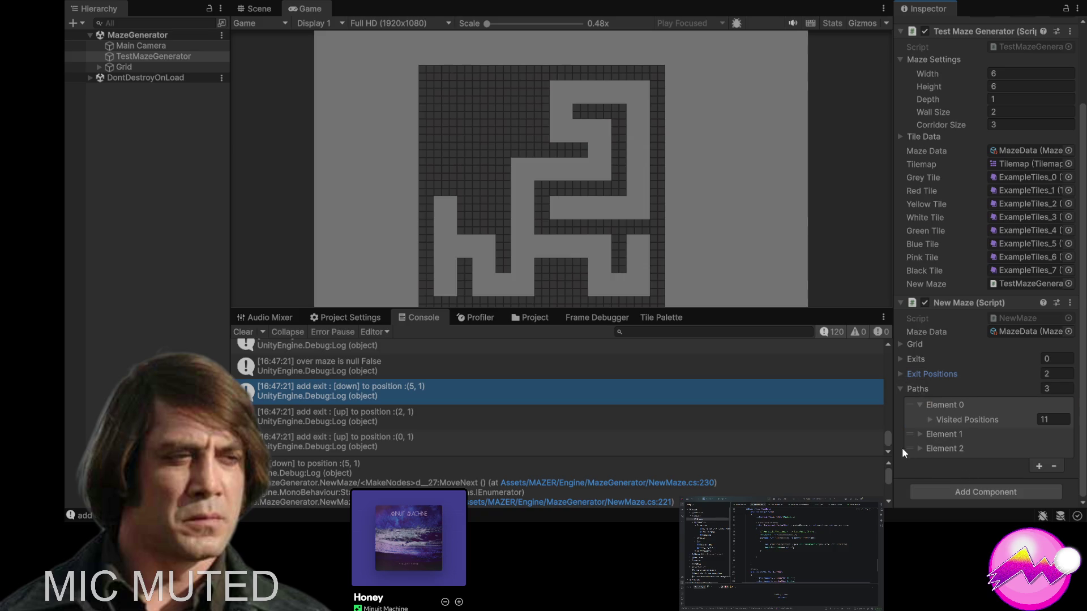
{"action": "left_click", "coordinate": [917, 406]}
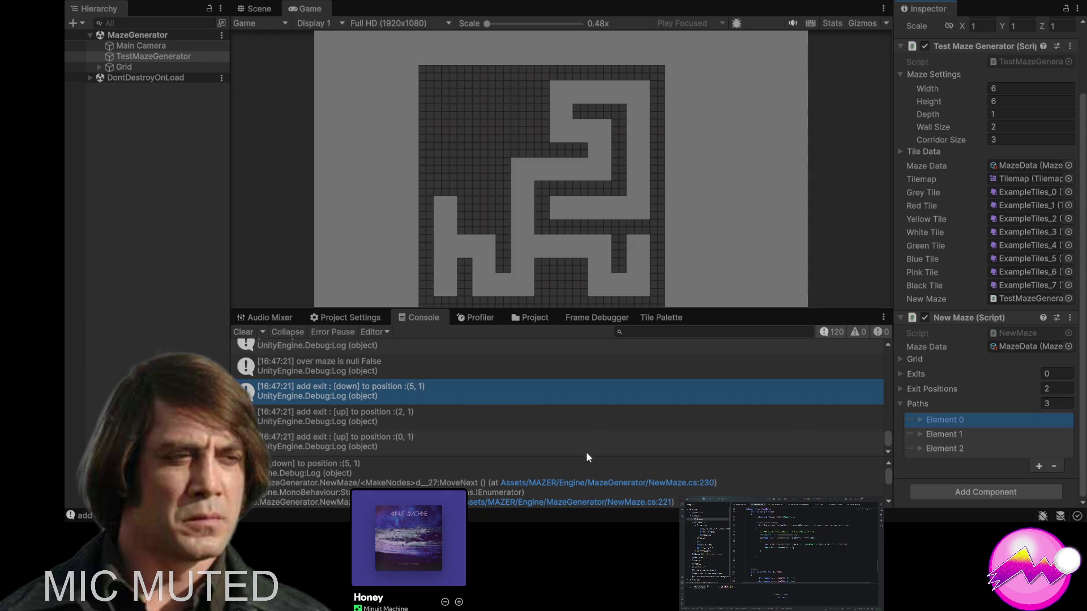
- Open NewMaze.cs at line 230 from the exit log's stack trace
{"action": "left_click", "coordinate": [564, 482]}
{"action": "double_click", "coordinate": [561, 483]}
{"action": "left_click", "coordinate": [701, 482]}
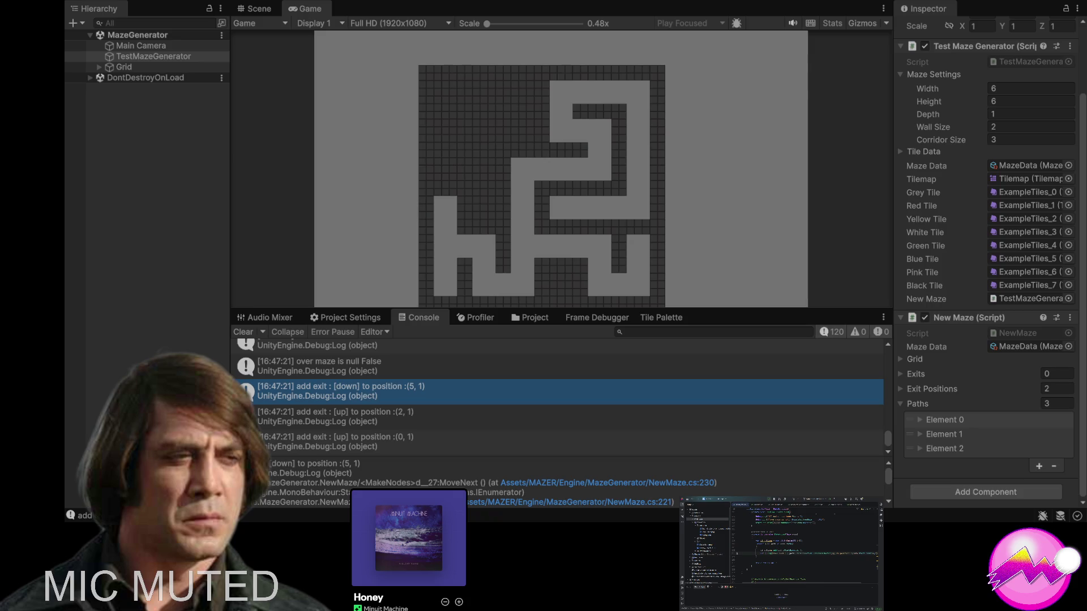
{"action": "left_click", "coordinate": [702, 279]}
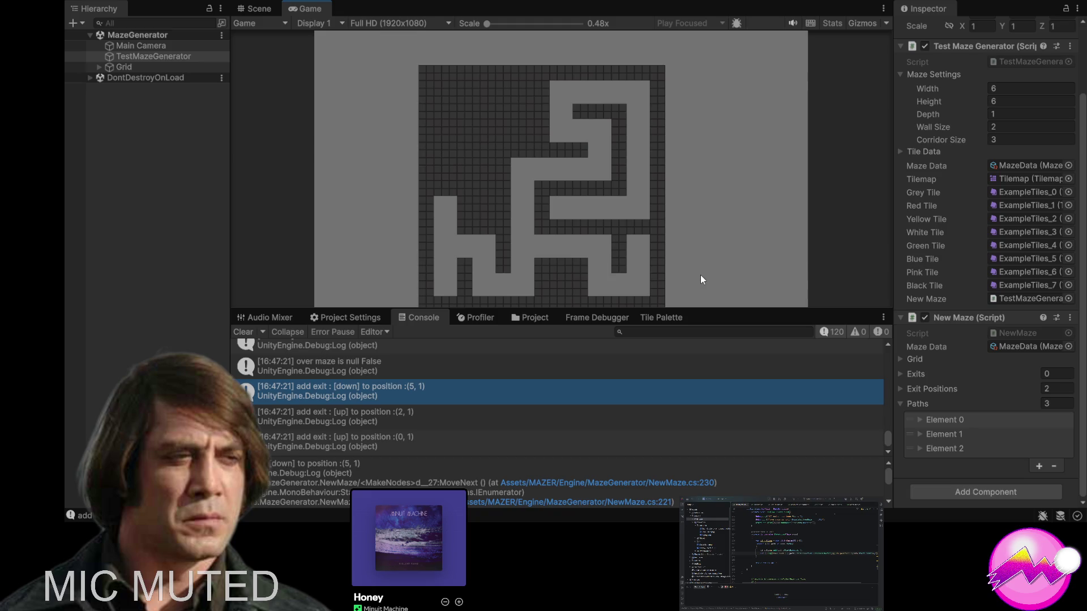